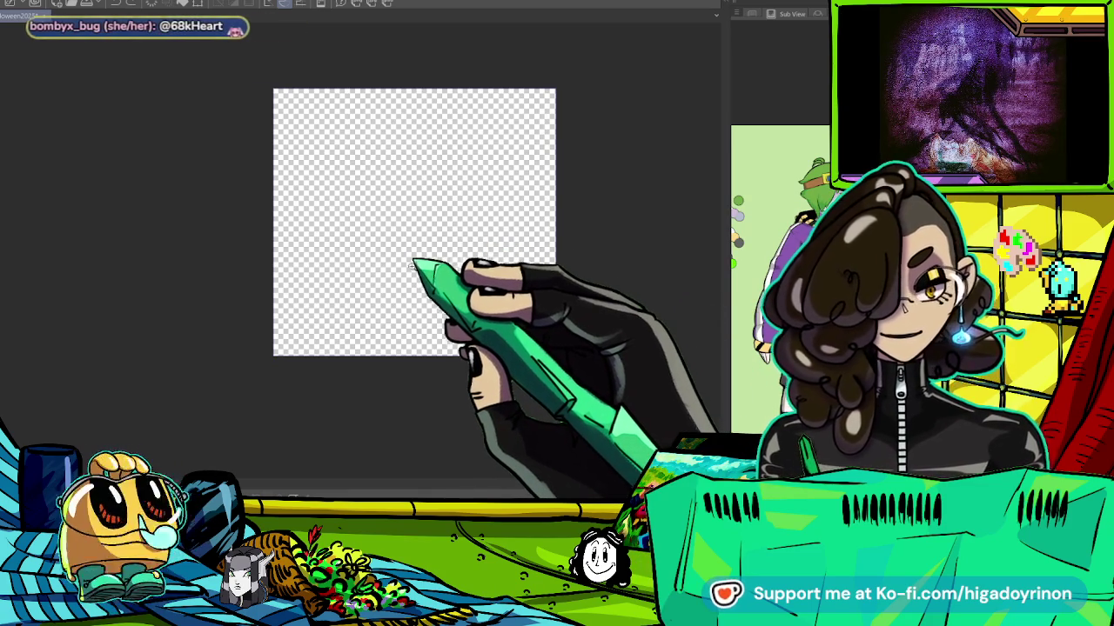
Zoom and pan the view around the blank canvas.
{"action": "scroll", "coordinate": [413, 255], "scroll_direction": "up", "scroll_amount": 1}
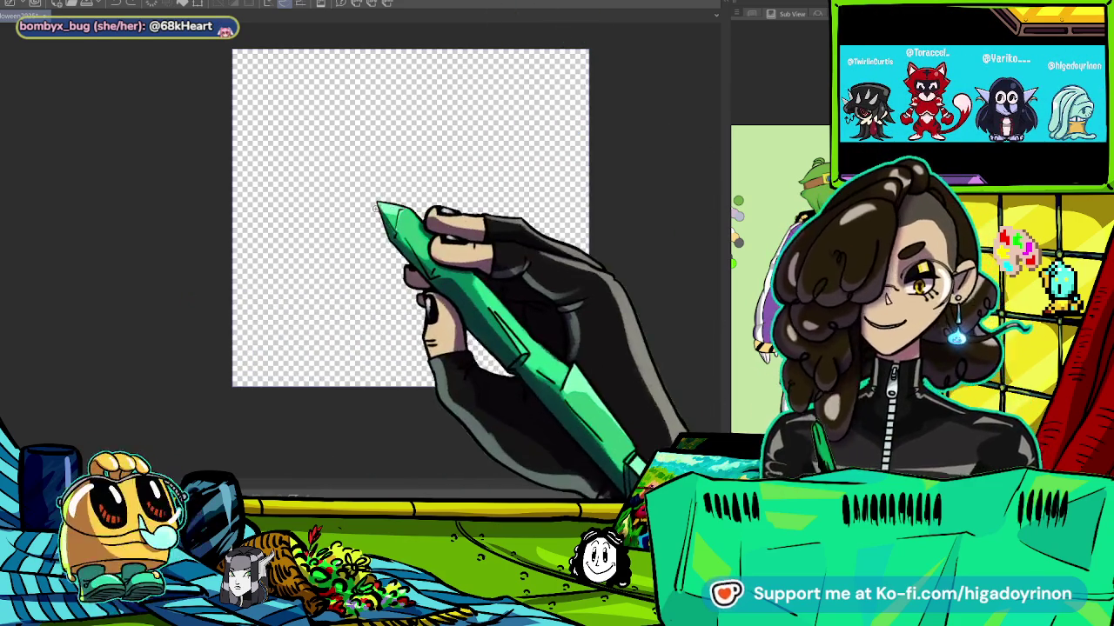
{"action": "scroll", "coordinate": [373, 139], "scroll_direction": "up", "scroll_amount": 1}
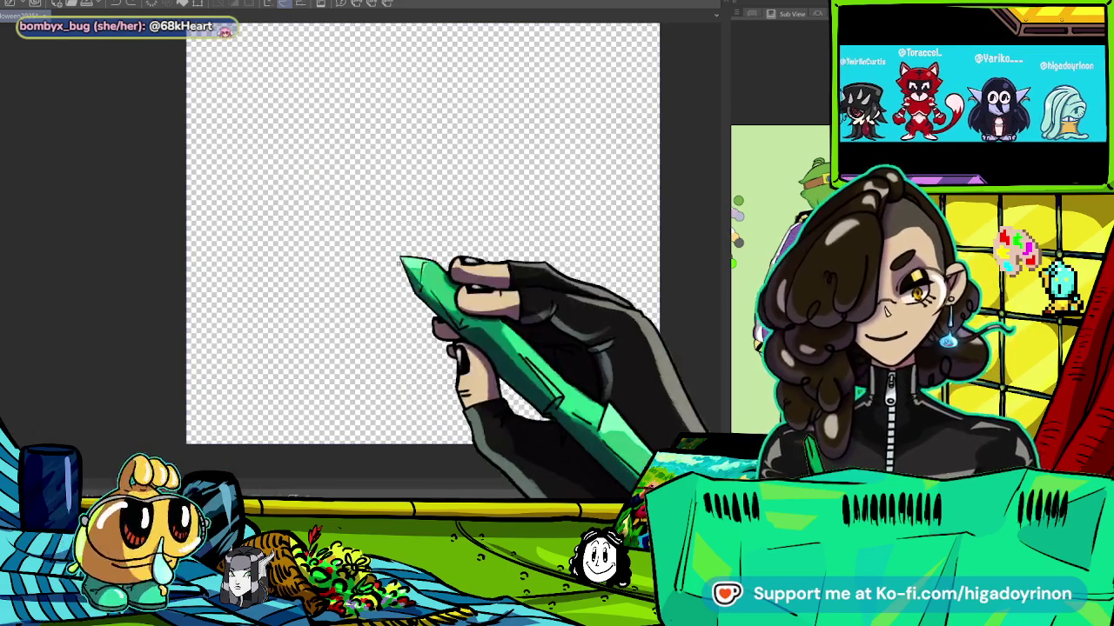
{"action": "left_click_drag", "start_coordinate": [423, 233], "coordinate": [333, 247]}
{"action": "left_click_drag", "start_coordinate": [398, 104], "coordinate": [375, 109]}
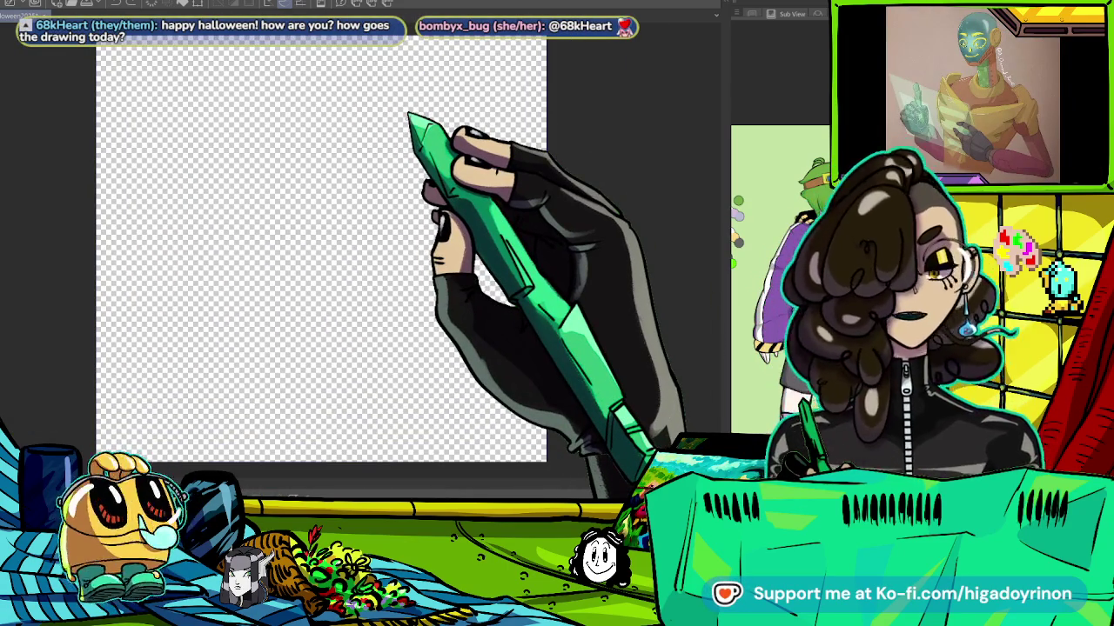
{"action": "scroll", "coordinate": [240, 128], "scroll_direction": "down", "scroll_amount": 2}
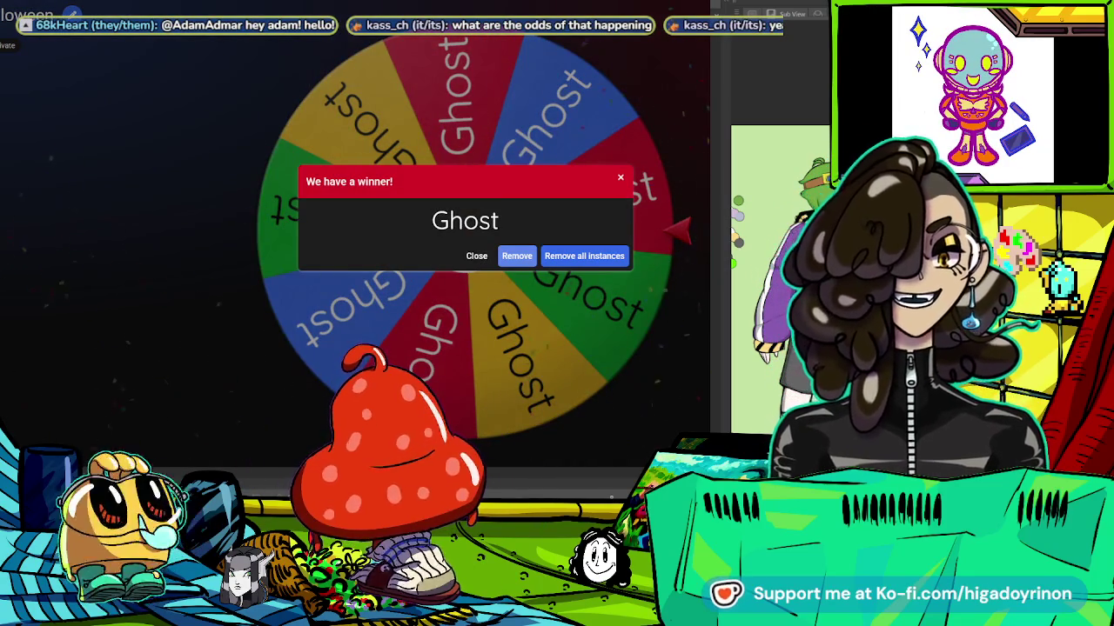
Close the 'We have a winner!' popup announcing Ghost.
{"action": "left_click", "coordinate": [471, 257]}
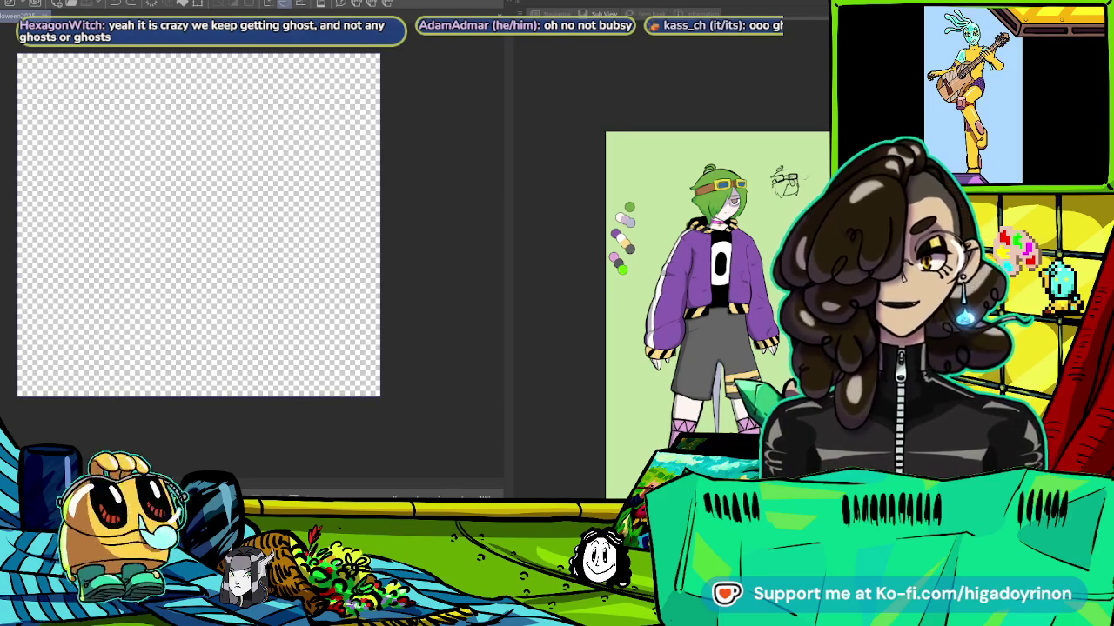
Zoom the Sub View reference and drag the splitter right to narrow it.
{"action": "scroll", "coordinate": [700, 278], "scroll_direction": "up", "scroll_amount": 2}
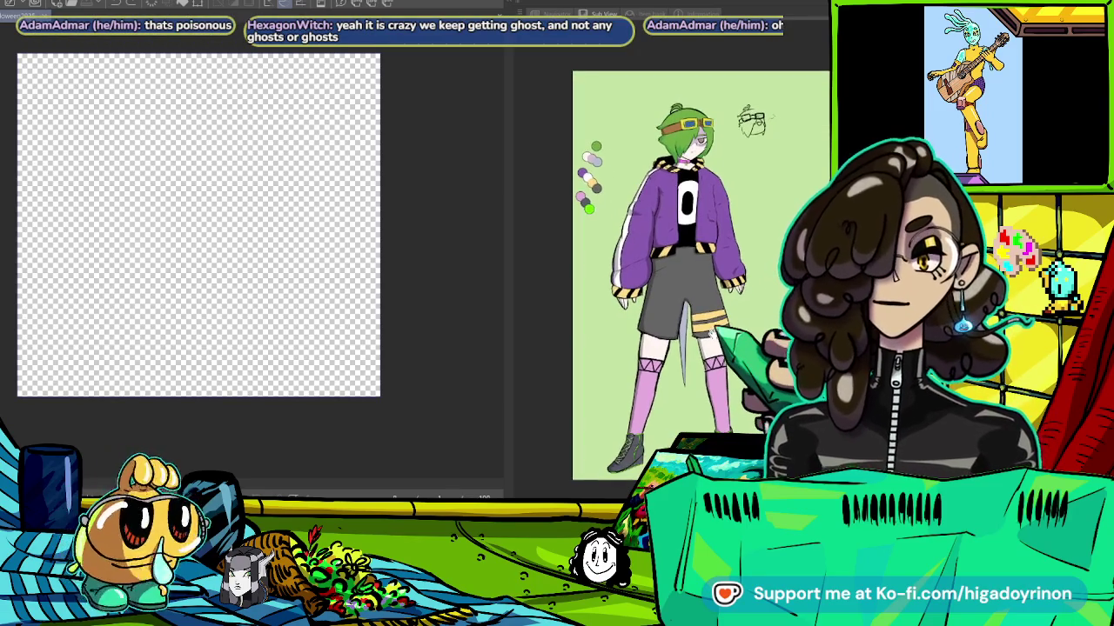
{"action": "scroll", "coordinate": [696, 261], "scroll_direction": "up", "scroll_amount": 1}
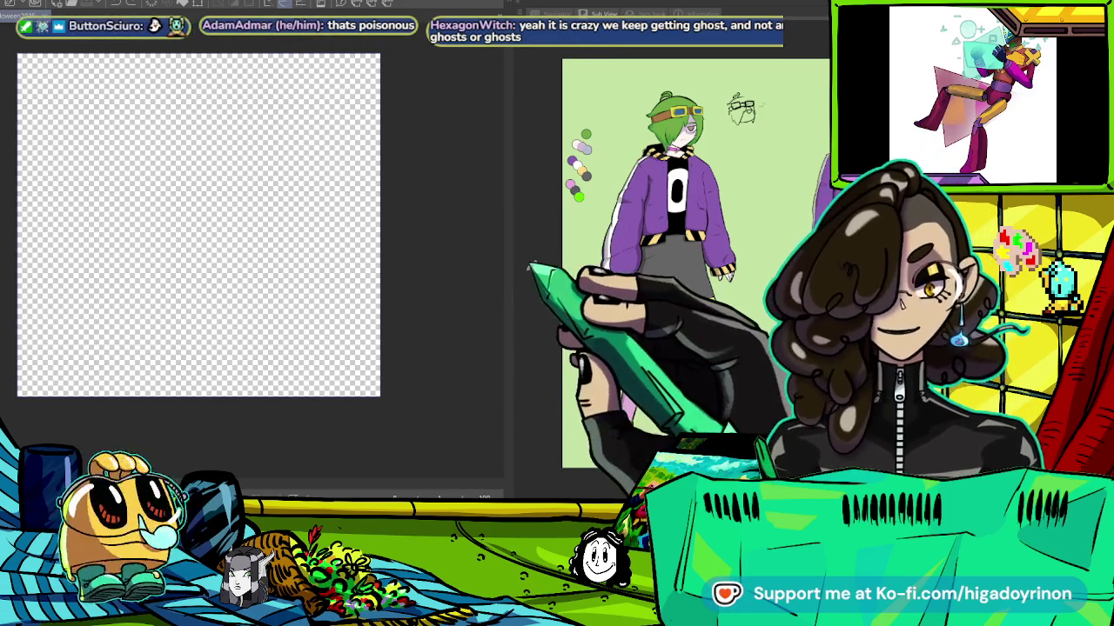
{"action": "mouse_move", "coordinate": [561, 315]}
{"action": "left_mouse_down"}
{"action": "mouse_move", "coordinate": [690, 315]}
{"action": "mouse_move", "coordinate": [717, 377]}
{"action": "left_mouse_up"}
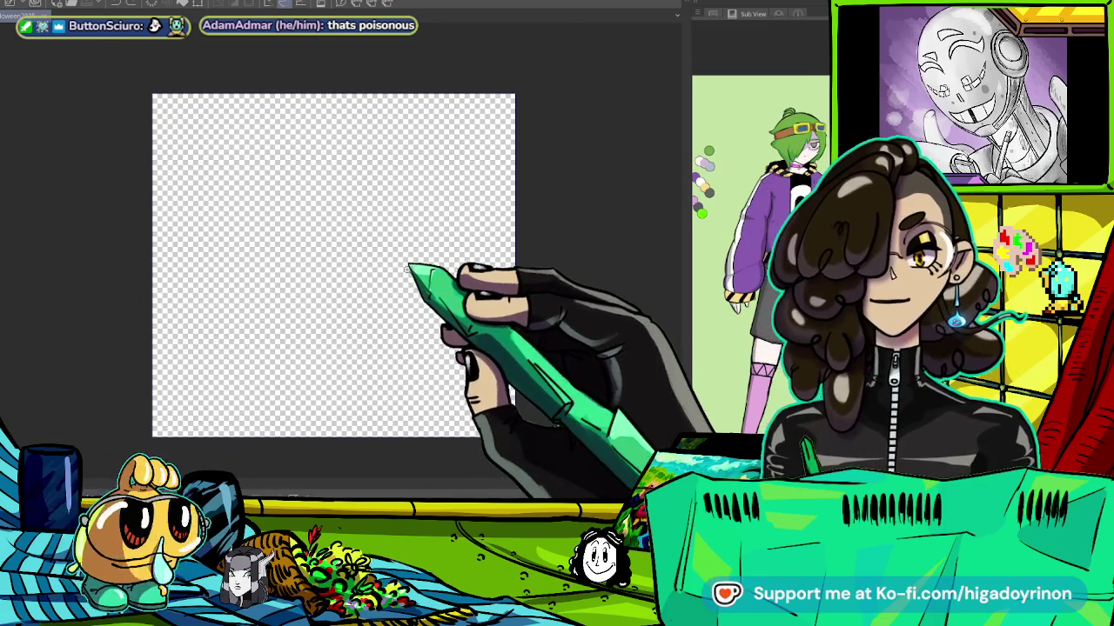
Reframe the canvas view and zoom in on the blank page.
{"action": "scroll", "coordinate": [410, 268], "scroll_direction": "up", "scroll_amount": 2}
{"action": "scroll", "coordinate": [428, 249], "scroll_direction": "down", "scroll_amount": 1}
{"action": "left_click_drag", "start_coordinate": [429, 254], "coordinate": [436, 264]}
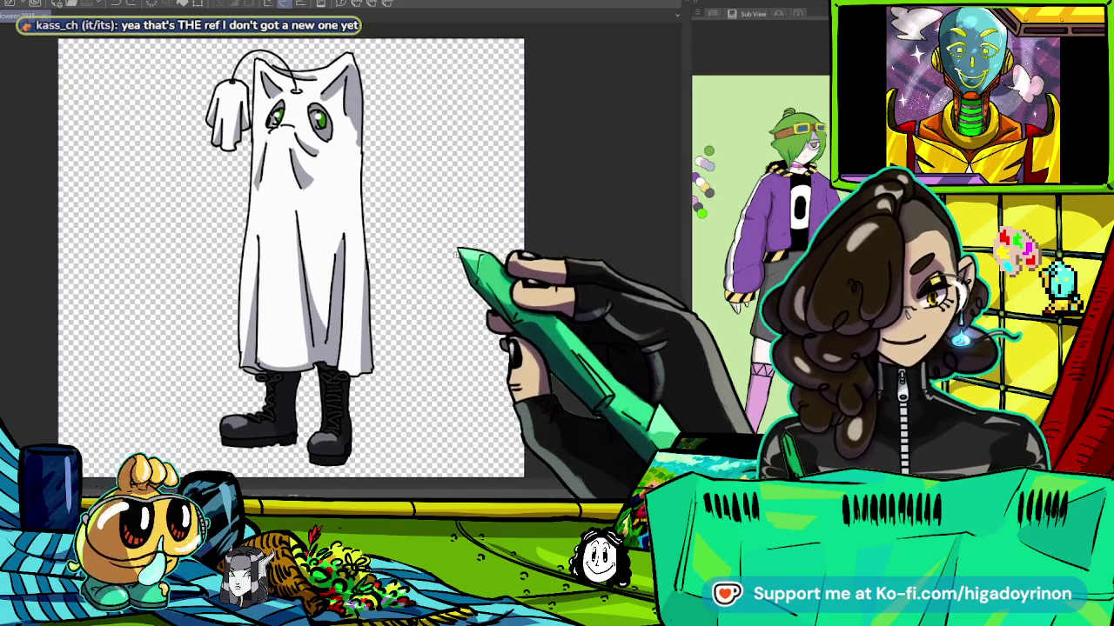
{"action": "key", "text": "ctrl+minus"}
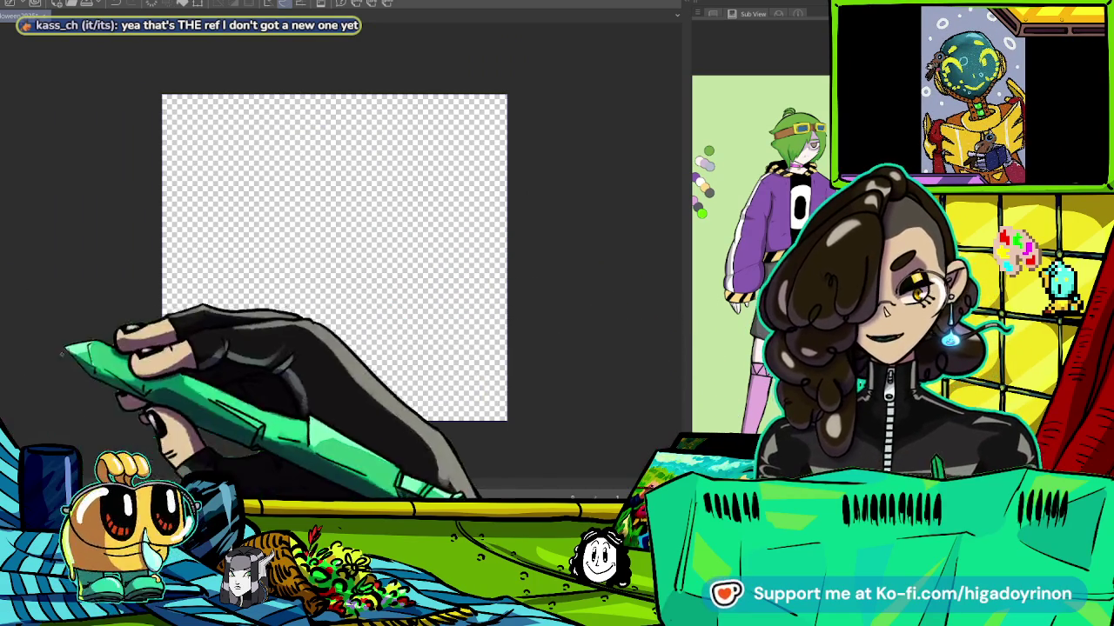
{"action": "key", "text": "ctrl+plus"}
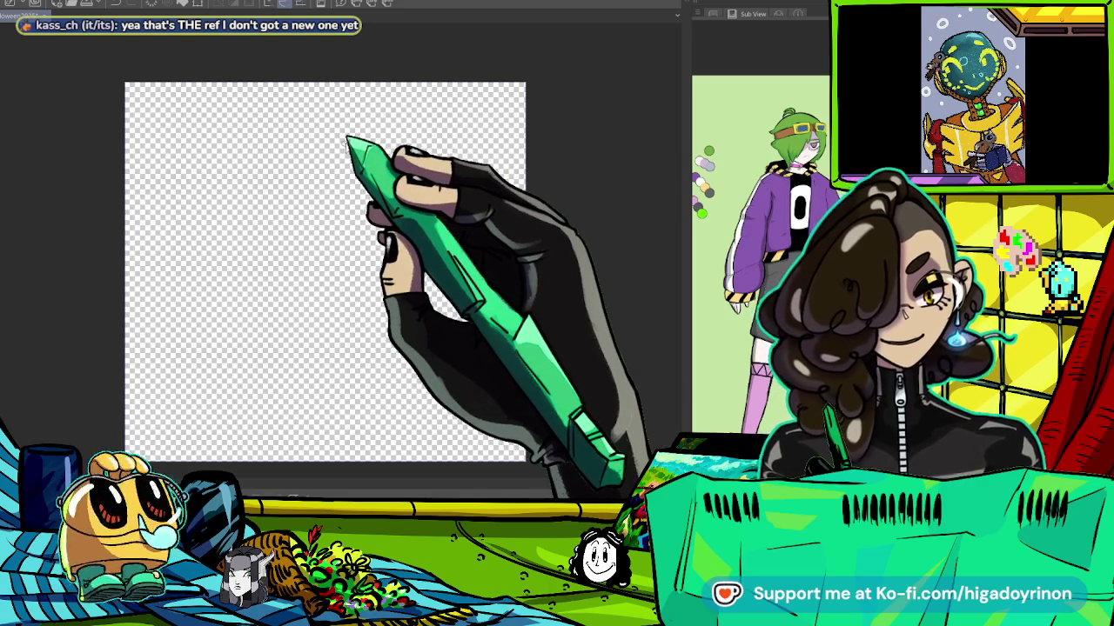
{"action": "key", "text": "ctrl+plus"}
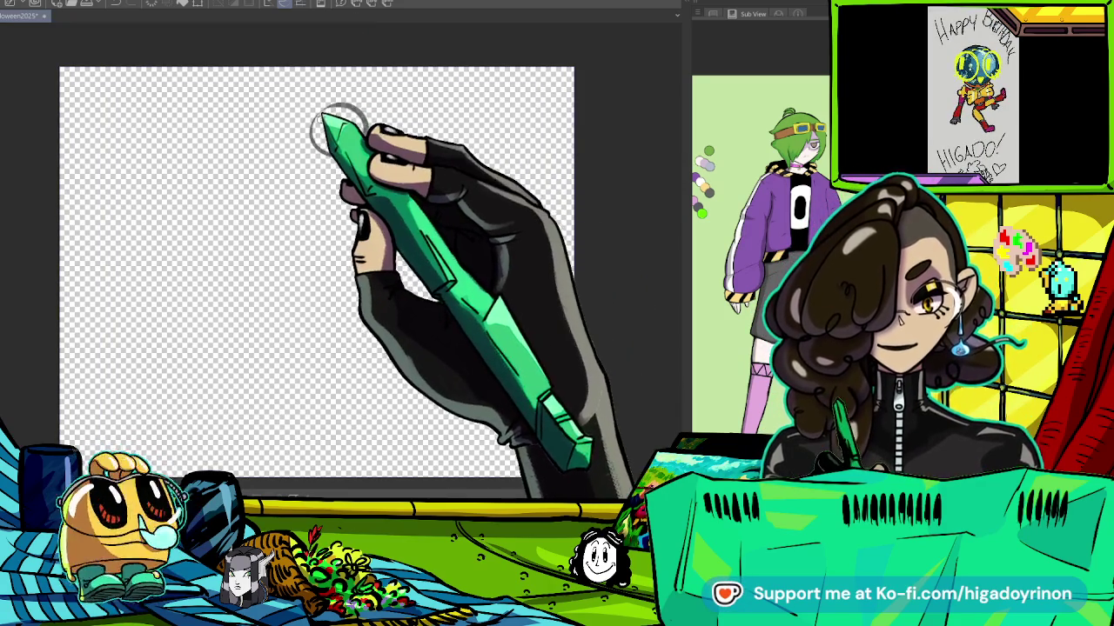
Sketch the torso, the curved blade jutting right and the body's left side, undoing bad strokes.
{"action": "mouse_move", "coordinate": [323, 174]}
{"action": "left_mouse_down"}
{"action": "mouse_move", "coordinate": [369, 177]}
{"action": "mouse_move", "coordinate": [315, 243]}
{"action": "left_mouse_up"}
{"action": "mouse_move", "coordinate": [368, 174]}
{"action": "left_mouse_down"}
{"action": "mouse_move", "coordinate": [365, 247]}
{"action": "mouse_move", "coordinate": [322, 268]}
{"action": "mouse_move", "coordinate": [359, 259]}
{"action": "mouse_move", "coordinate": [363, 283]}
{"action": "left_mouse_up"}
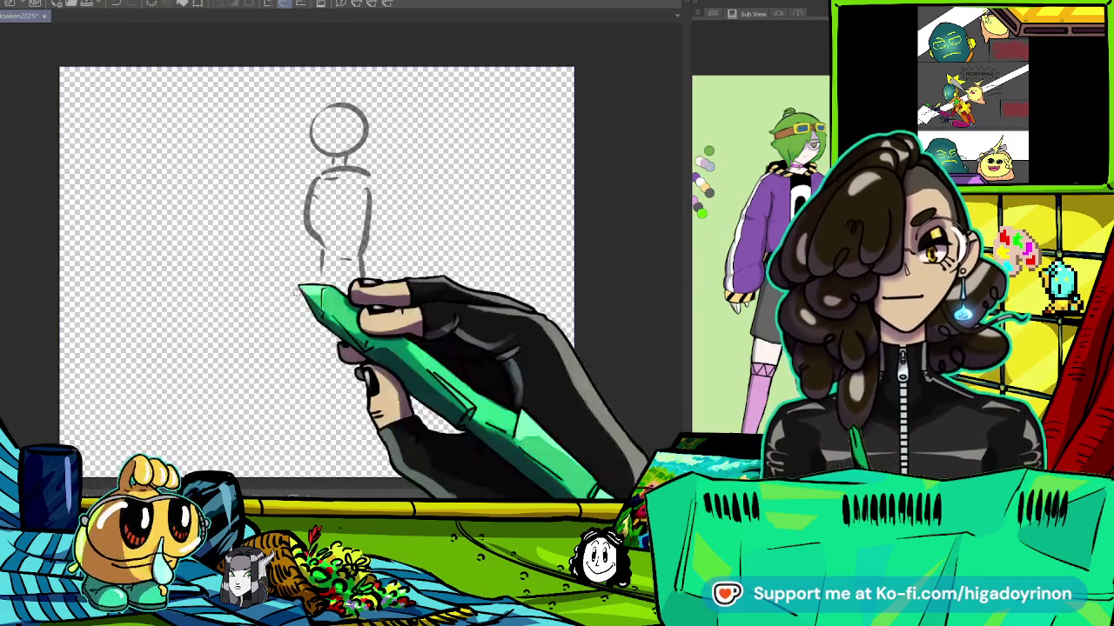
{"action": "scroll", "coordinate": [374, 253], "scroll_direction": "up", "scroll_amount": 1}
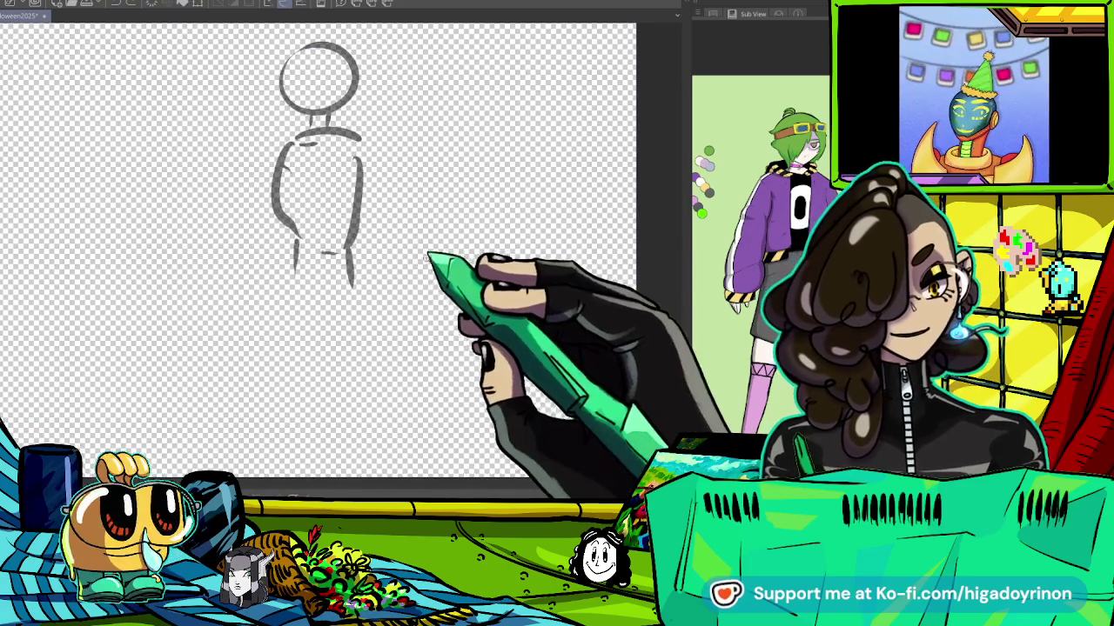
{"action": "scroll", "coordinate": [370, 247], "scroll_direction": "up", "scroll_amount": 1}
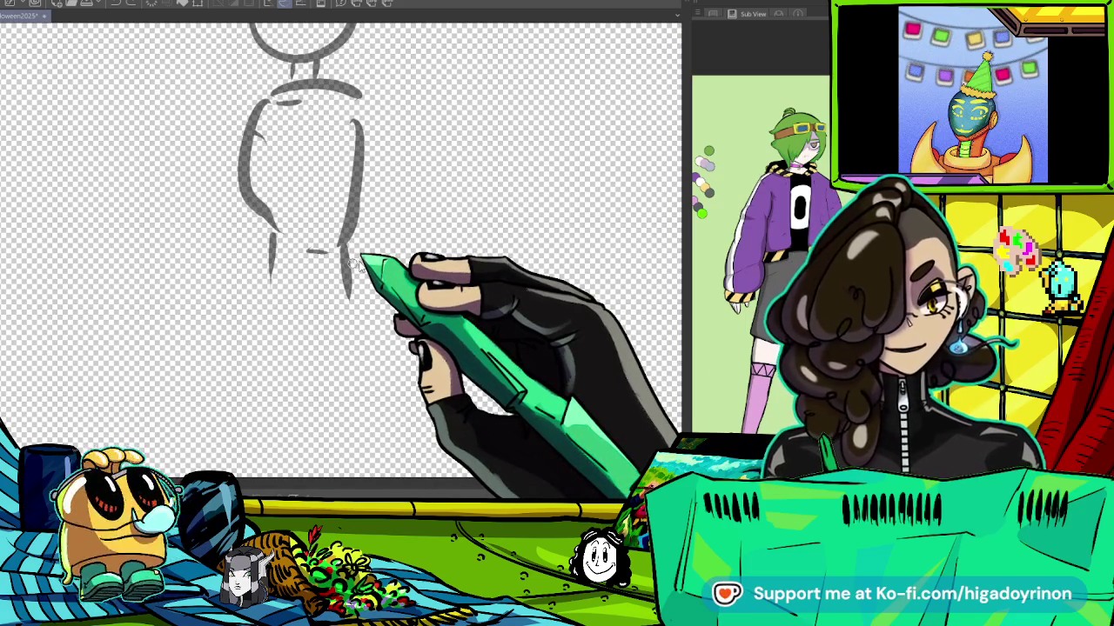
{"action": "left_click_drag", "start_coordinate": [359, 283], "coordinate": [509, 312]}
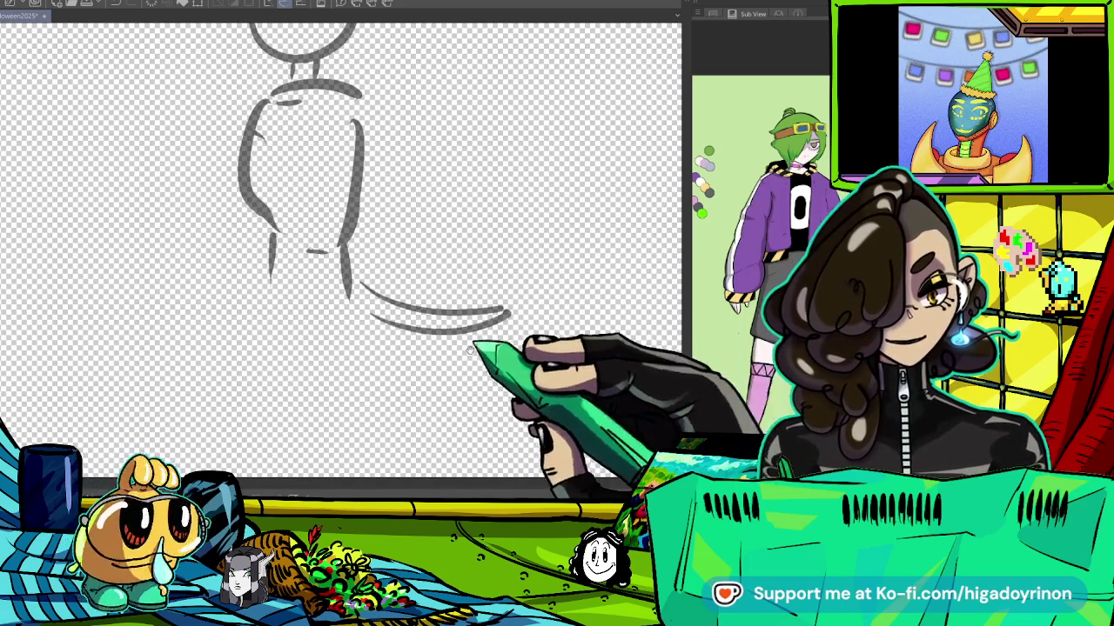
{"action": "left_click_drag", "start_coordinate": [472, 346], "coordinate": [526, 255]}
{"action": "left_click_drag", "start_coordinate": [439, 209], "coordinate": [432, 348]}
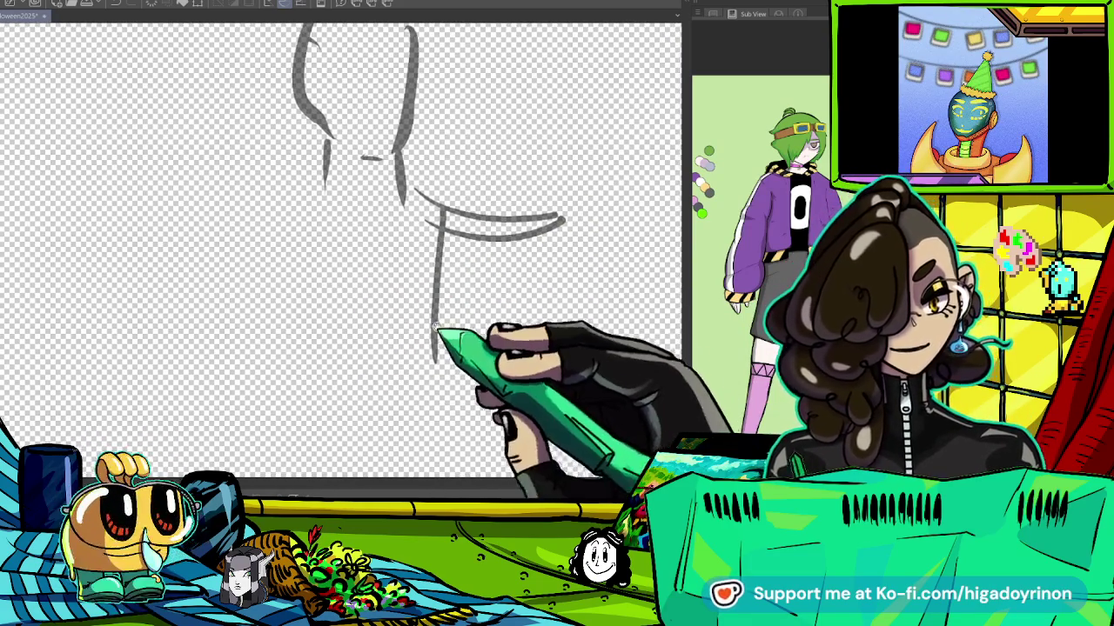
{"action": "key", "text": "ctrl+z"}
{"action": "left_click_drag", "start_coordinate": [322, 152], "coordinate": [259, 440]}
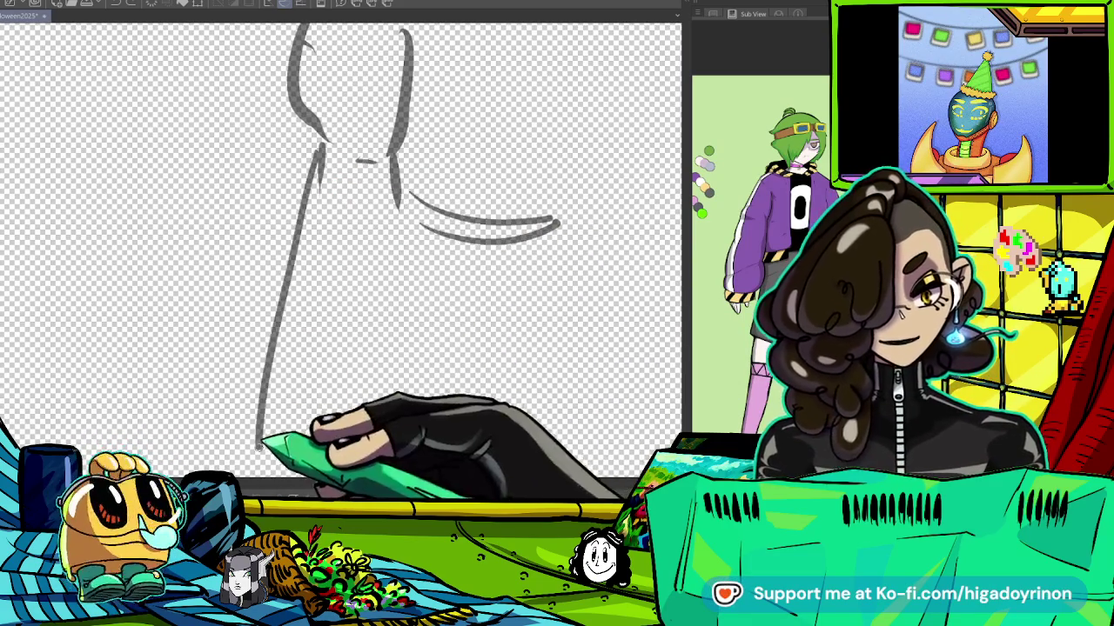
{"action": "key", "text": "ctrl+z"}
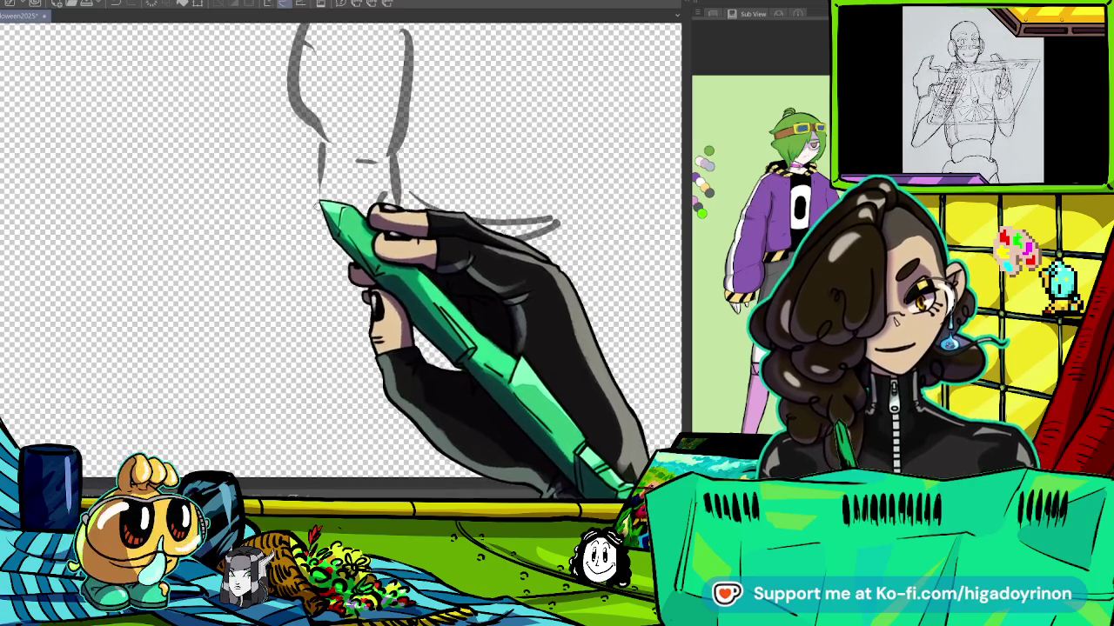
{"action": "mouse_move", "coordinate": [306, 170]}
{"action": "left_mouse_down"}
{"action": "mouse_move", "coordinate": [257, 383]}
{"action": "mouse_move", "coordinate": [359, 242]}
{"action": "left_mouse_up"}
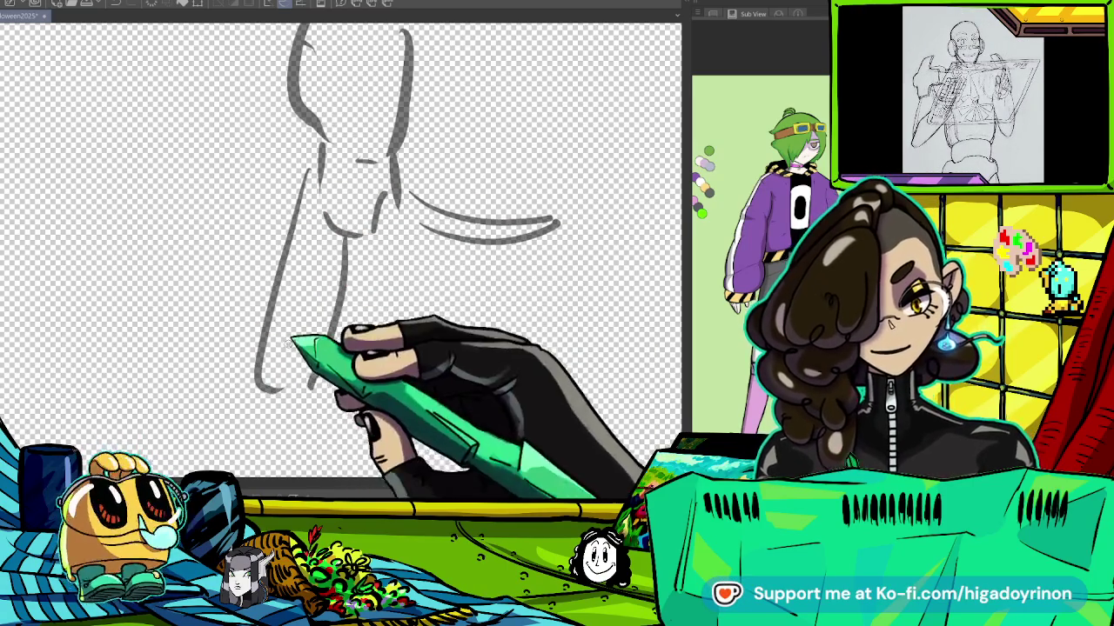
Sketch both legs down toward the feet.
{"action": "key", "text": "ctrl+minus"}
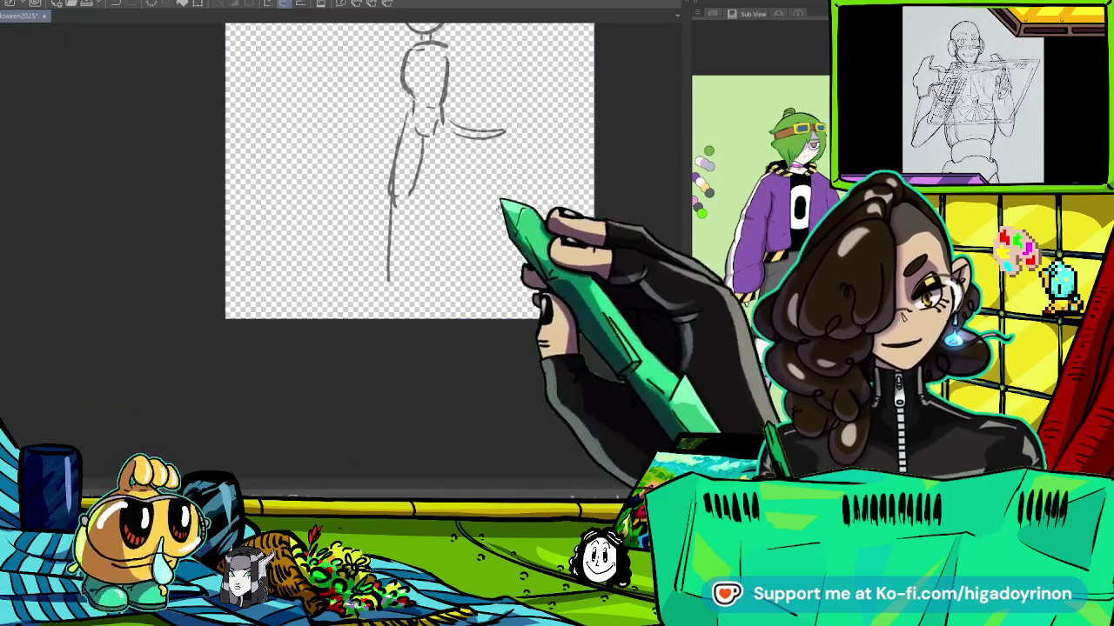
{"action": "left_click_drag", "start_coordinate": [489, 198], "coordinate": [372, 256]}
{"action": "key", "text": "ctrl+plus"}
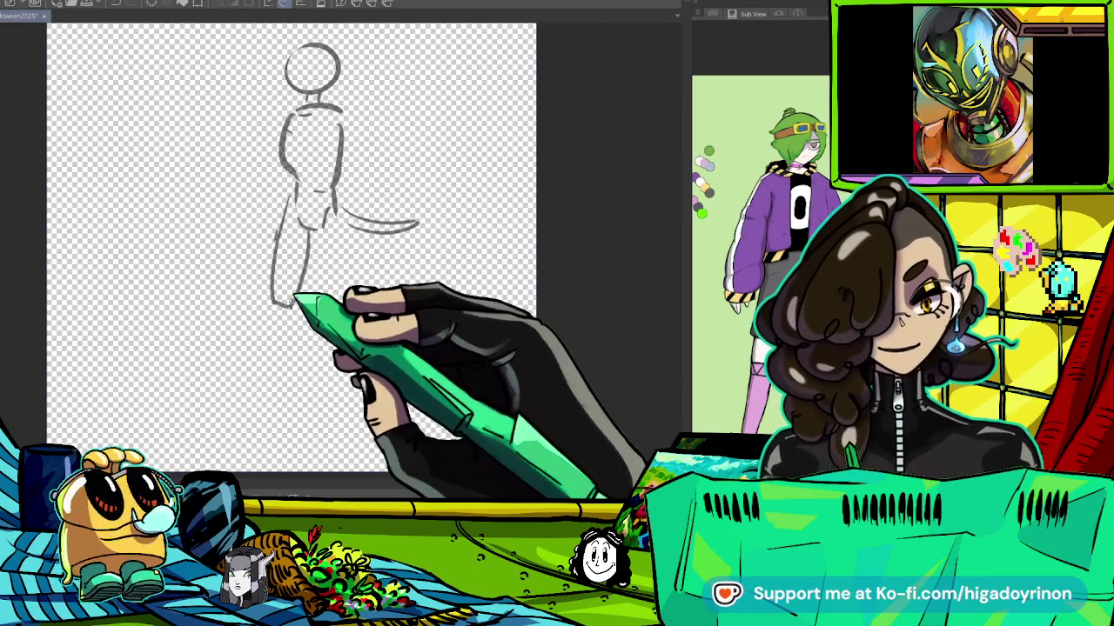
{"action": "left_click_drag", "start_coordinate": [327, 299], "coordinate": [334, 207]}
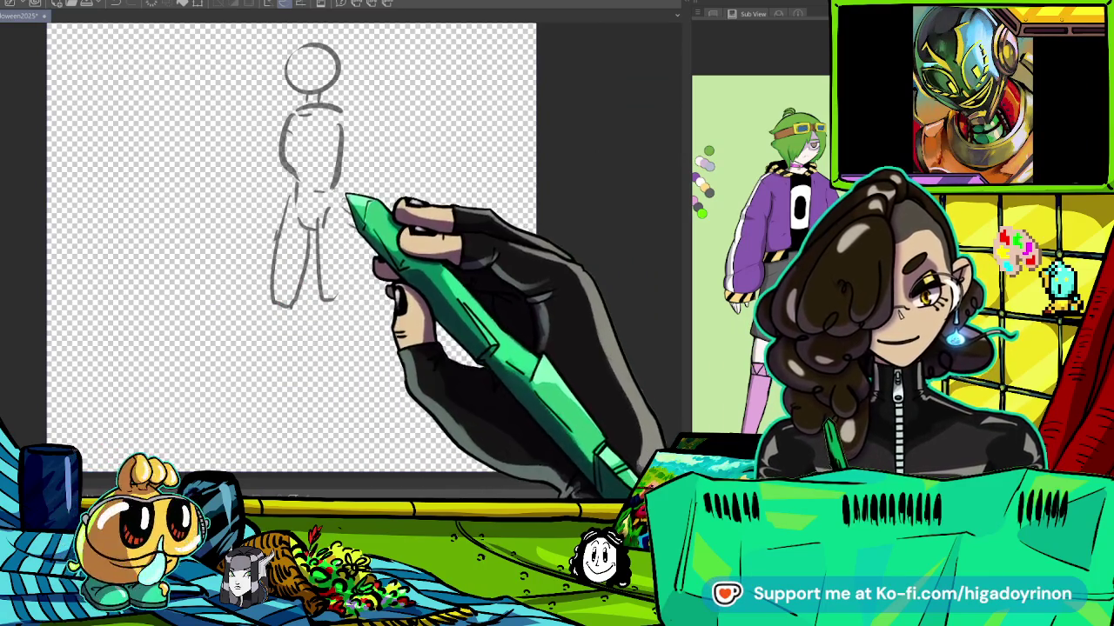
{"action": "mouse_move", "coordinate": [417, 228]}
{"action": "left_mouse_down"}
{"action": "mouse_move", "coordinate": [347, 211]}
{"action": "mouse_move", "coordinate": [353, 300]}
{"action": "left_mouse_up"}
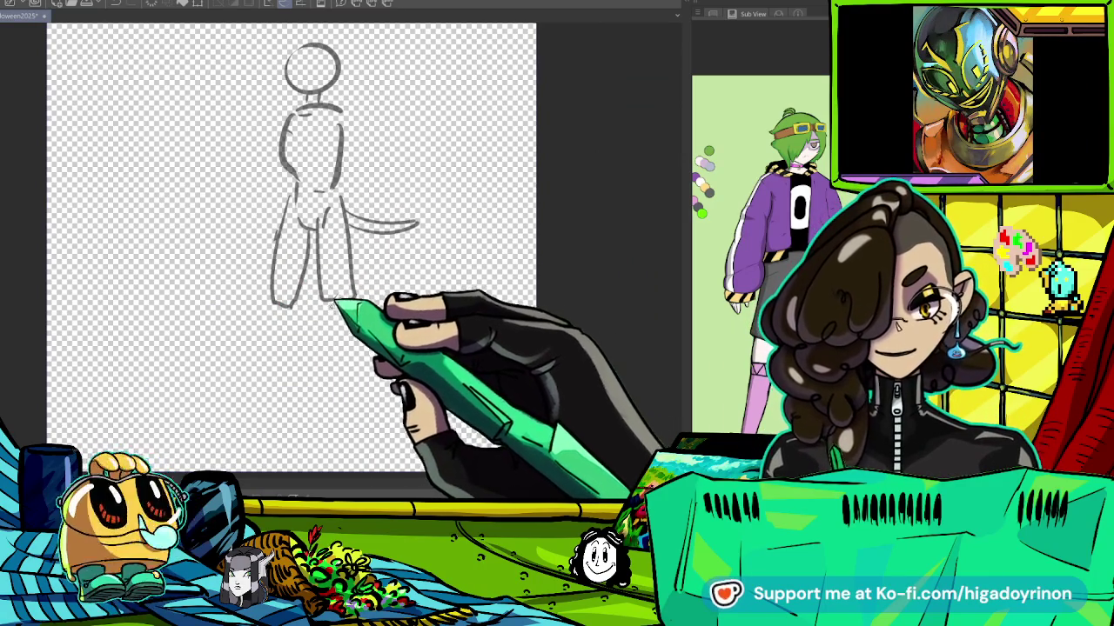
{"action": "mouse_move", "coordinate": [272, 304]}
{"action": "left_mouse_down"}
{"action": "mouse_move", "coordinate": [268, 405]}
{"action": "mouse_move", "coordinate": [236, 438]}
{"action": "left_mouse_up"}
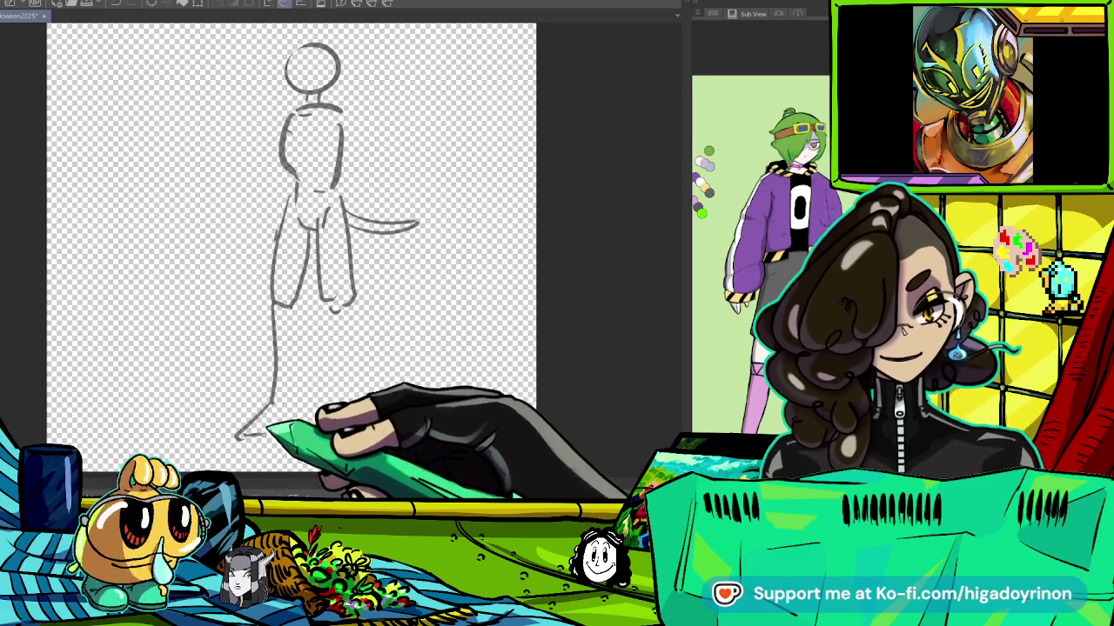
{"action": "left_click_drag", "start_coordinate": [294, 407], "coordinate": [294, 428]}
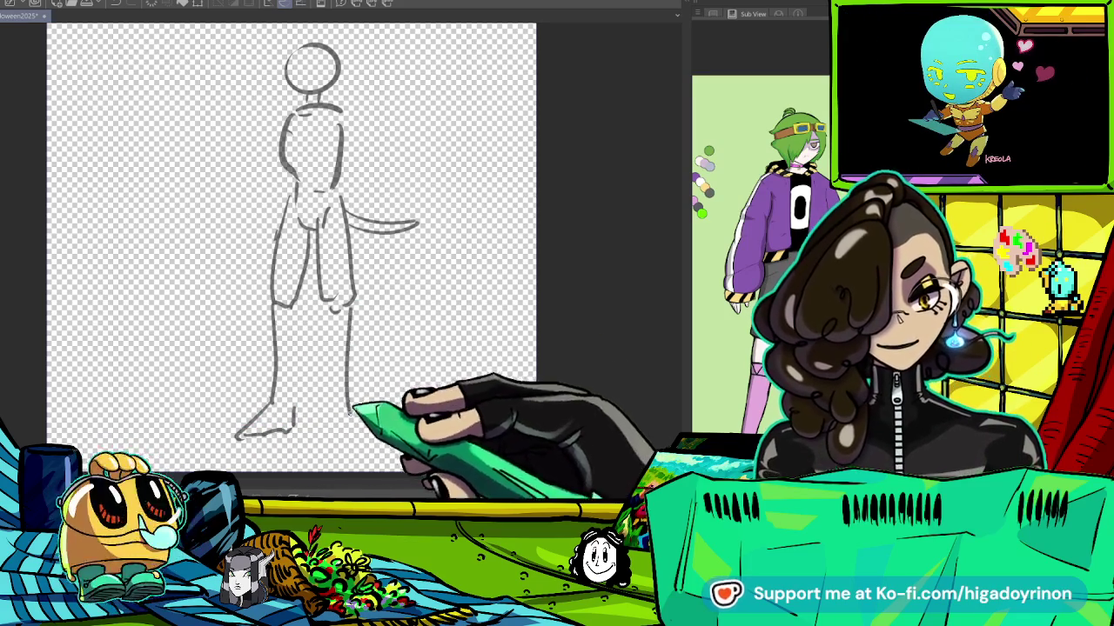
{"action": "left_click_drag", "start_coordinate": [353, 383], "coordinate": [352, 416]}
{"action": "left_click_drag", "start_coordinate": [333, 307], "coordinate": [326, 350]}
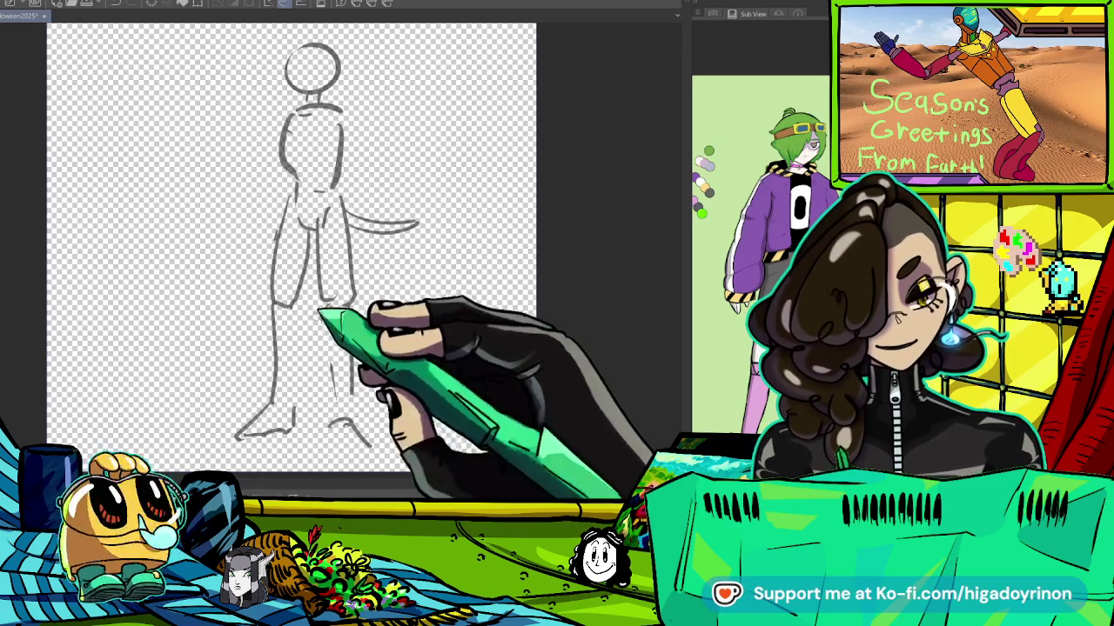
Undo the lower right-leg strokes and redraw the right leg lines.
{"action": "key", "text": "ctrl+z"}
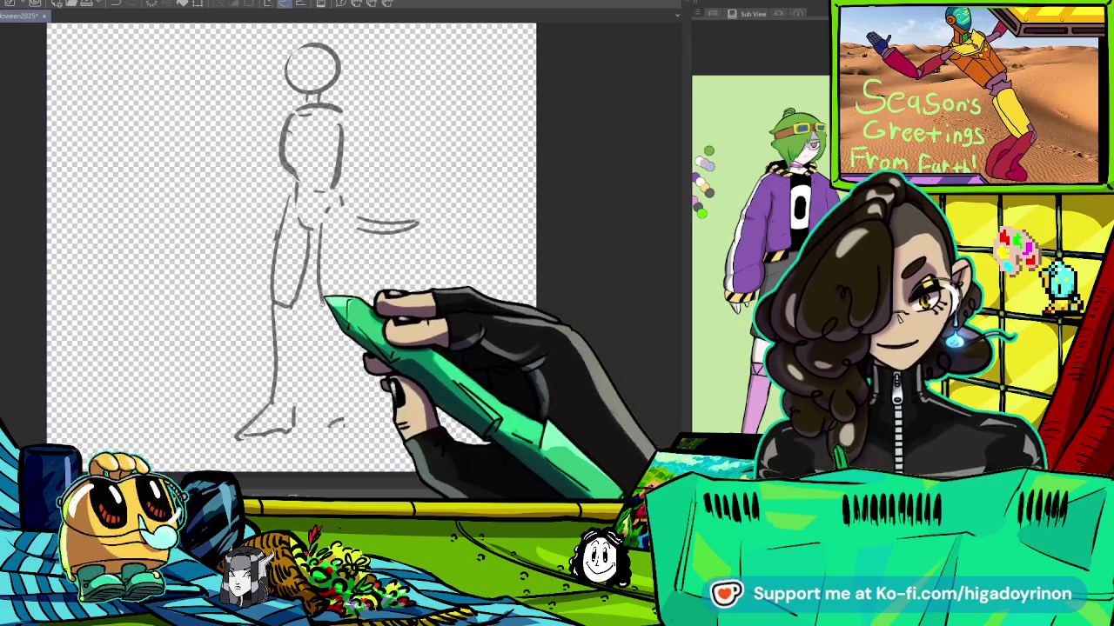
{"action": "mouse_move", "coordinate": [346, 217]}
{"action": "left_mouse_down"}
{"action": "mouse_move", "coordinate": [352, 296]}
{"action": "mouse_move", "coordinate": [296, 408]}
{"action": "left_mouse_up"}
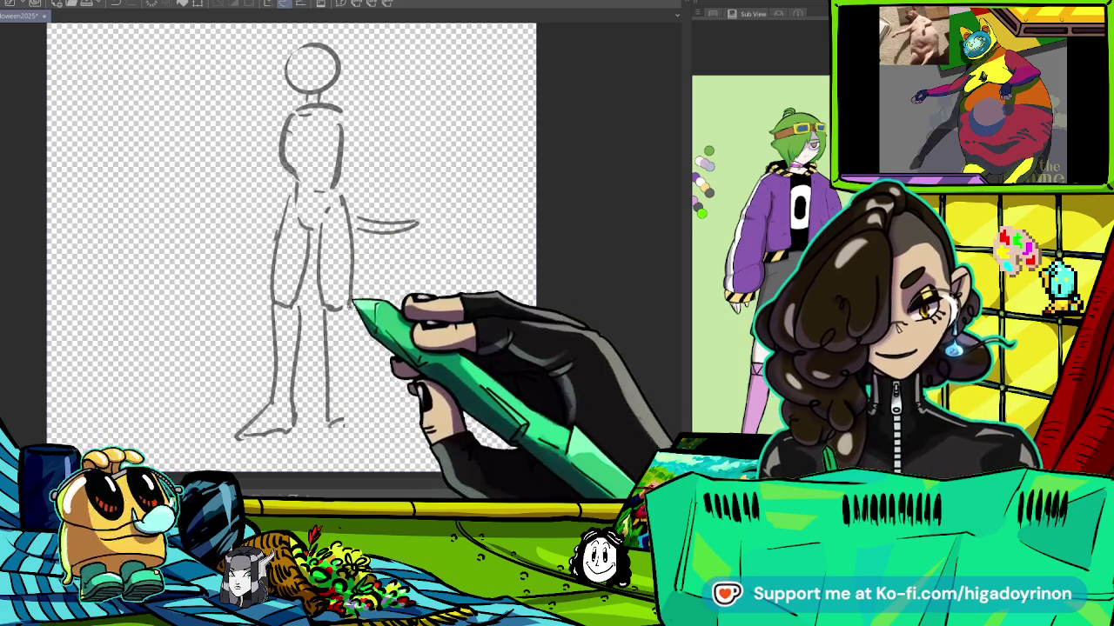
{"action": "left_click_drag", "start_coordinate": [323, 241], "coordinate": [320, 299]}
{"action": "mouse_move", "coordinate": [356, 218]}
{"action": "left_mouse_down"}
{"action": "mouse_move", "coordinate": [353, 287]}
{"action": "mouse_move", "coordinate": [420, 202]}
{"action": "mouse_move", "coordinate": [362, 190]}
{"action": "left_mouse_up"}
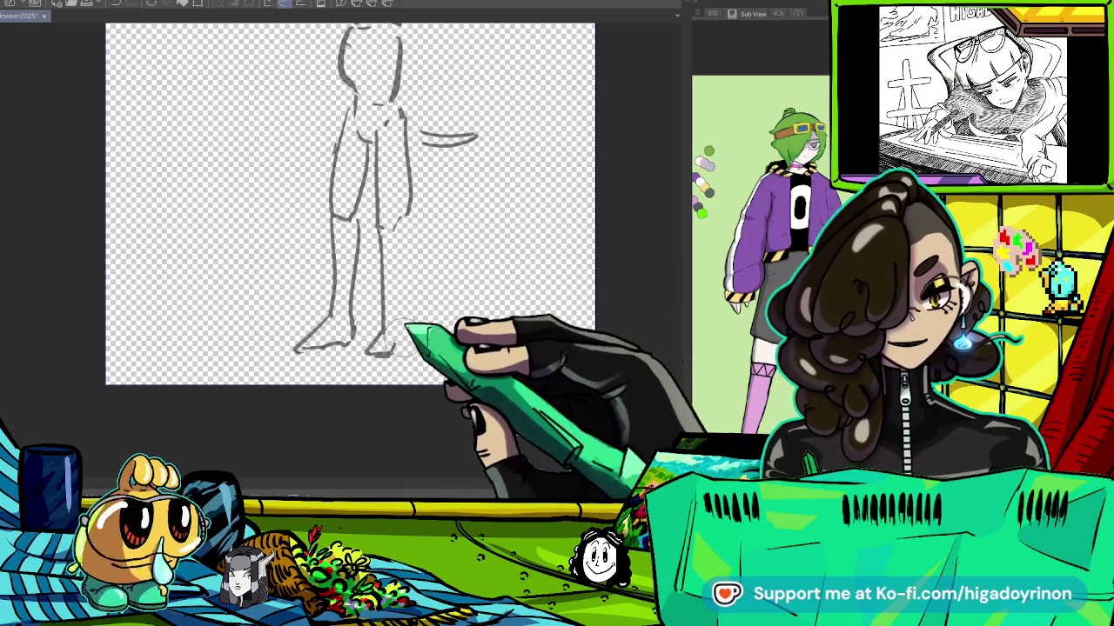
Draw the right foot's sole and refine the right lower-leg line.
{"action": "scroll", "coordinate": [391, 338], "scroll_direction": "up", "scroll_amount": 2}
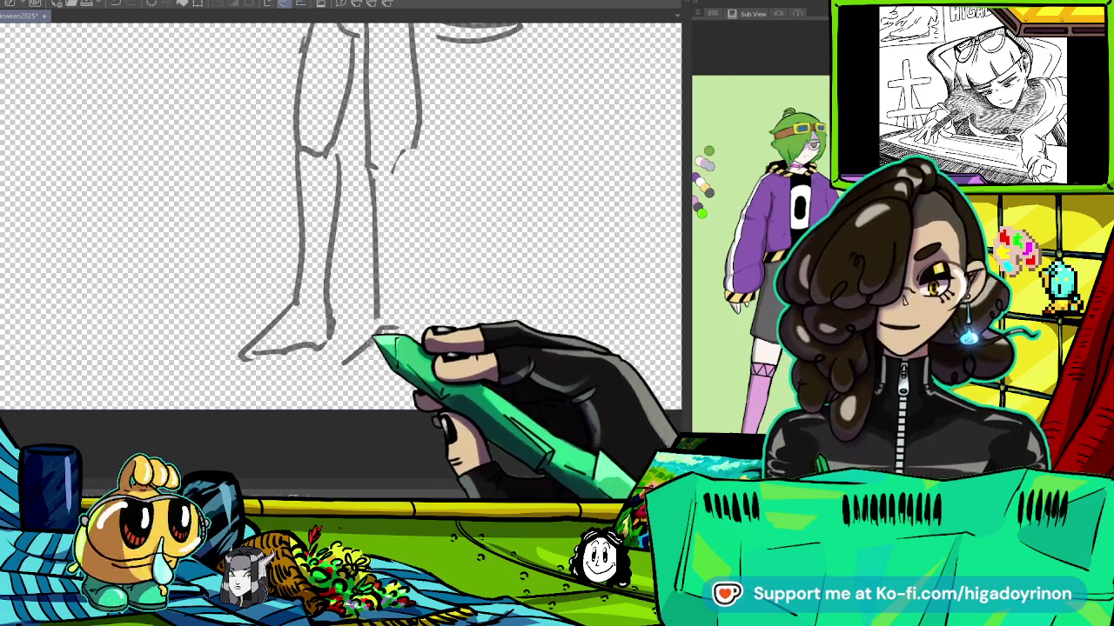
{"action": "left_click_drag", "start_coordinate": [387, 327], "coordinate": [328, 376]}
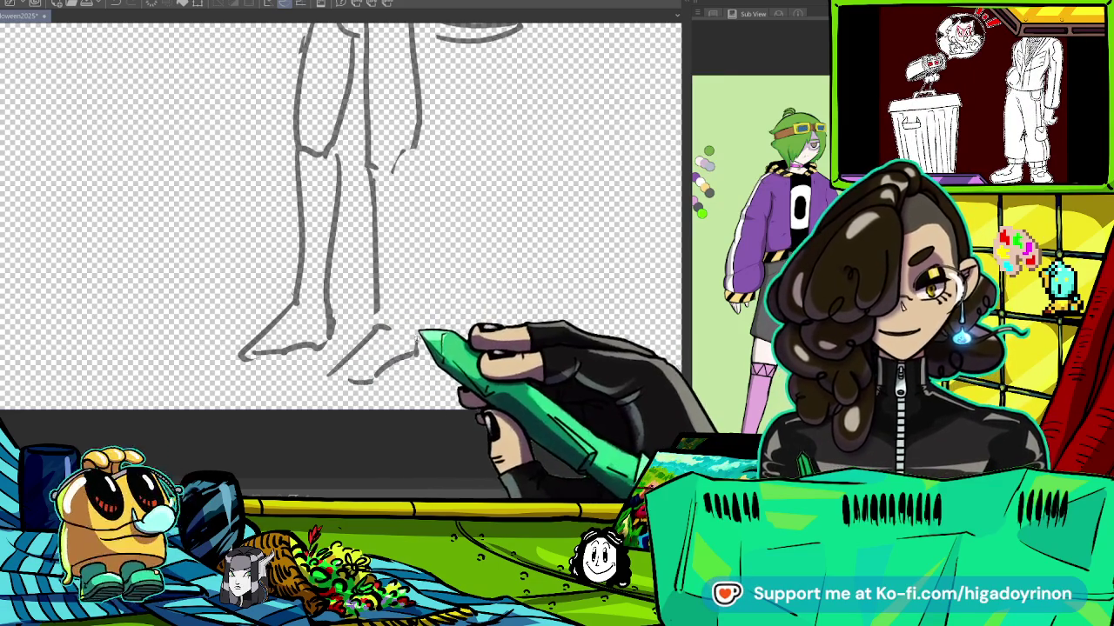
{"action": "left_click_drag", "start_coordinate": [402, 161], "coordinate": [407, 315]}
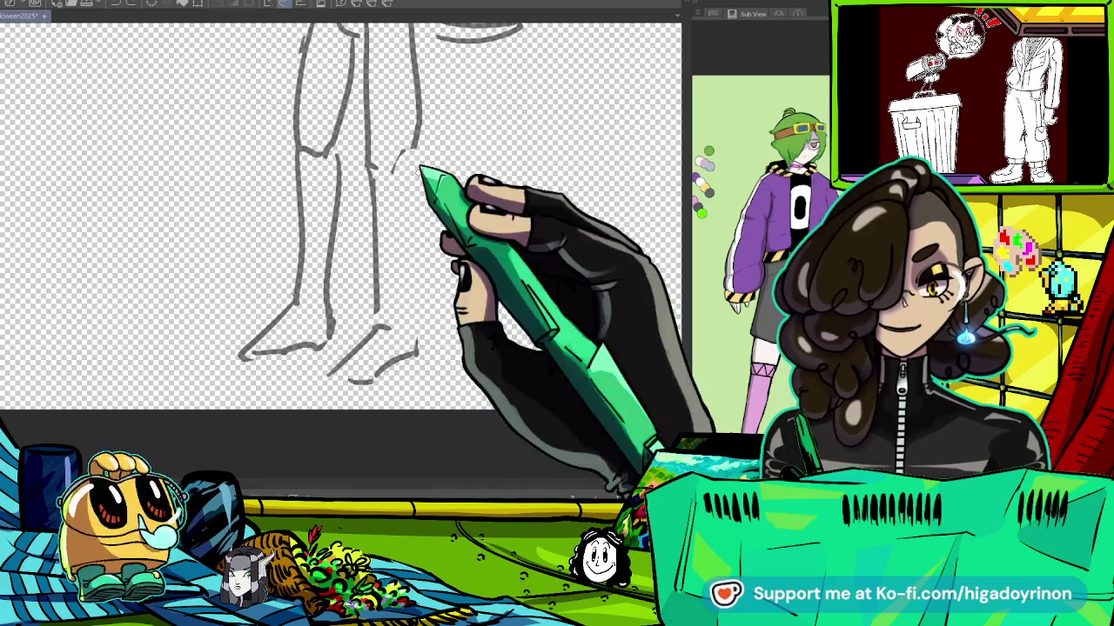
{"action": "mouse_move", "coordinate": [409, 179]}
{"action": "left_mouse_down"}
{"action": "mouse_move", "coordinate": [405, 341]}
{"action": "mouse_move", "coordinate": [513, 452]}
{"action": "left_mouse_up"}
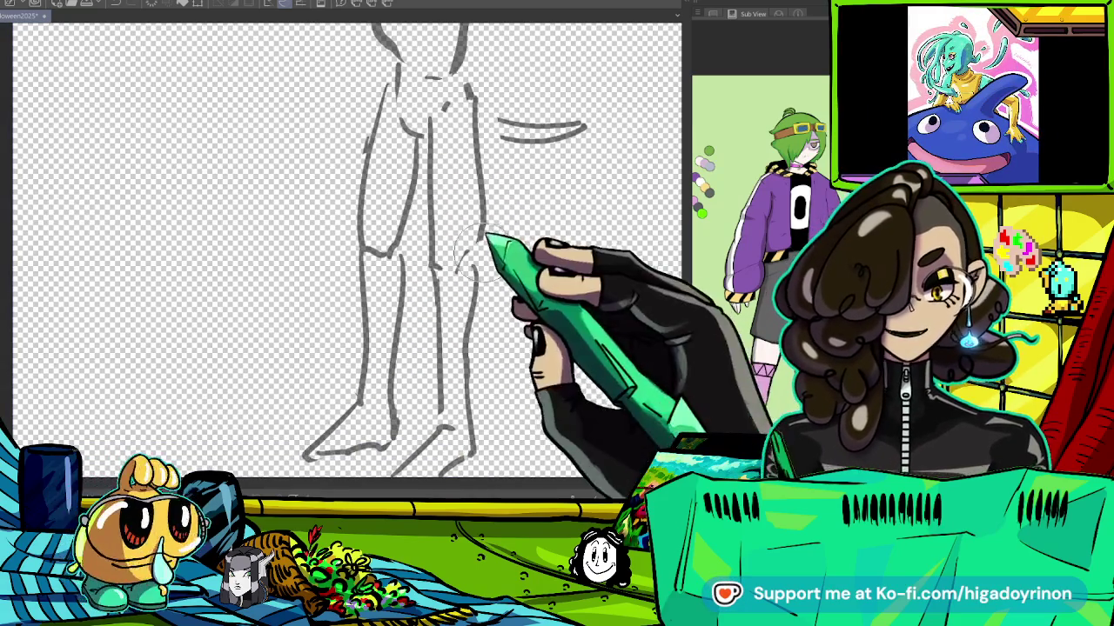
{"action": "left_click_drag", "start_coordinate": [464, 161], "coordinate": [489, 247]}
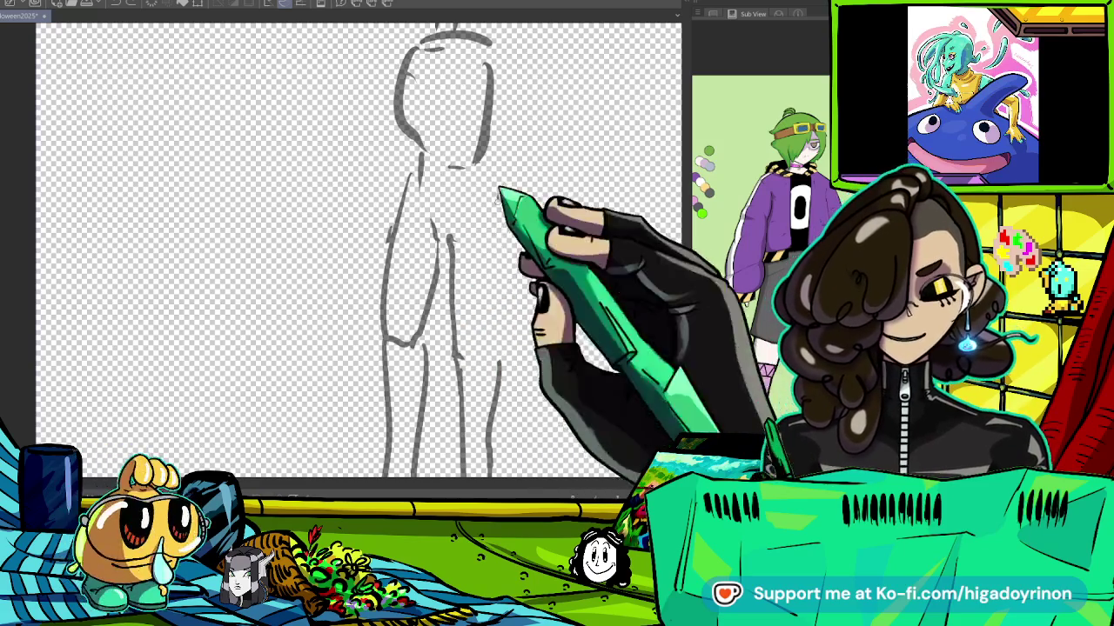
{"action": "left_click_drag", "start_coordinate": [497, 162], "coordinate": [537, 258]}
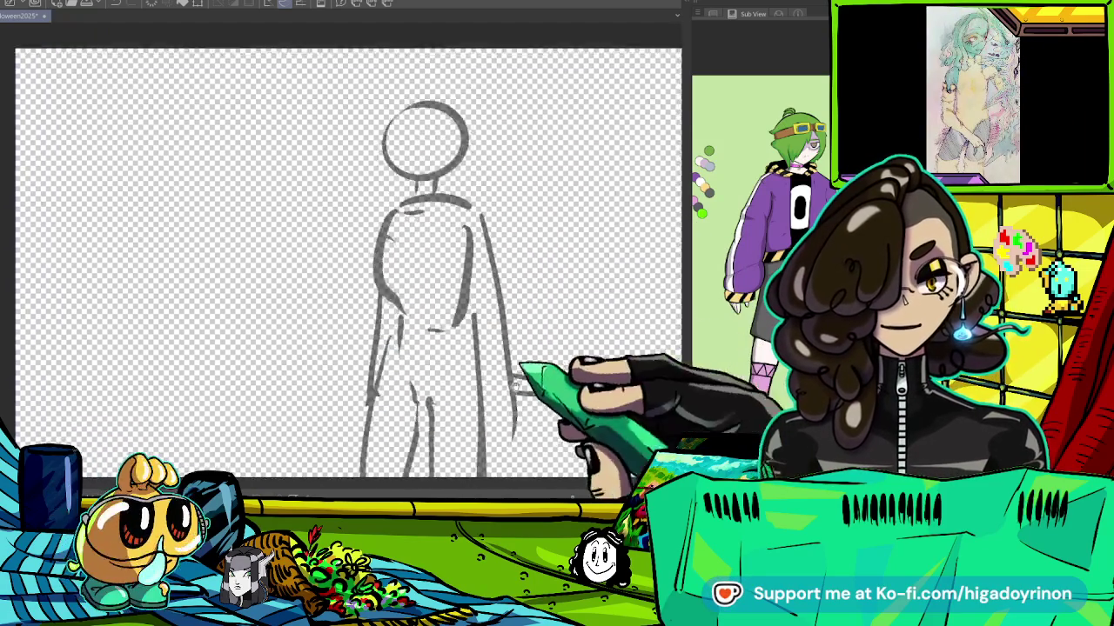
Sketch hair curves over the round head and outline one large eye.
{"action": "mouse_move", "coordinate": [415, 315]}
{"action": "left_mouse_down"}
{"action": "mouse_move", "coordinate": [426, 137]}
{"action": "mouse_move", "coordinate": [370, 246]}
{"action": "left_mouse_up"}
{"action": "left_click_drag", "start_coordinate": [387, 162], "coordinate": [402, 255]}
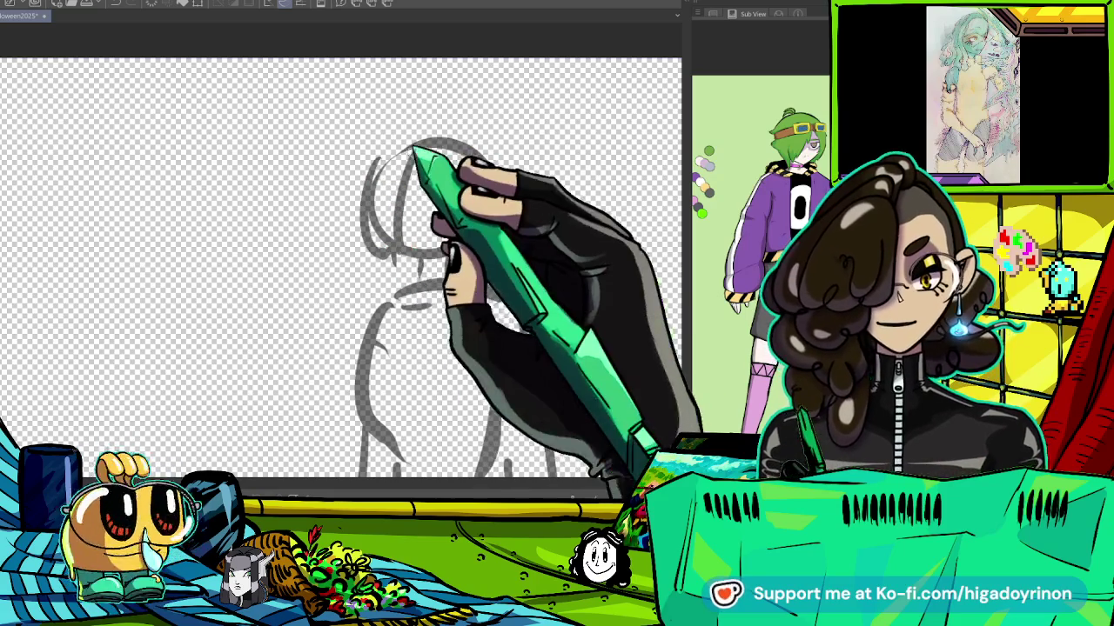
{"action": "scroll", "coordinate": [452, 170], "scroll_direction": "up", "scroll_amount": 2}
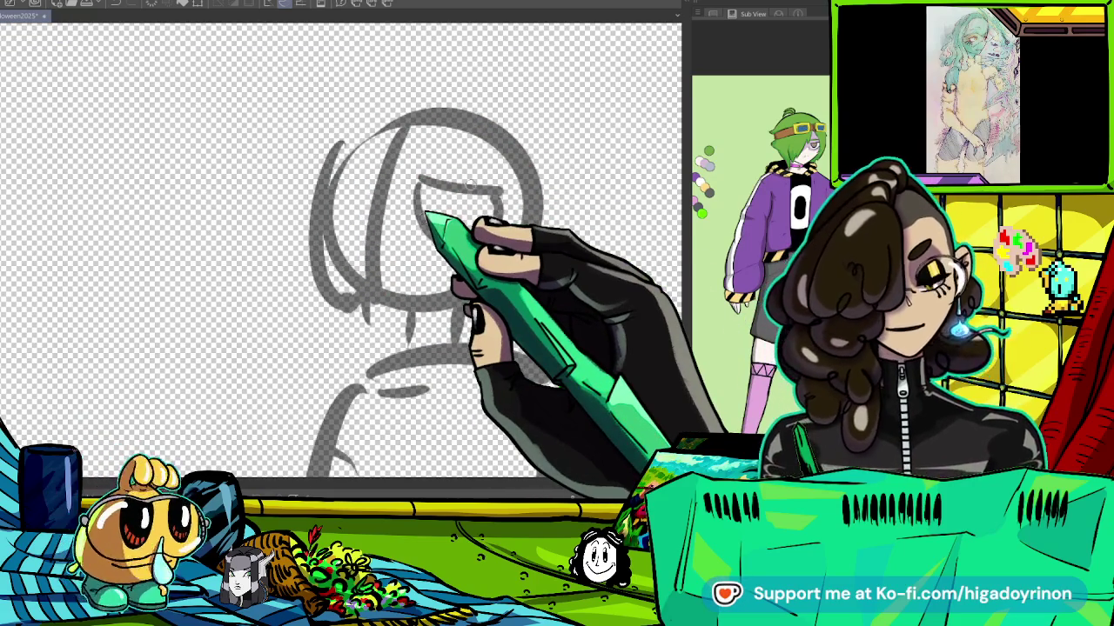
{"action": "left_click_drag", "start_coordinate": [417, 184], "coordinate": [503, 194]}
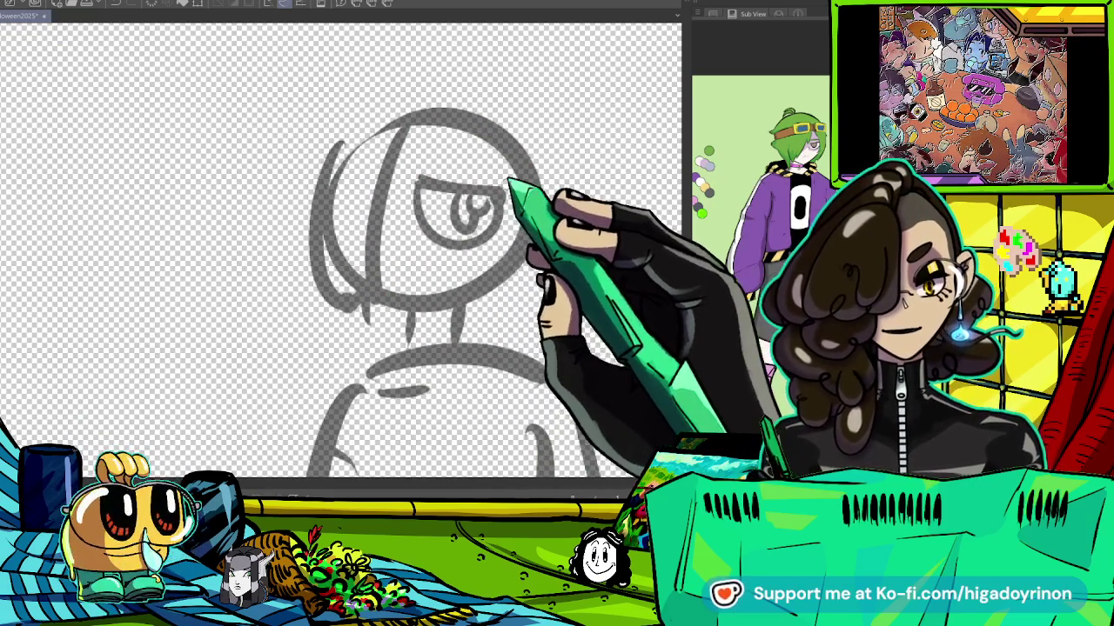
{"action": "scroll", "coordinate": [484, 261], "scroll_direction": "down", "scroll_amount": 2}
{"action": "scroll", "coordinate": [444, 205], "scroll_direction": "up", "scroll_amount": 2}
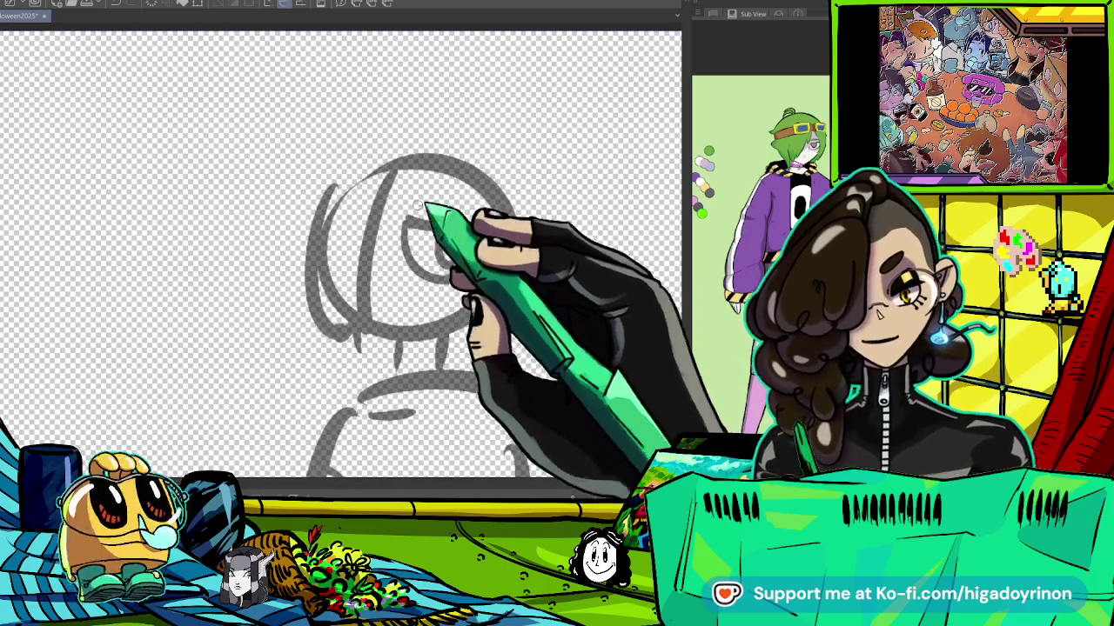
{"action": "scroll", "coordinate": [409, 217], "scroll_direction": "up", "scroll_amount": 1}
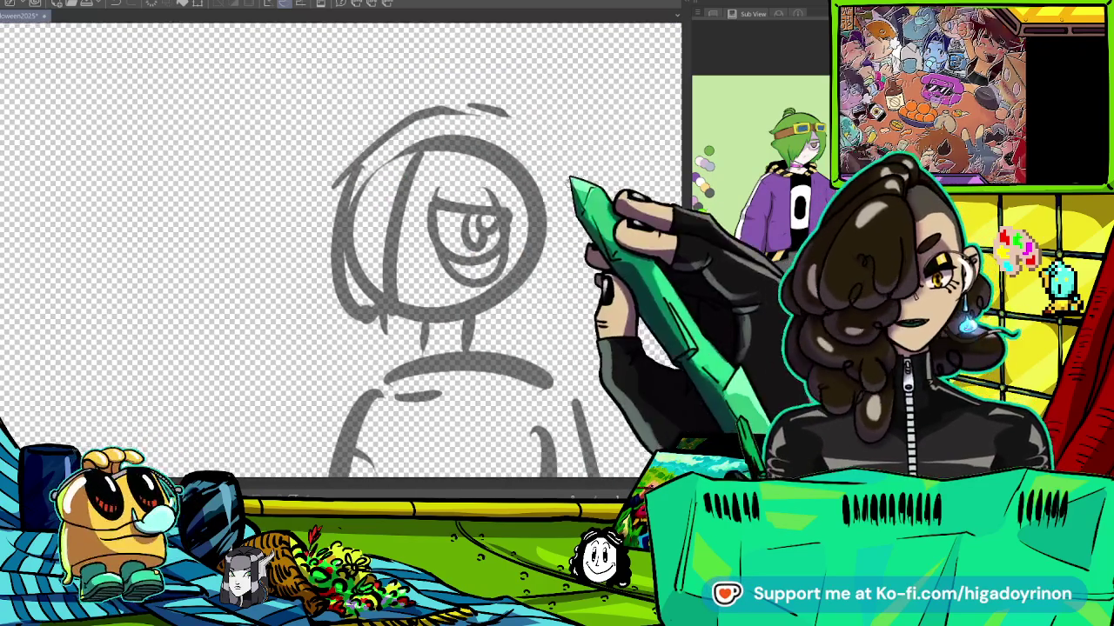
{"action": "scroll", "coordinate": [391, 253], "scroll_direction": "down", "scroll_amount": 2}
{"action": "scroll", "coordinate": [383, 252], "scroll_direction": "down", "scroll_amount": 3}
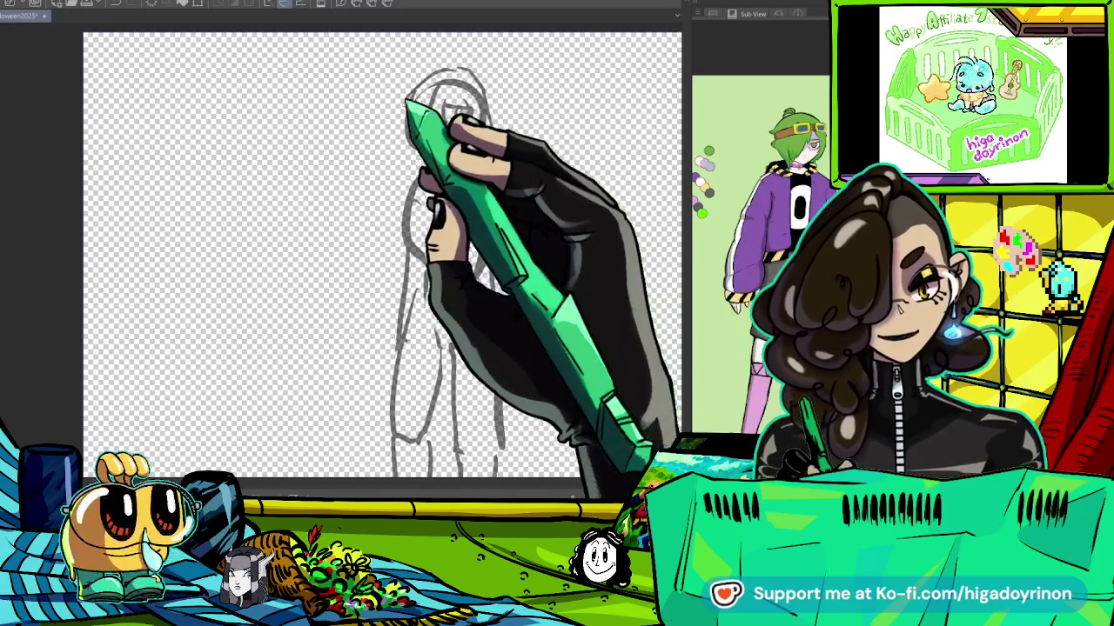
Sketch the sheet outlines down both sides and the blade line beside the figure.
{"action": "left_click_drag", "start_coordinate": [487, 83], "coordinate": [496, 174]}
{"action": "left_click_drag", "start_coordinate": [531, 329], "coordinate": [590, 326]}
{"action": "left_click_drag", "start_coordinate": [409, 76], "coordinate": [383, 374]}
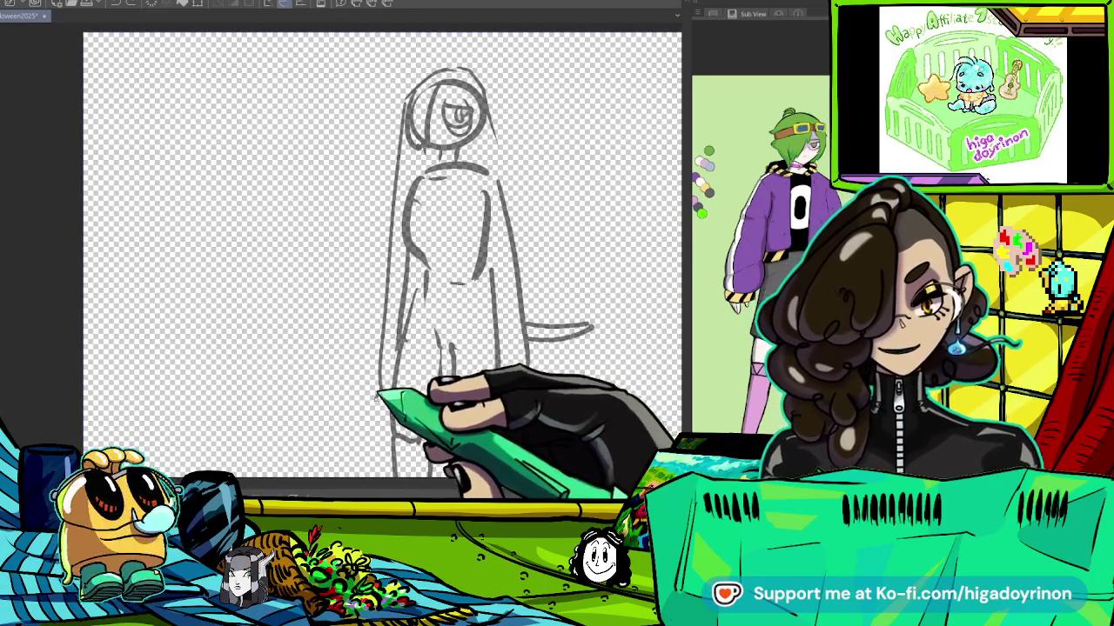
{"action": "left_click_drag", "start_coordinate": [408, 156], "coordinate": [378, 407]}
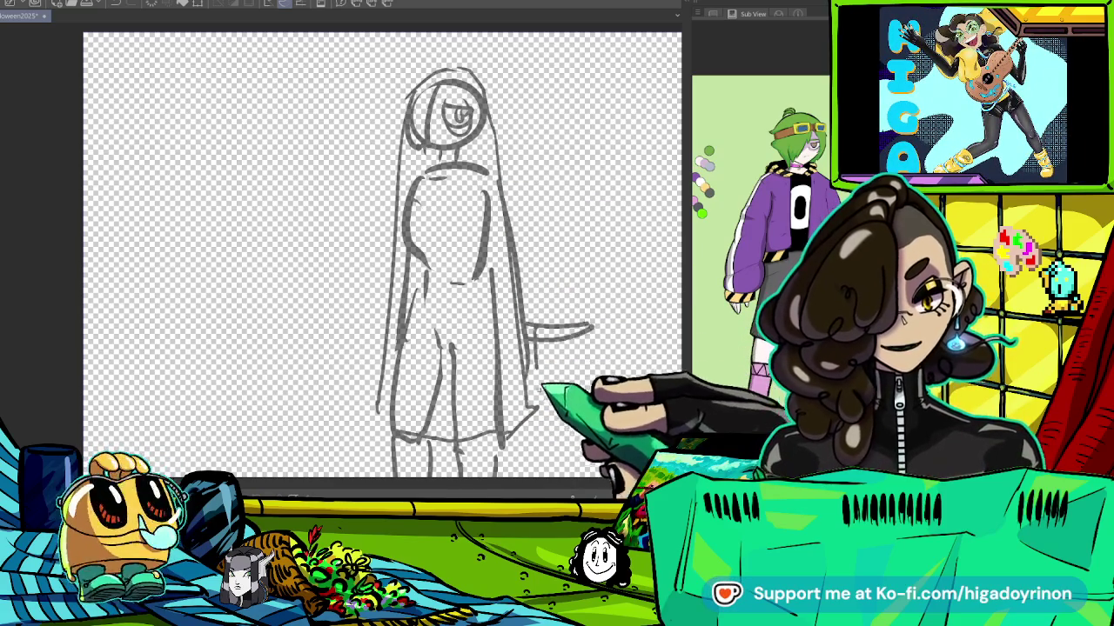
{"action": "scroll", "coordinate": [514, 313], "scroll_direction": "down", "scroll_amount": 5}
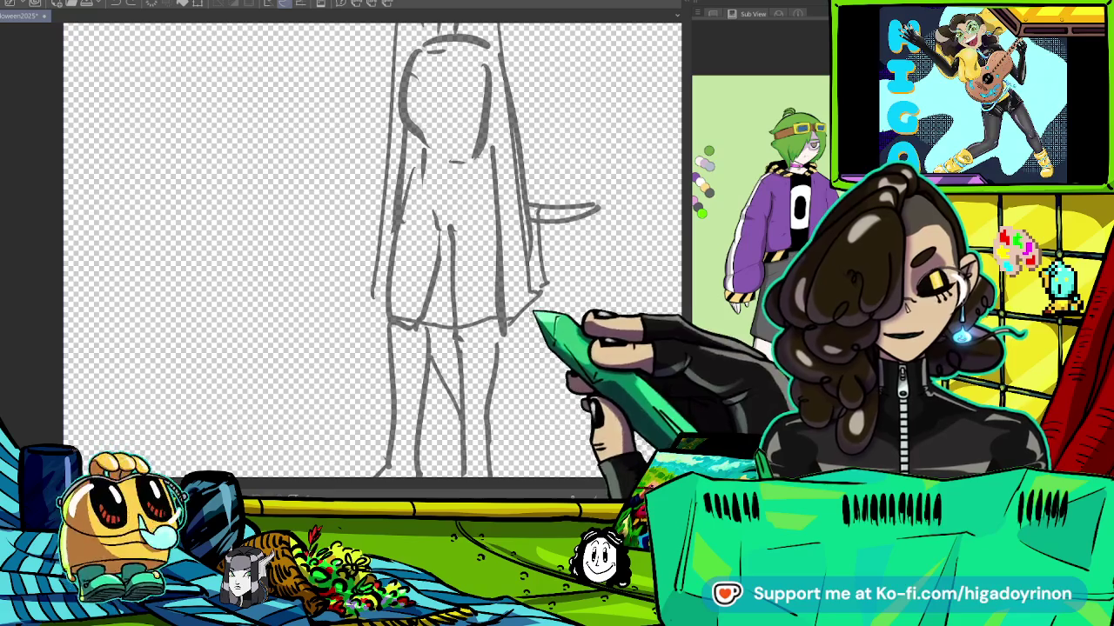
Redraw the left leg below the sheet and outline the foot.
{"action": "left_click_drag", "start_coordinate": [376, 331], "coordinate": [380, 396]}
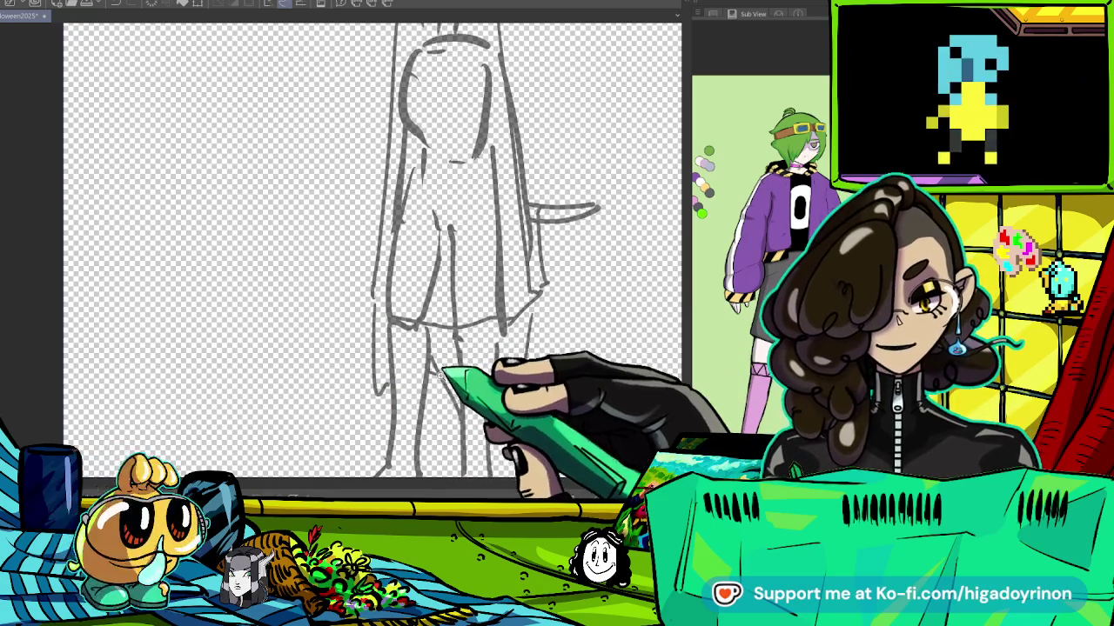
{"action": "key", "text": "ctrl+minus"}
{"action": "key", "text": "ctrl+0"}
{"action": "scroll", "coordinate": [493, 426], "scroll_direction": "up", "scroll_amount": 2}
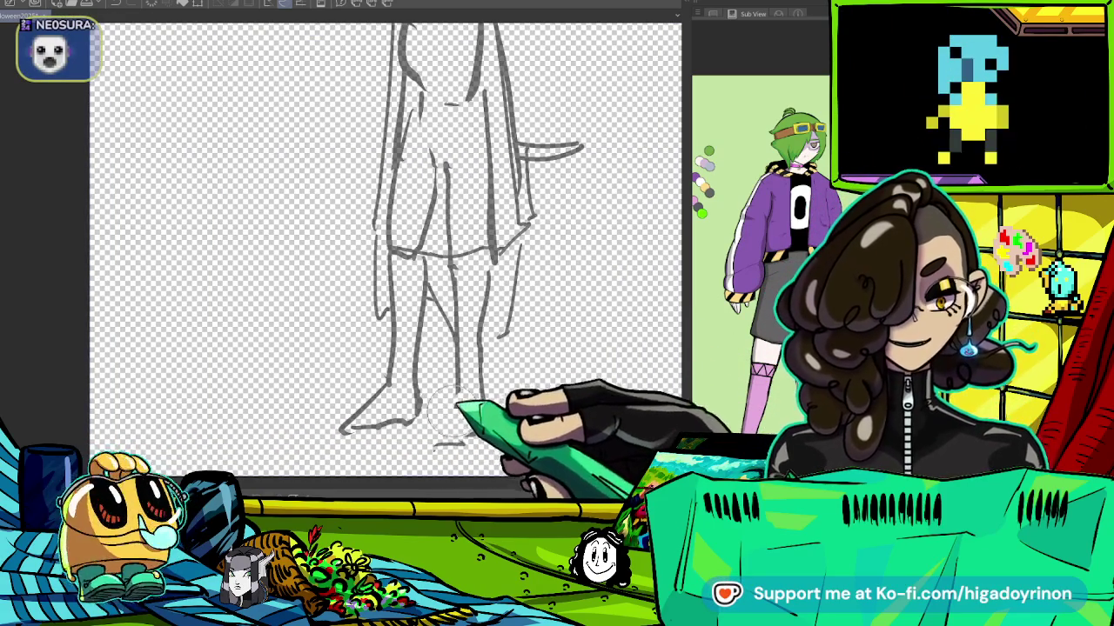
{"action": "left_click_drag", "start_coordinate": [459, 403], "coordinate": [411, 441]}
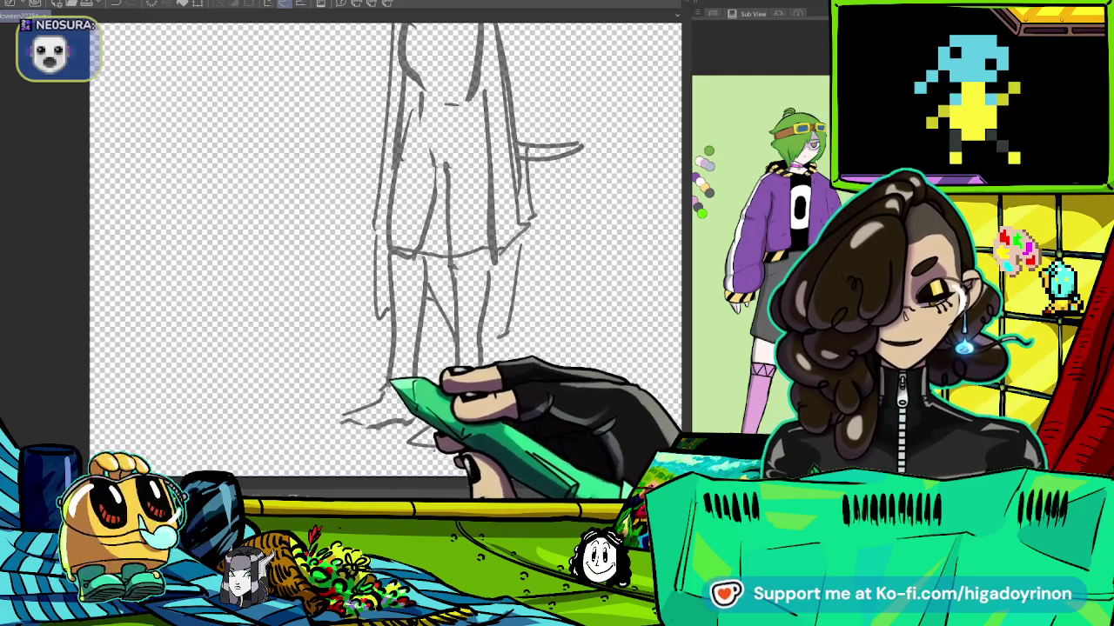
{"action": "key", "text": "ctrl+minus"}
{"action": "key", "text": "ctrl+minus"}
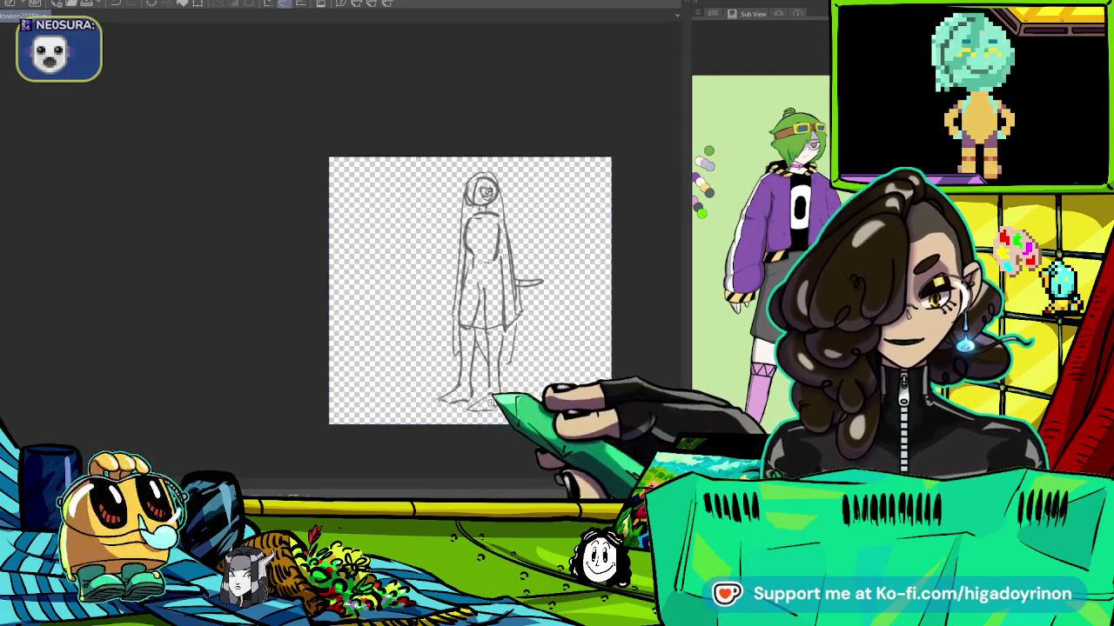
{"action": "scroll", "coordinate": [554, 401], "scroll_direction": "up", "scroll_amount": 1}
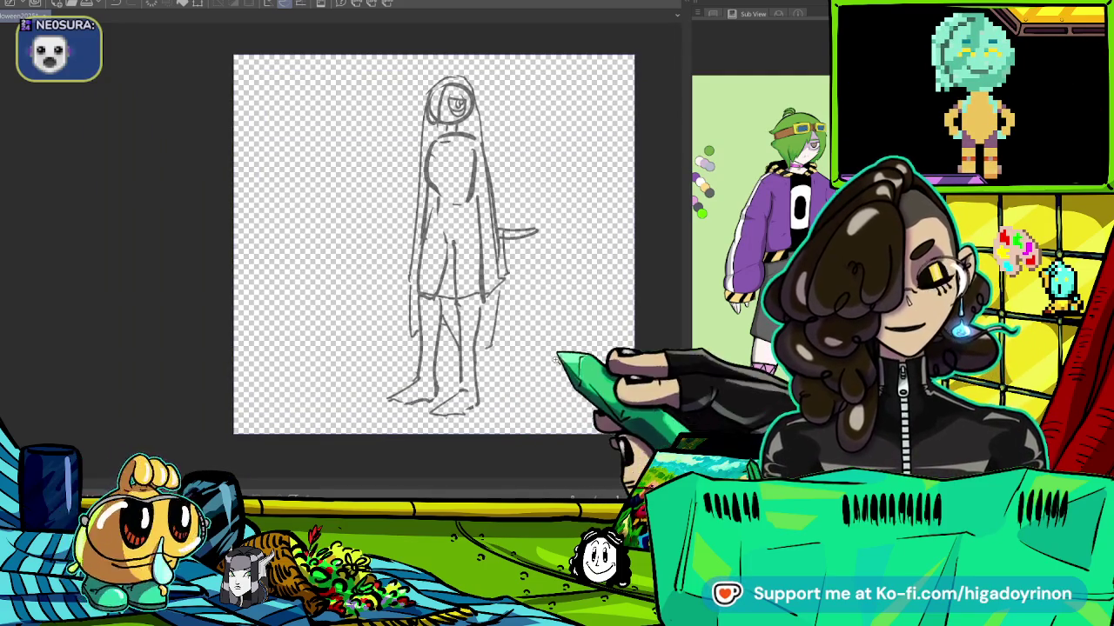
{"action": "scroll", "coordinate": [522, 87], "scroll_direction": "up", "scroll_amount": 2}
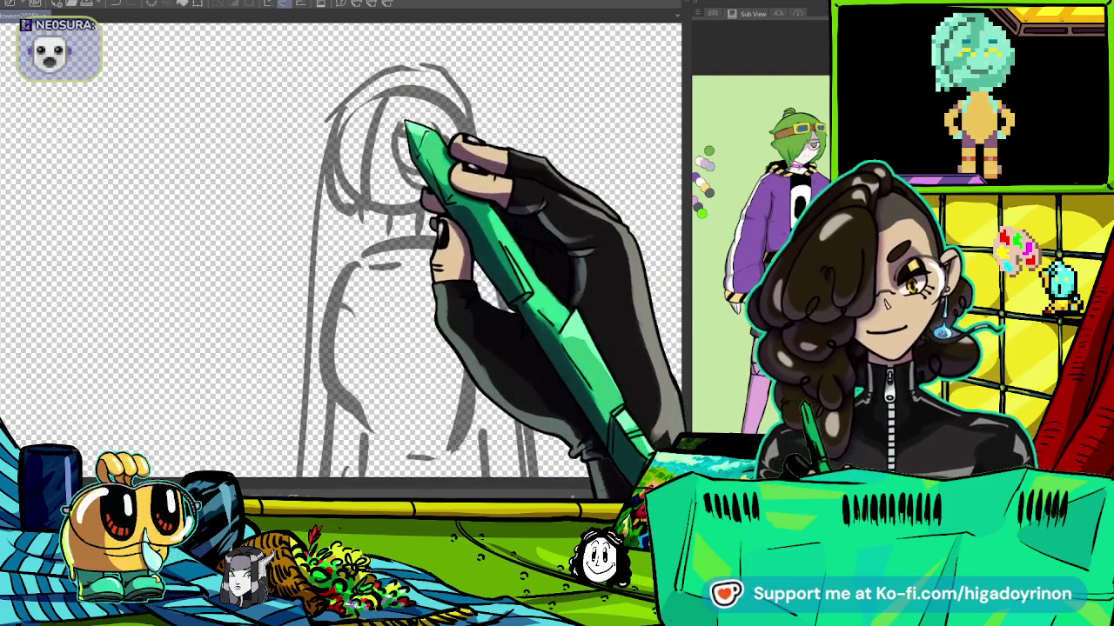
{"action": "key", "text": "ctrl+minus"}
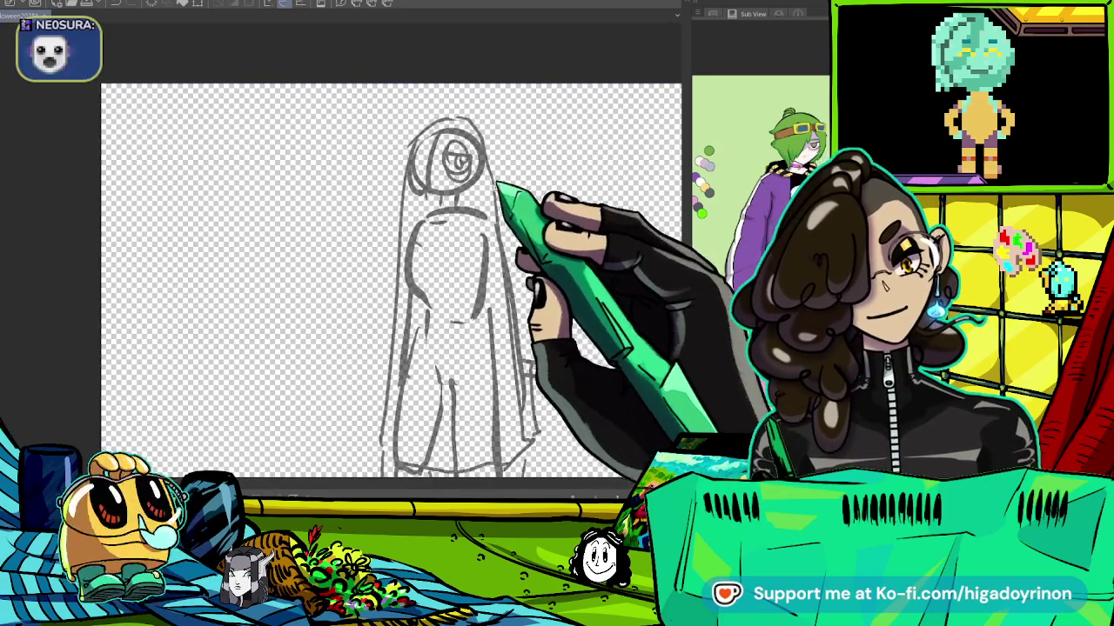
{"action": "scroll", "coordinate": [453, 148], "scroll_direction": "up", "scroll_amount": 2}
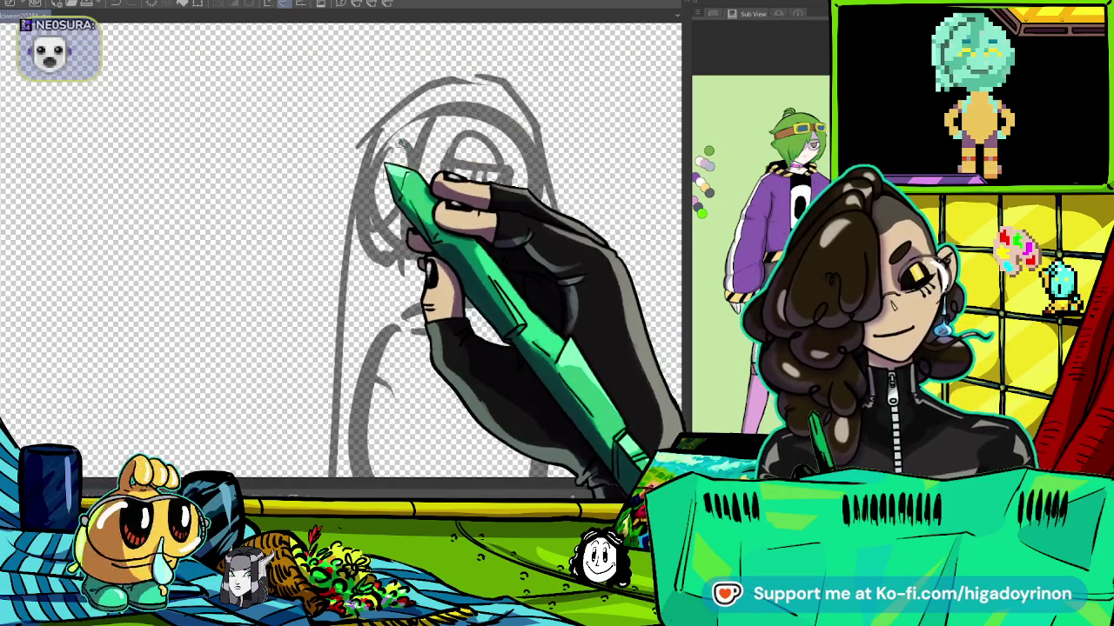
{"action": "key", "text": "ctrl+minus"}
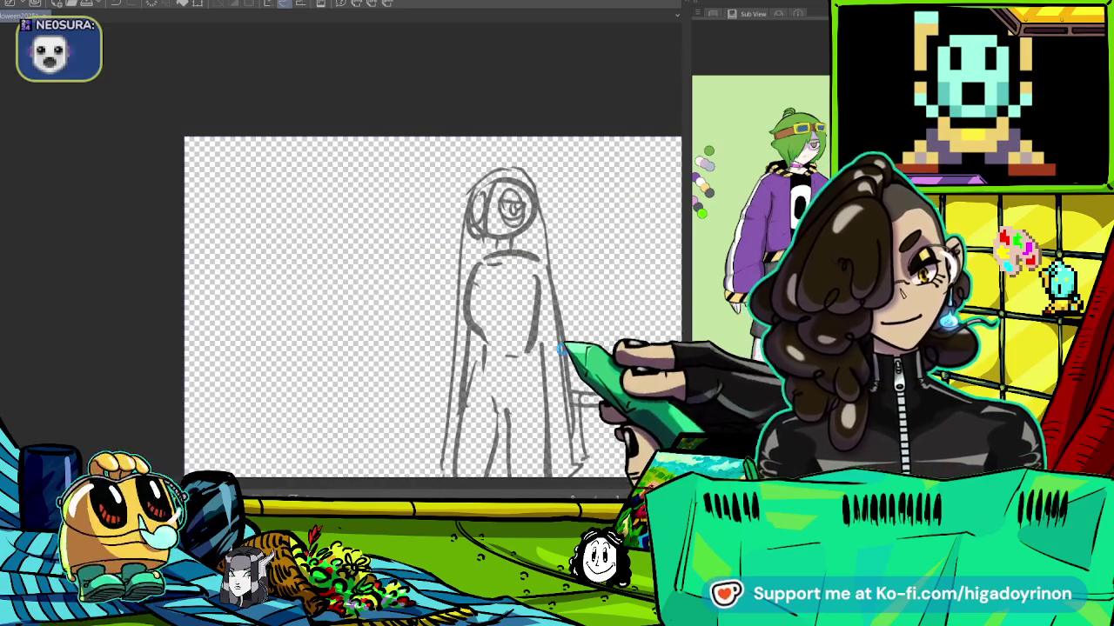
{"action": "left_click_drag", "start_coordinate": [561, 350], "coordinate": [557, 271]}
{"action": "scroll", "coordinate": [549, 329], "scroll_direction": "down", "scroll_amount": 2}
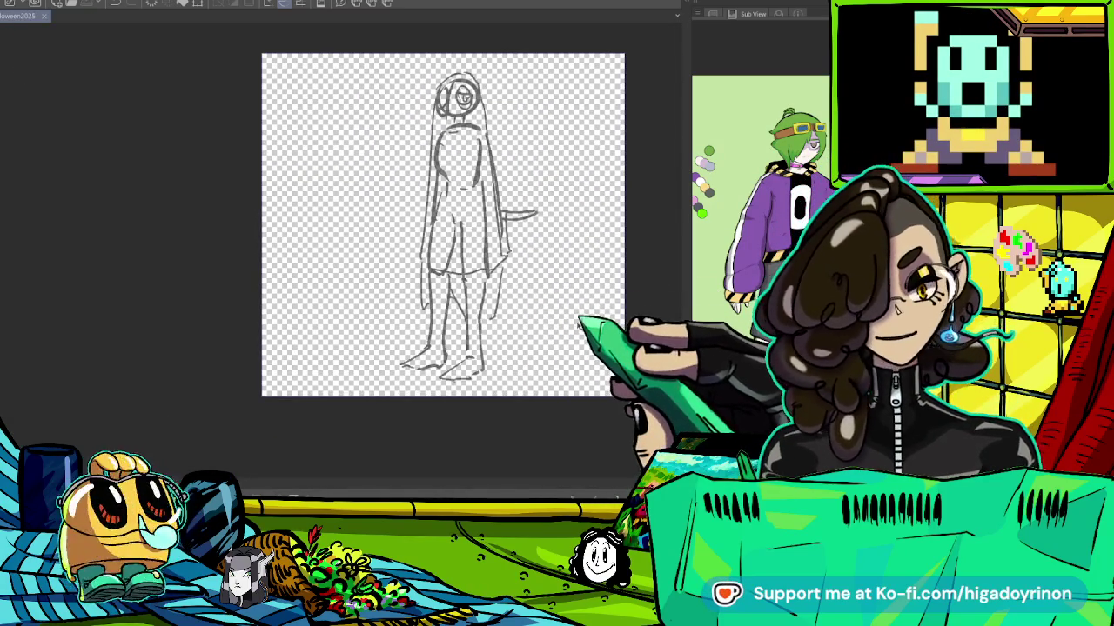
{"action": "left_click_drag", "start_coordinate": [582, 324], "coordinate": [569, 325]}
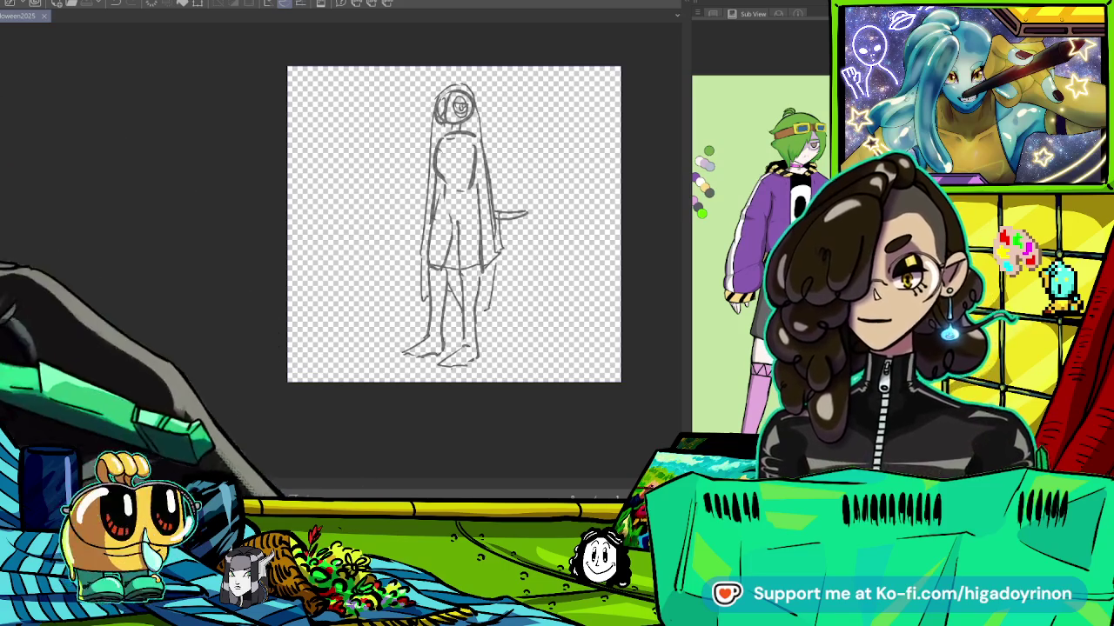
Zoom in on the finished one-eyed ghost sketch.
{"action": "key", "text": "ctrl+plus"}
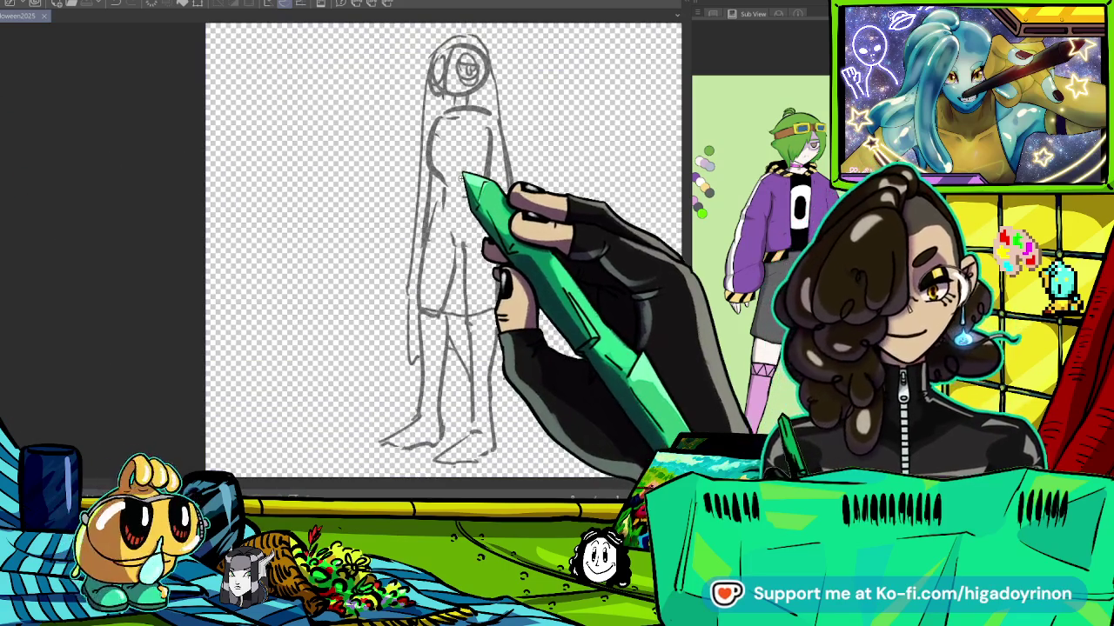
Ink the left eye oval in black with small marks inside it.
{"action": "key", "text": "ctrl+plus"}
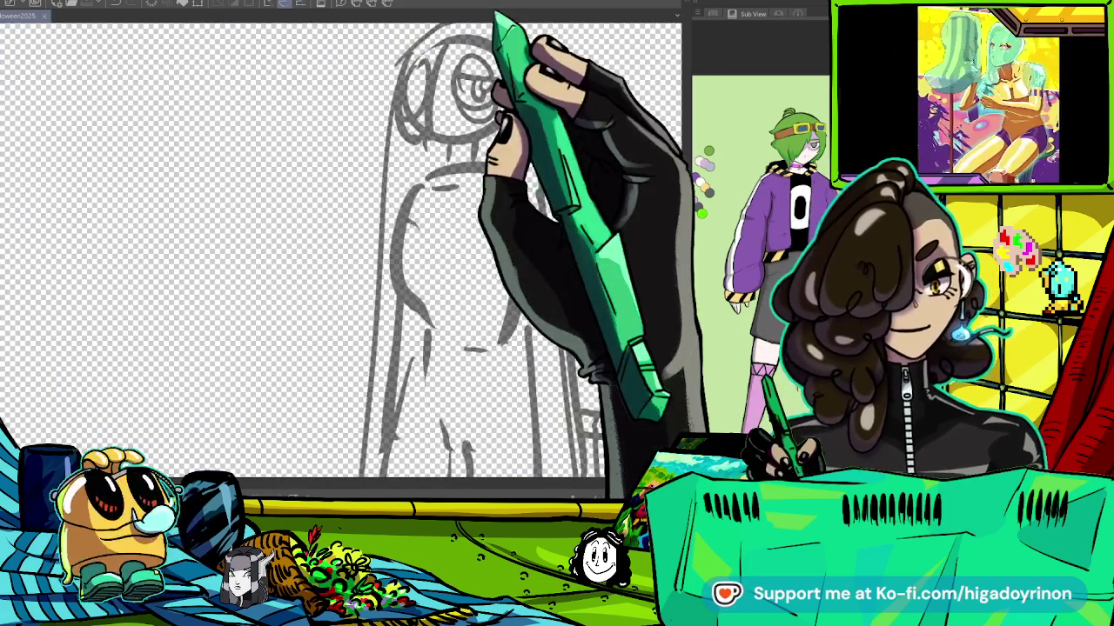
{"action": "key", "text": "ctrl+plus"}
{"action": "key", "text": "ctrl+plus"}
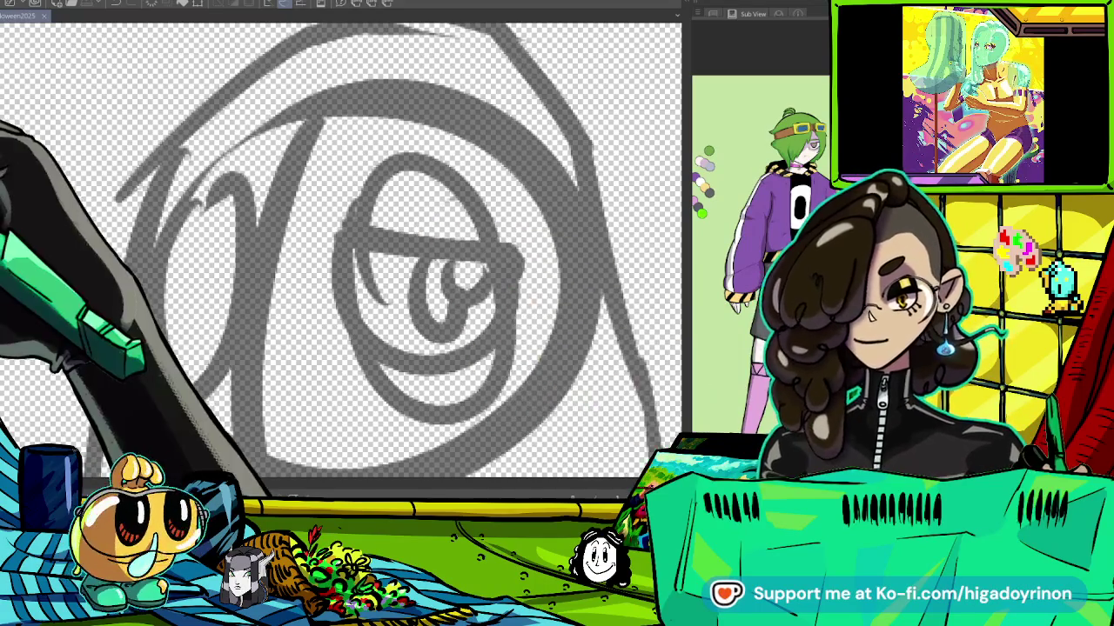
{"action": "left_click_drag", "start_coordinate": [409, 164], "coordinate": [452, 409]}
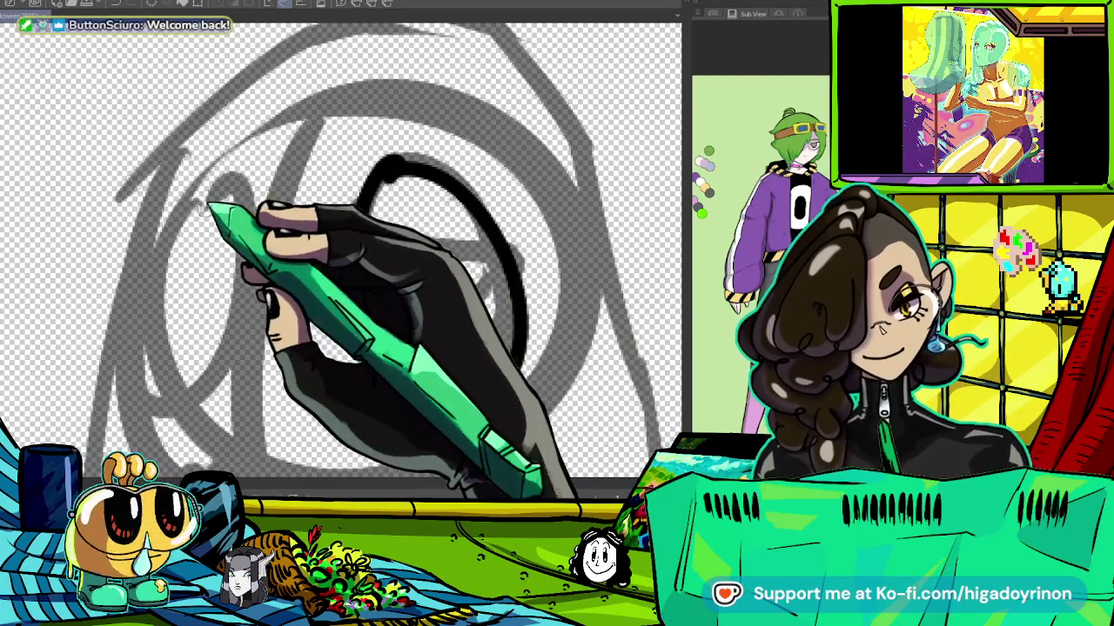
{"action": "left_click_drag", "start_coordinate": [230, 200], "coordinate": [222, 209]}
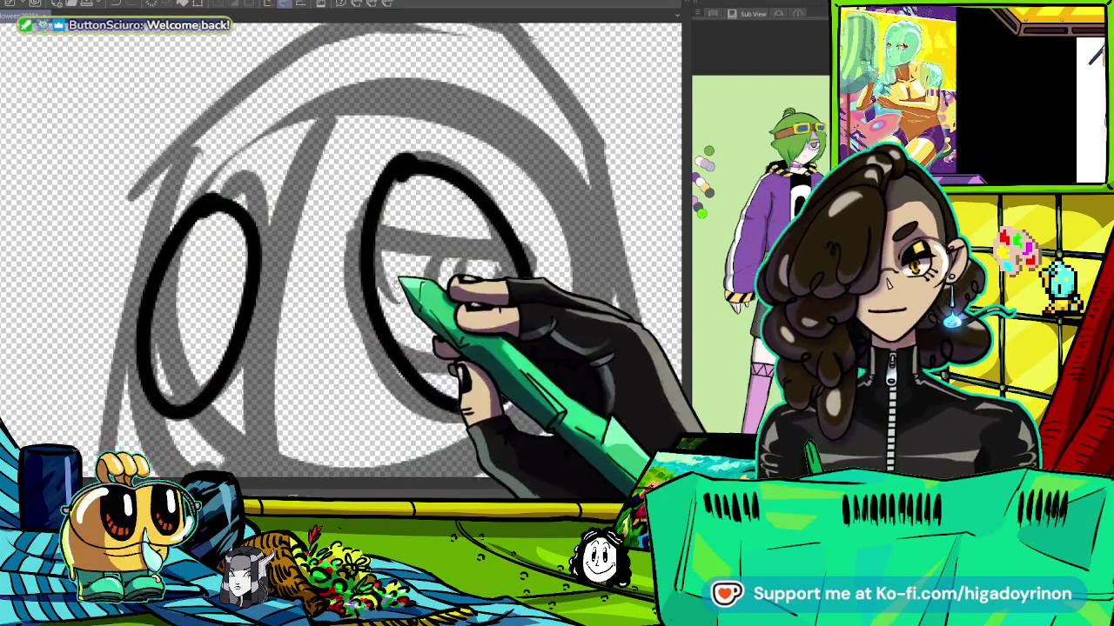
{"action": "left_click_drag", "start_coordinate": [400, 280], "coordinate": [496, 232]}
{"action": "left_click_drag", "start_coordinate": [300, 222], "coordinate": [335, 265]}
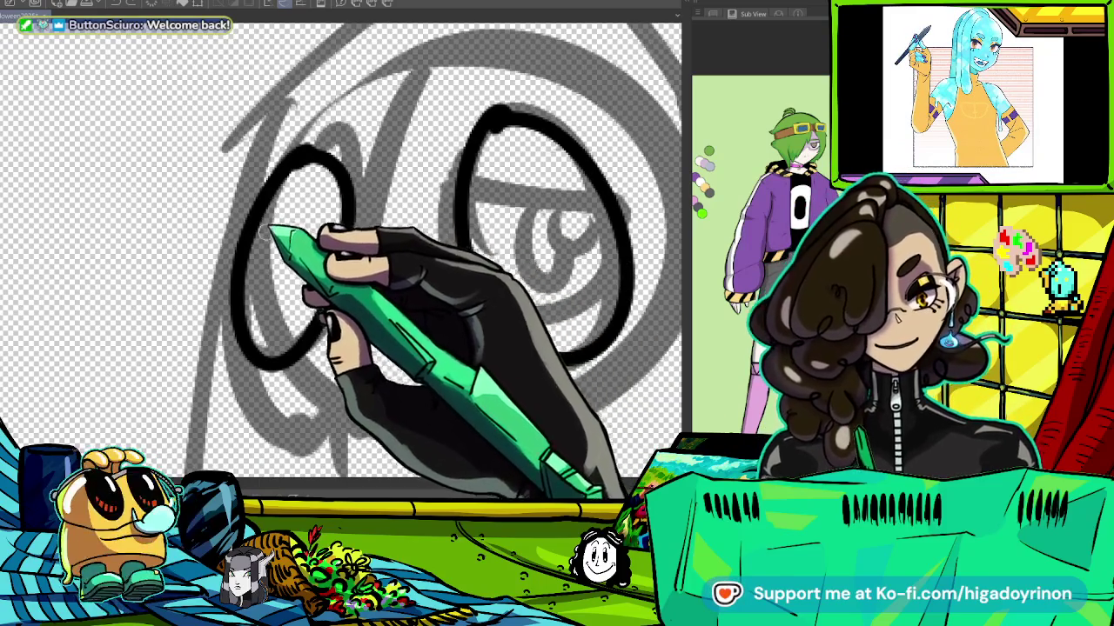
{"action": "mouse_move", "coordinate": [223, 253]}
{"action": "left_mouse_down"}
{"action": "mouse_move", "coordinate": [147, 391]}
{"action": "mouse_move", "coordinate": [465, 74]}
{"action": "left_mouse_up"}
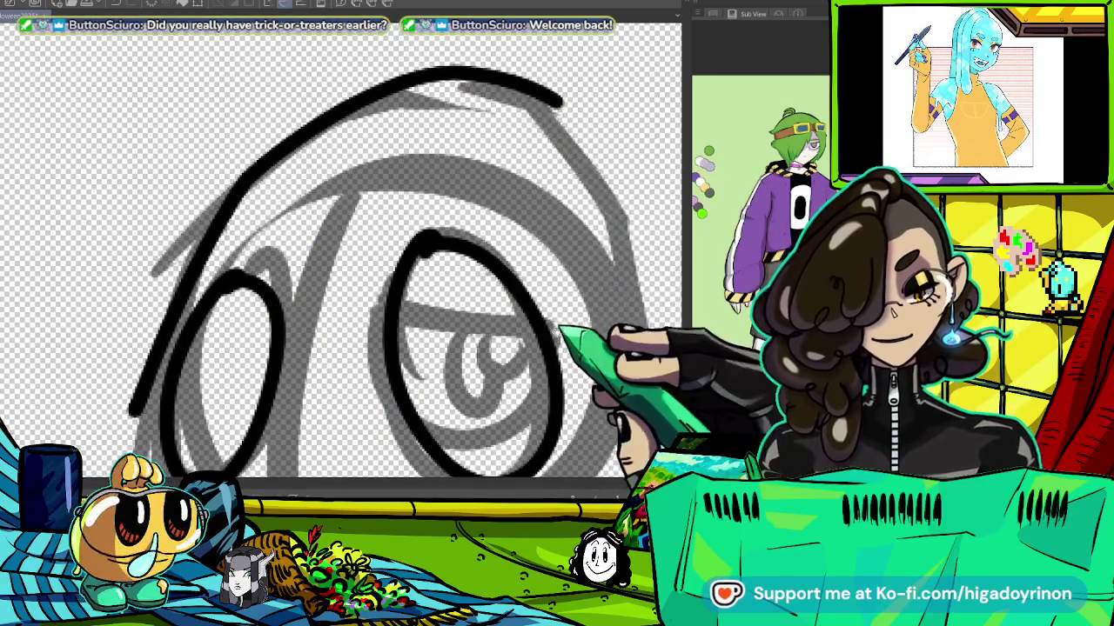
Ink the right eye's heavy lid line, bottom curve and pupil.
{"action": "left_click_drag", "start_coordinate": [417, 330], "coordinate": [317, 191]}
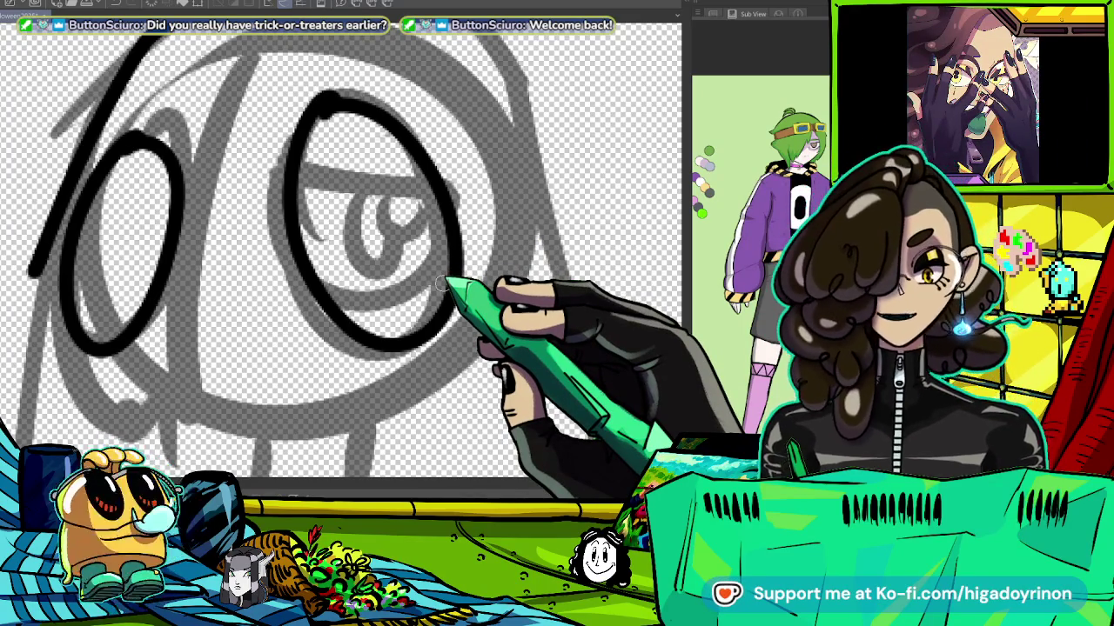
{"action": "left_click_drag", "start_coordinate": [297, 174], "coordinate": [440, 193]}
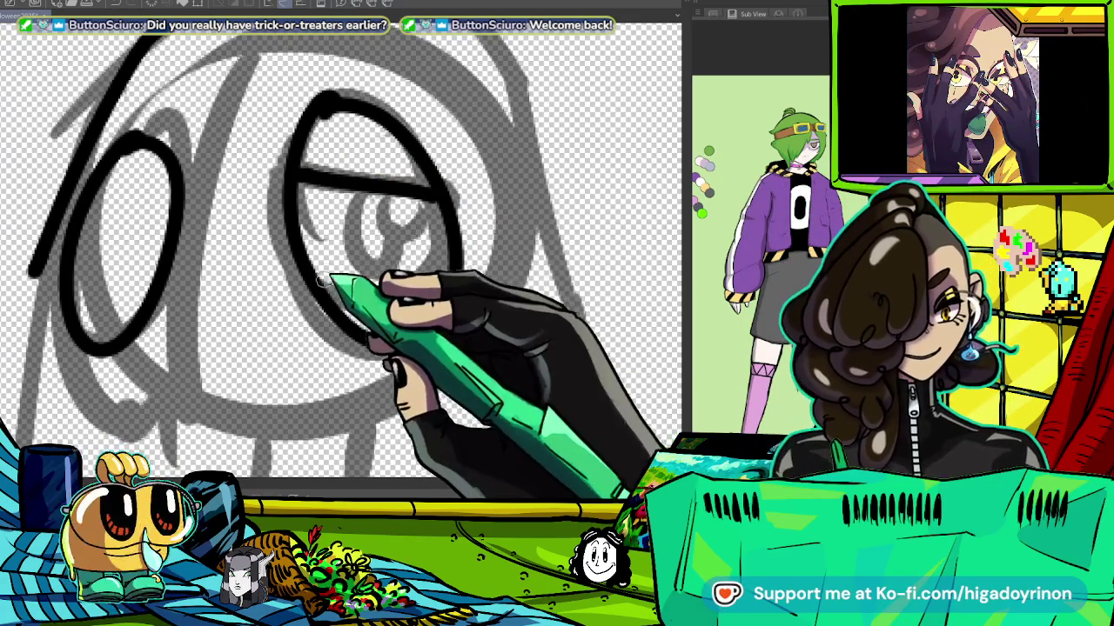
{"action": "left_click_drag", "start_coordinate": [335, 280], "coordinate": [448, 276]}
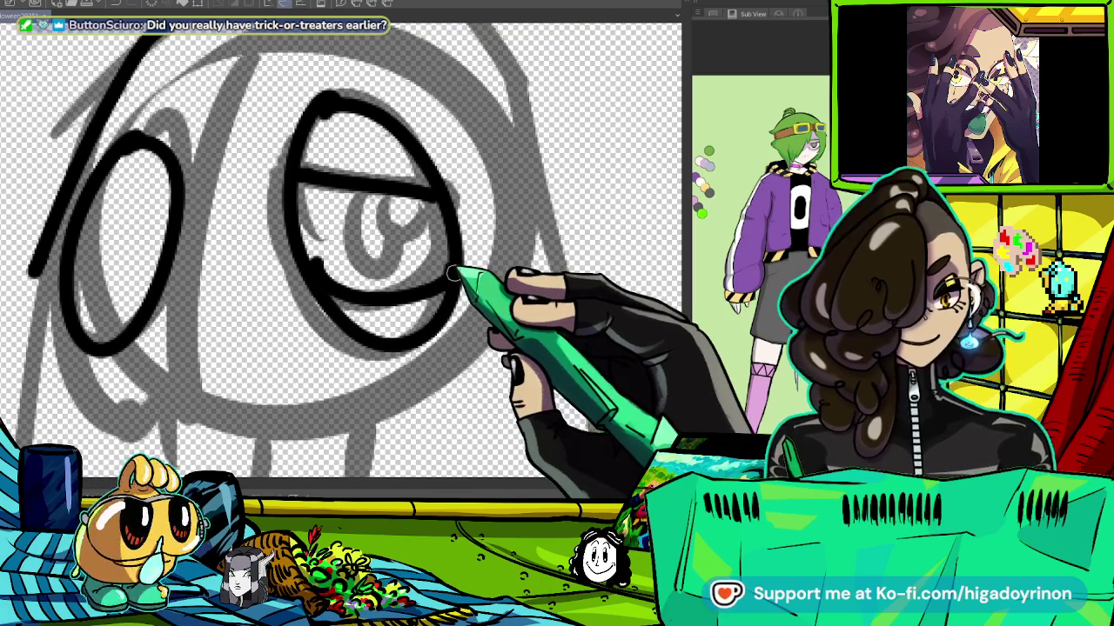
{"action": "mouse_move", "coordinate": [414, 207]}
{"action": "left_mouse_down"}
{"action": "mouse_move", "coordinate": [424, 212]}
{"action": "mouse_move", "coordinate": [402, 218]}
{"action": "left_mouse_up"}
{"action": "scroll", "coordinate": [547, 282], "scroll_direction": "down", "scroll_amount": 3}
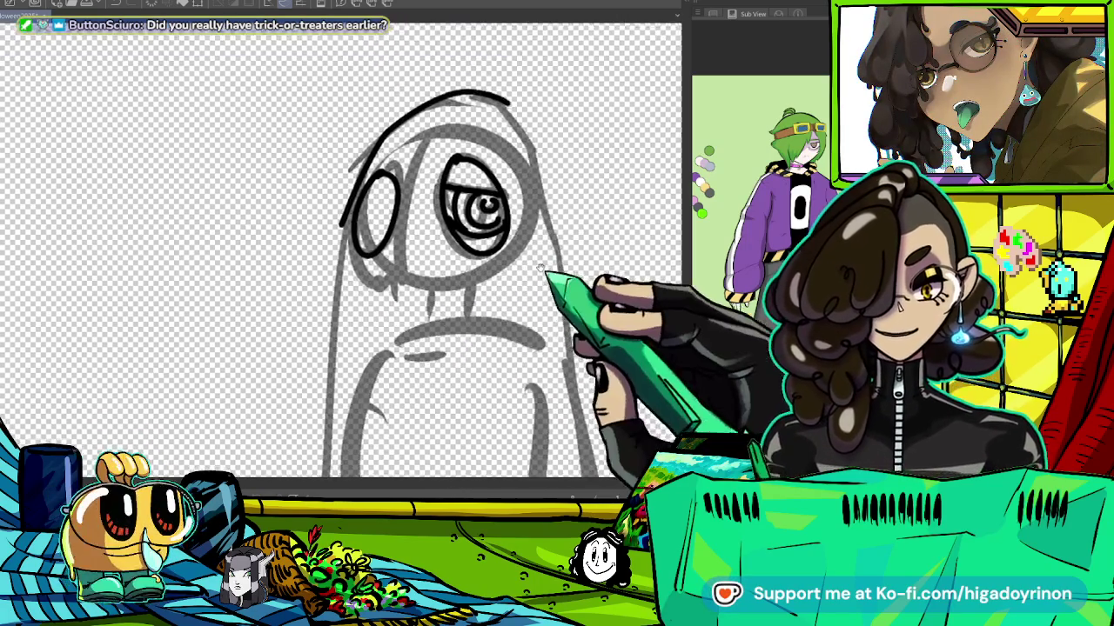
Undo the pupil, then ink the head outline and the sheet's long left side.
{"action": "key", "text": "ctrl+z"}
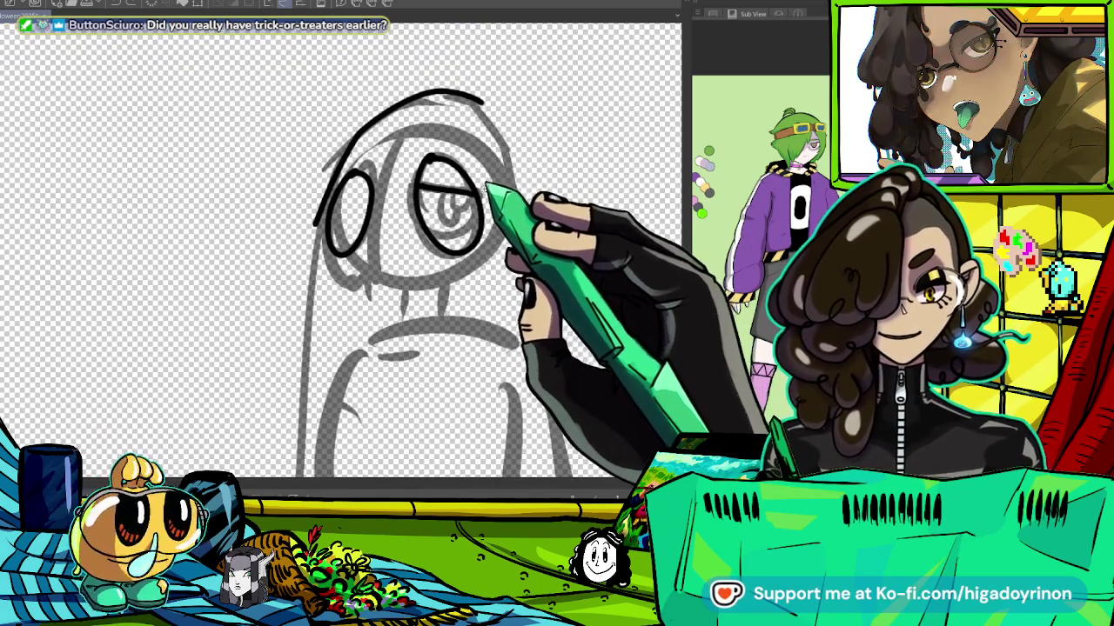
{"action": "scroll", "coordinate": [487, 187], "scroll_direction": "up", "scroll_amount": 3}
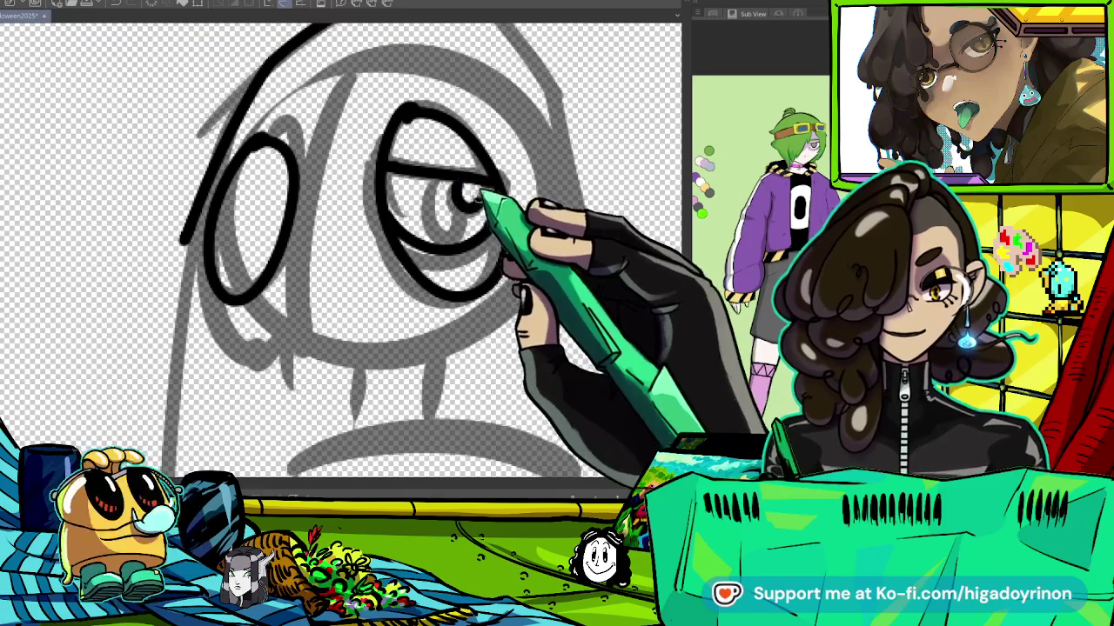
{"action": "left_click_drag", "start_coordinate": [479, 222], "coordinate": [426, 274]}
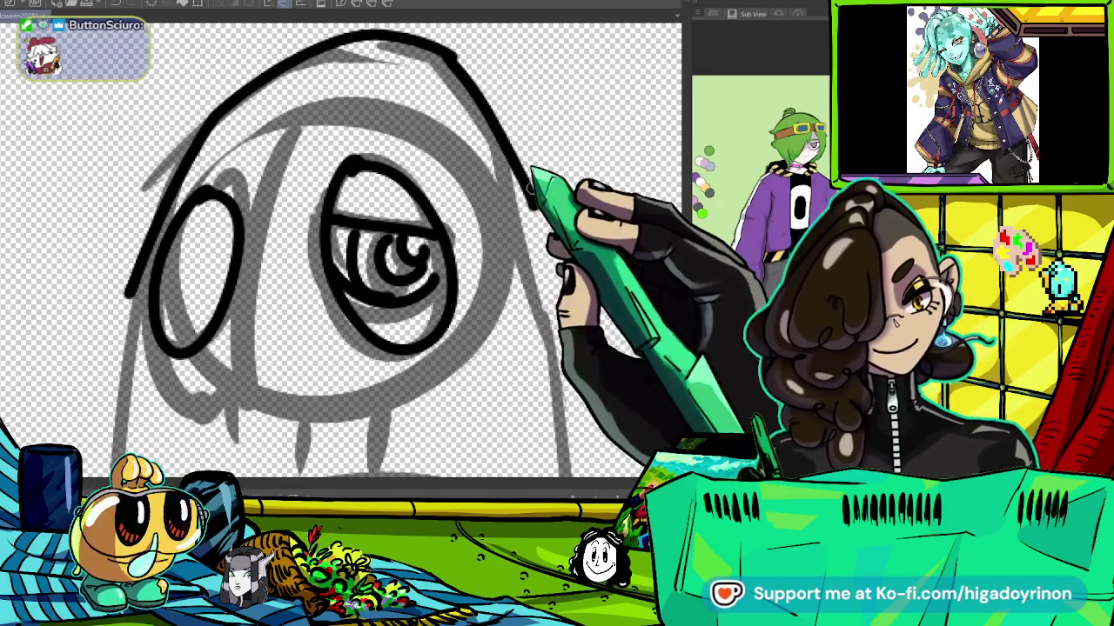
{"action": "left_click_drag", "start_coordinate": [452, 48], "coordinate": [555, 242]}
{"action": "scroll", "coordinate": [339, 252], "scroll_direction": "down", "scroll_amount": 2}
{"action": "scroll", "coordinate": [339, 252], "scroll_direction": "down", "scroll_amount": 2}
{"action": "scroll", "coordinate": [452, 261], "scroll_direction": "up", "scroll_amount": 2}
{"action": "scroll", "coordinate": [452, 261], "scroll_direction": "up", "scroll_amount": 2}
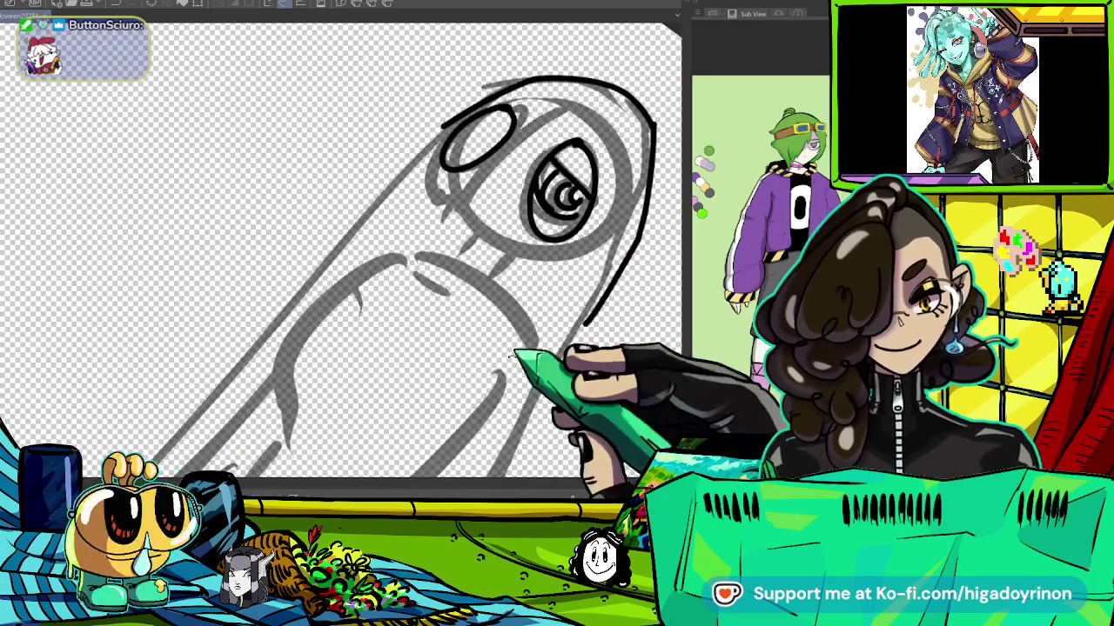
{"action": "left_click_drag", "start_coordinate": [469, 111], "coordinate": [183, 408]}
Erase and redraw the left eye oval, discarding a trial pupil.
{"action": "scroll", "coordinate": [348, 252], "scroll_direction": "down", "scroll_amount": 2}
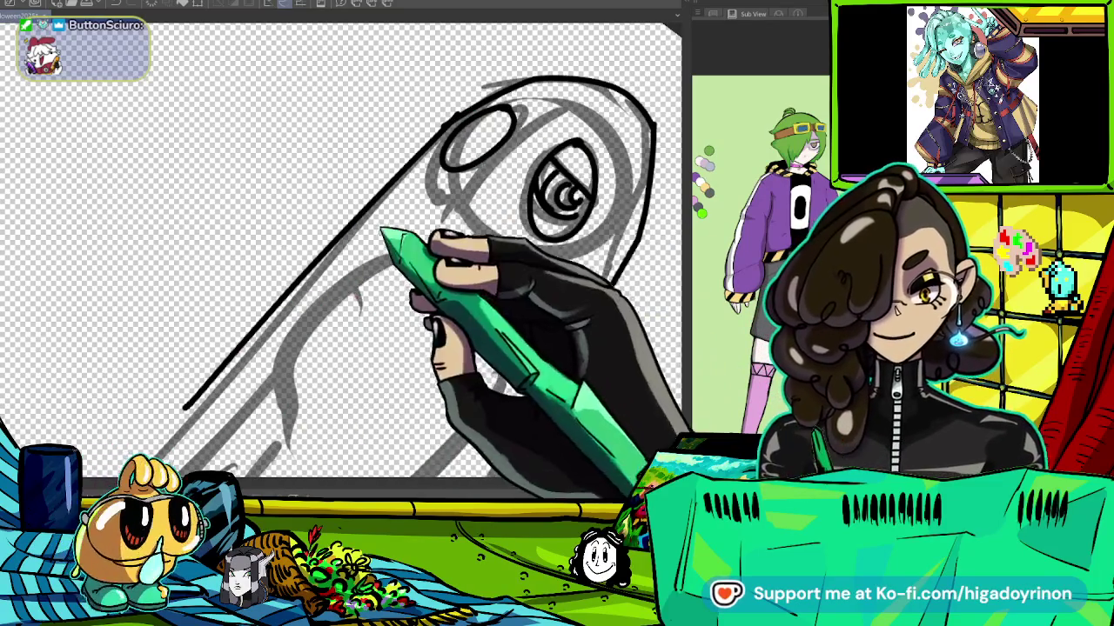
{"action": "scroll", "coordinate": [348, 252], "scroll_direction": "up", "scroll_amount": 2}
{"action": "scroll", "coordinate": [348, 252], "scroll_direction": "up", "scroll_amount": 2}
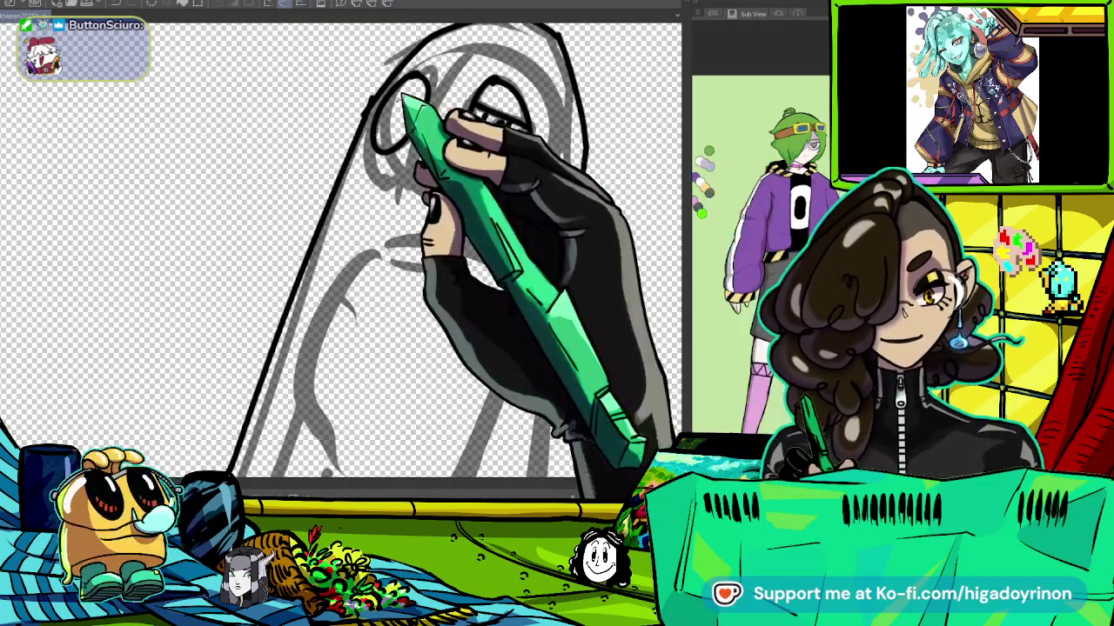
{"action": "scroll", "coordinate": [609, 131], "scroll_direction": "up", "scroll_amount": 2}
{"action": "scroll", "coordinate": [601, 130], "scroll_direction": "up", "scroll_amount": 2}
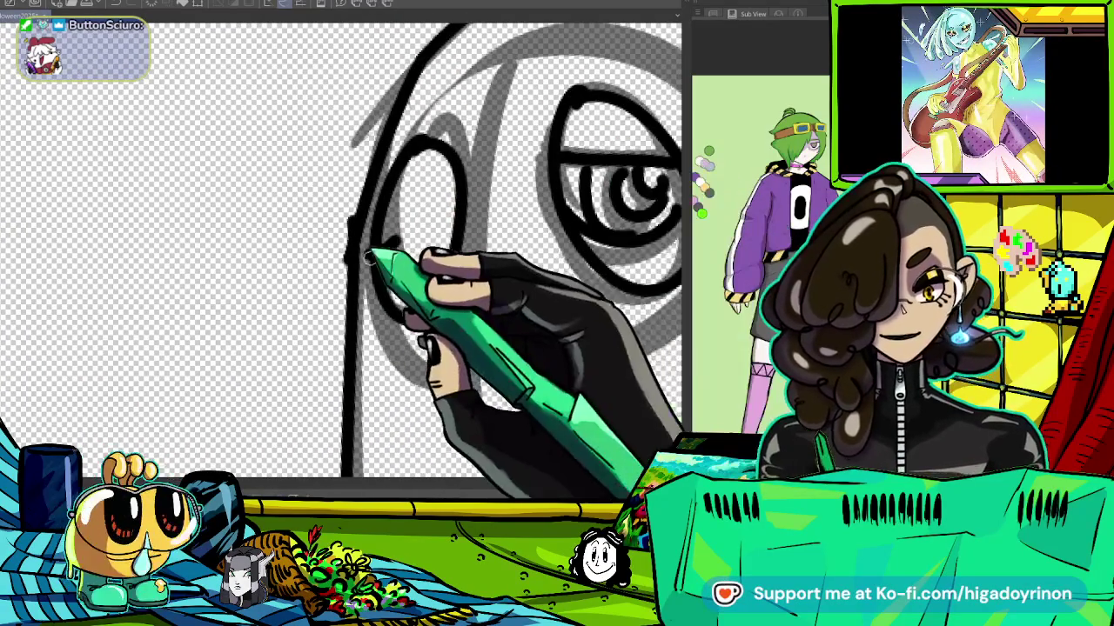
{"action": "left_click_drag", "start_coordinate": [374, 278], "coordinate": [410, 267]}
{"action": "left_click_drag", "start_coordinate": [451, 200], "coordinate": [320, 300]}
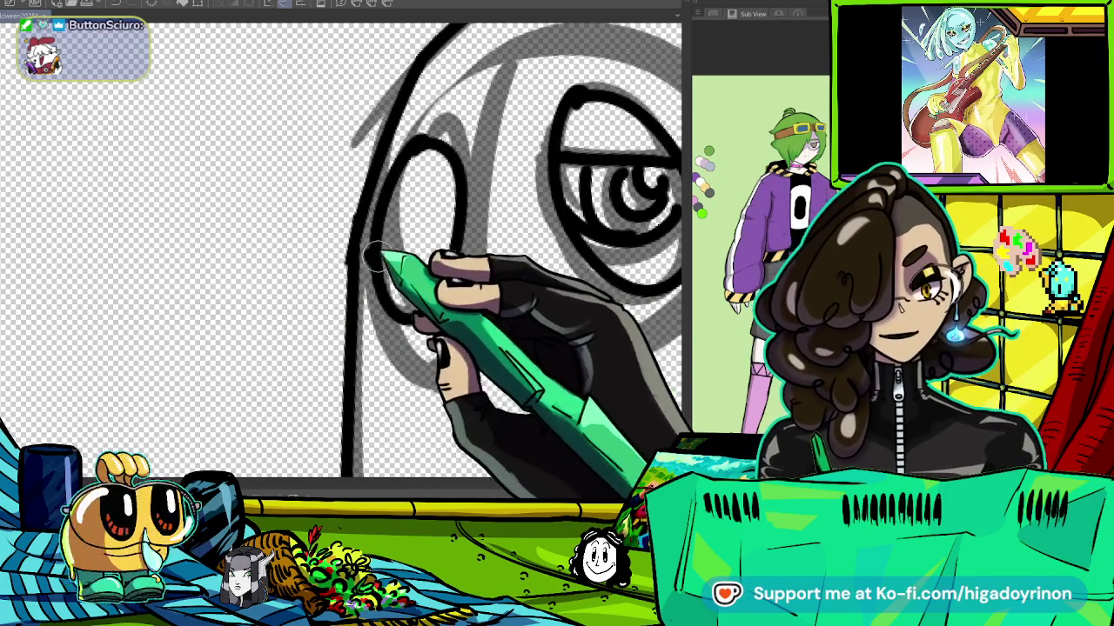
{"action": "left_click_drag", "start_coordinate": [425, 209], "coordinate": [424, 237]}
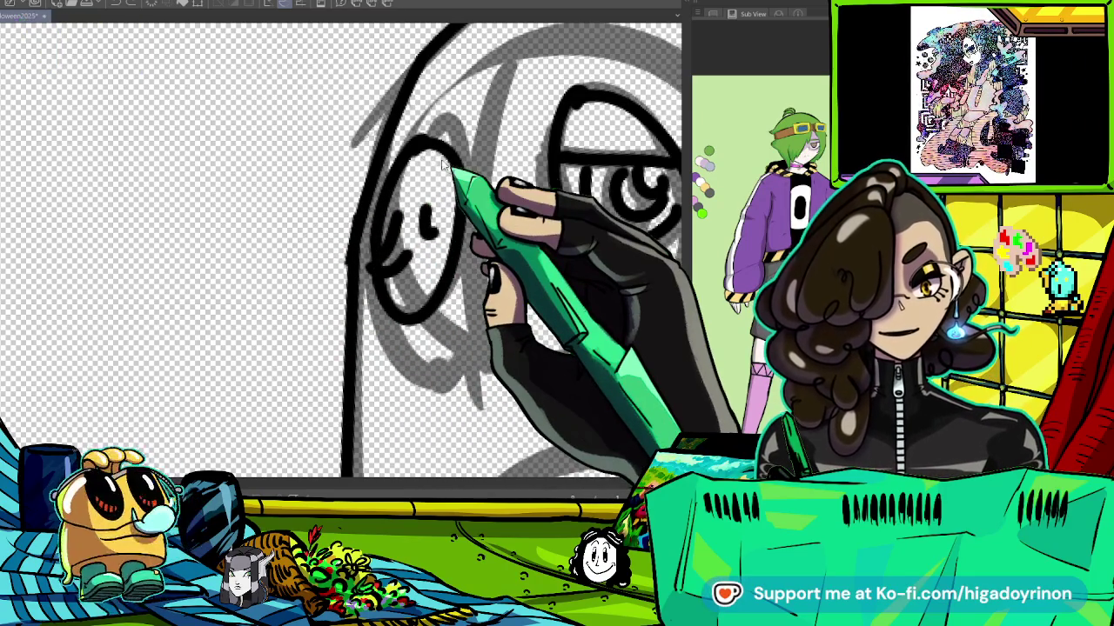
{"action": "key", "text": "ctrl+z"}
Rotate the view and extend the sheet's right outline downward.
{"action": "key", "text": "ctrl+minus"}
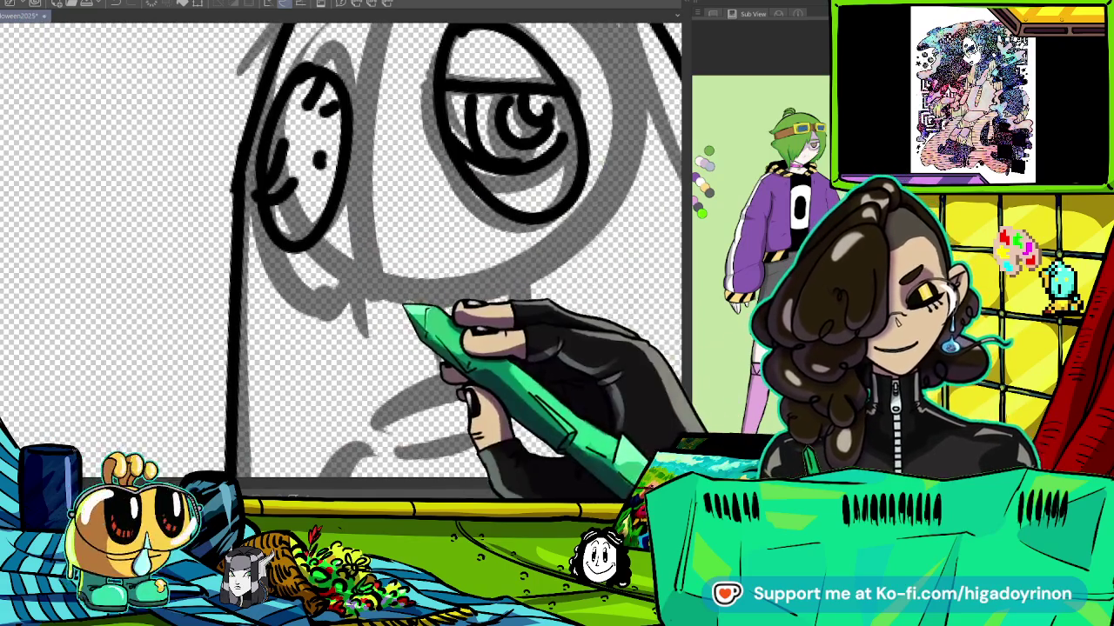
{"action": "key", "text": "ctrl+minus"}
{"action": "key", "text": "ctrl+plus"}
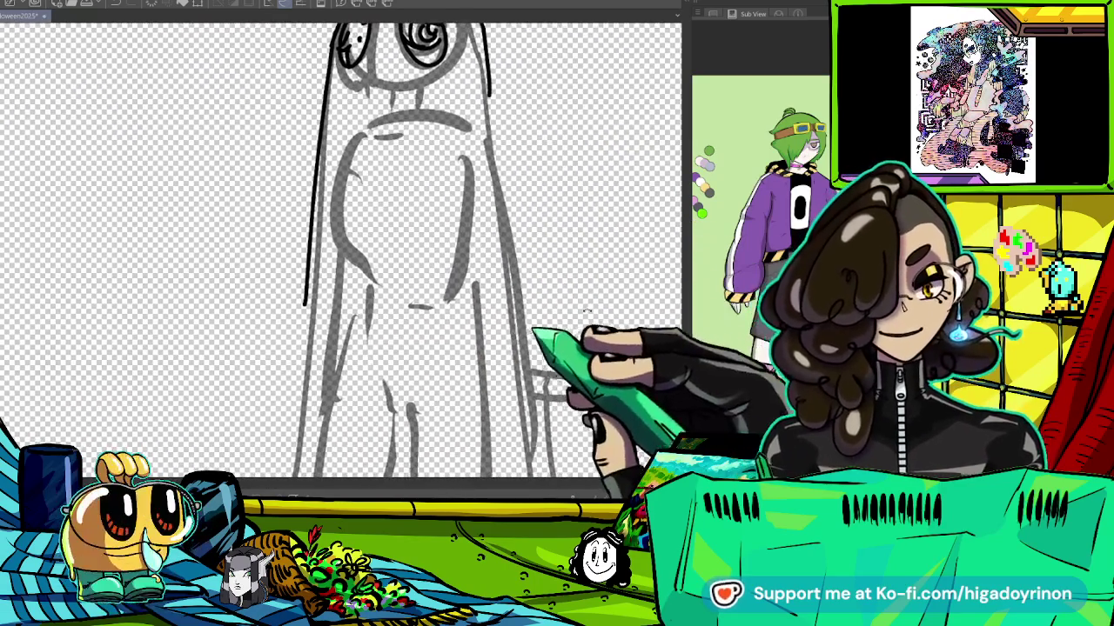
{"action": "key", "text": "ctrl+minus"}
{"action": "left_click_drag", "start_coordinate": [531, 261], "coordinate": [422, 230]}
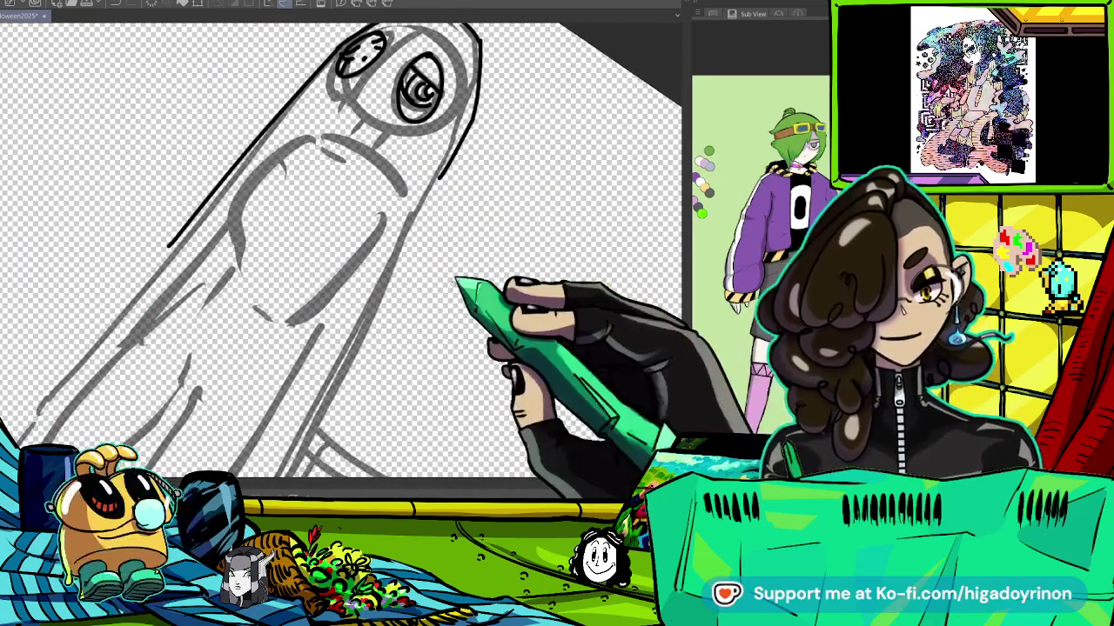
{"action": "key", "text": "ctrl+plus"}
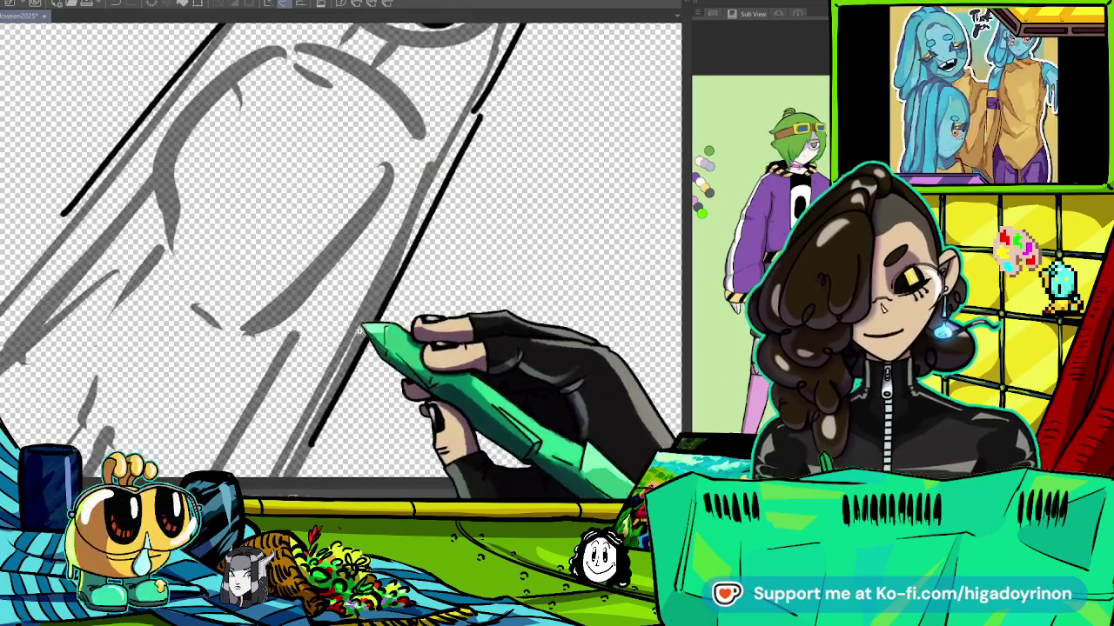
{"action": "left_click_drag", "start_coordinate": [470, 113], "coordinate": [287, 444]}
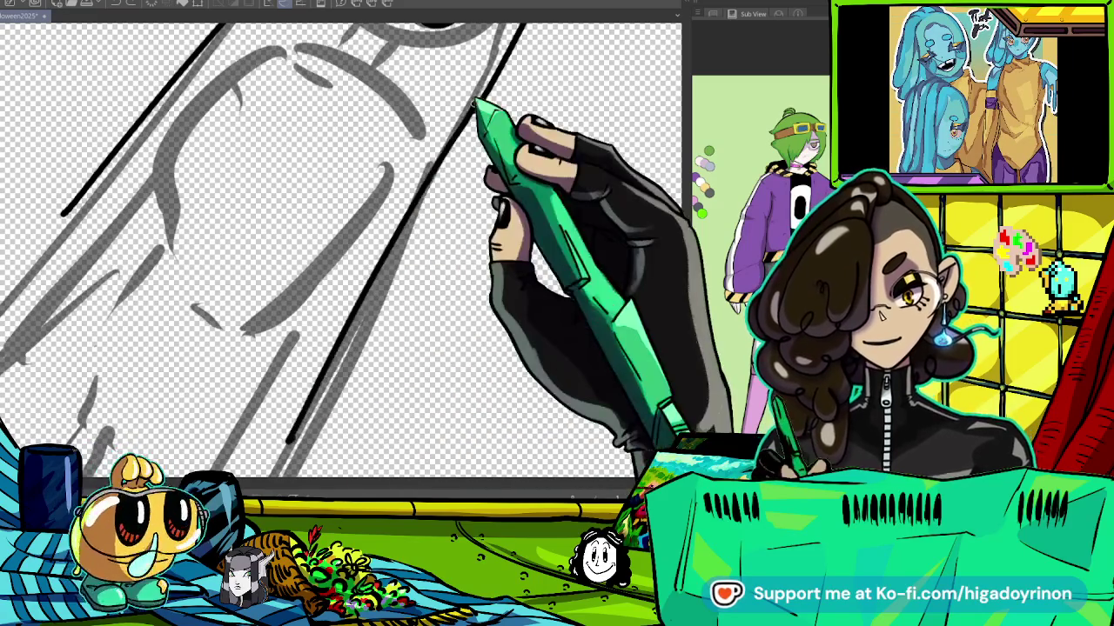
{"action": "mouse_move", "coordinate": [422, 254]}
{"action": "left_mouse_down"}
{"action": "mouse_move", "coordinate": [478, 223]}
{"action": "mouse_move", "coordinate": [509, 55]}
{"action": "mouse_move", "coordinate": [422, 305]}
{"action": "left_mouse_up"}
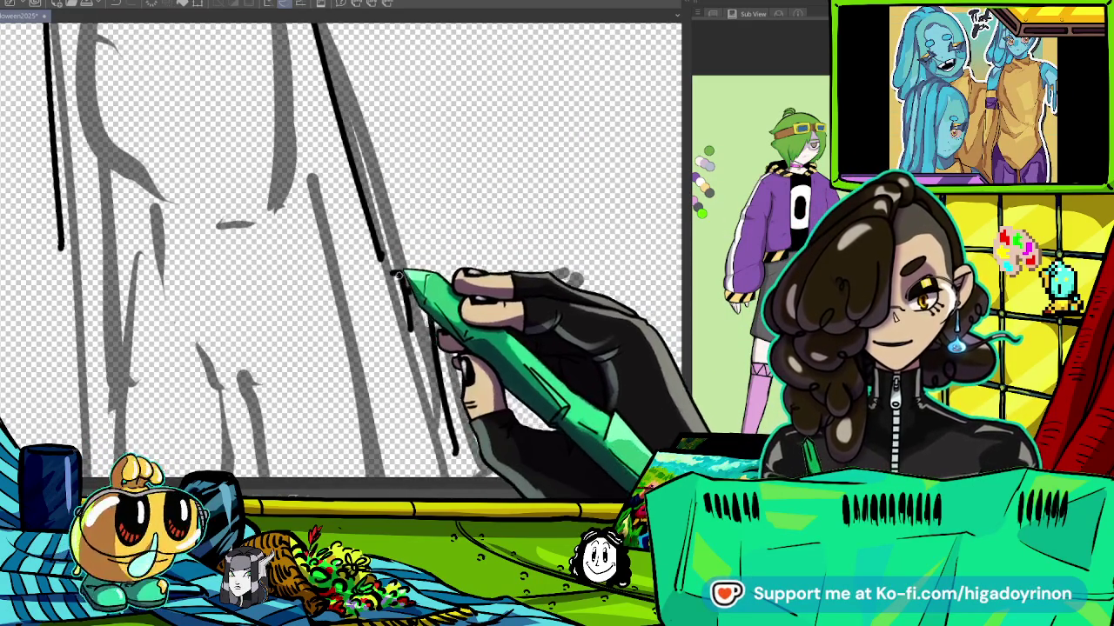
Ink two lines along the sheet edge beside the blade.
{"action": "left_click_drag", "start_coordinate": [480, 404], "coordinate": [501, 217]}
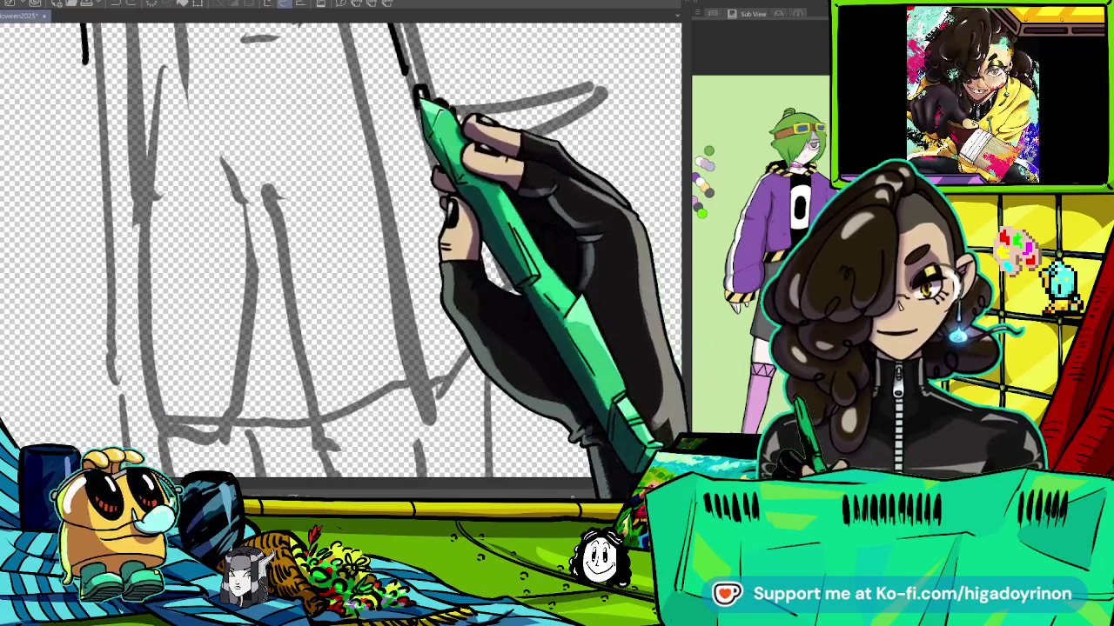
{"action": "mouse_move", "coordinate": [456, 174]}
{"action": "left_mouse_down"}
{"action": "mouse_move", "coordinate": [478, 265]}
{"action": "mouse_move", "coordinate": [439, 392]}
{"action": "left_mouse_up"}
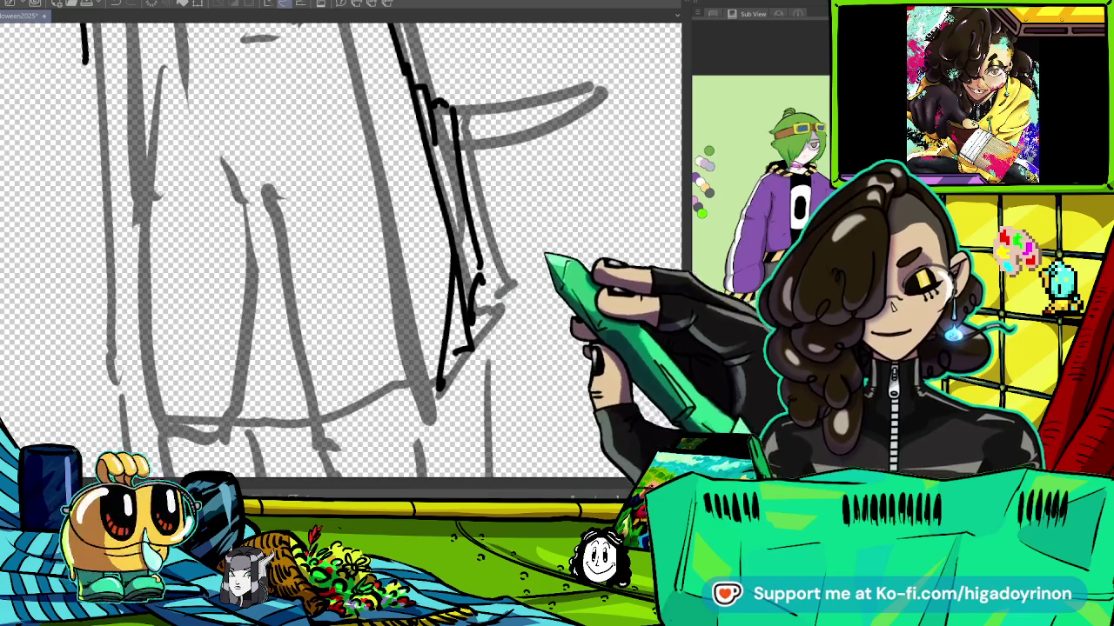
{"action": "scroll", "coordinate": [522, 287], "scroll_direction": "down", "scroll_amount": 3}
{"action": "scroll", "coordinate": [522, 287], "scroll_direction": "up", "scroll_amount": 3}
{"action": "left_click_drag", "start_coordinate": [533, 301], "coordinate": [546, 267]}
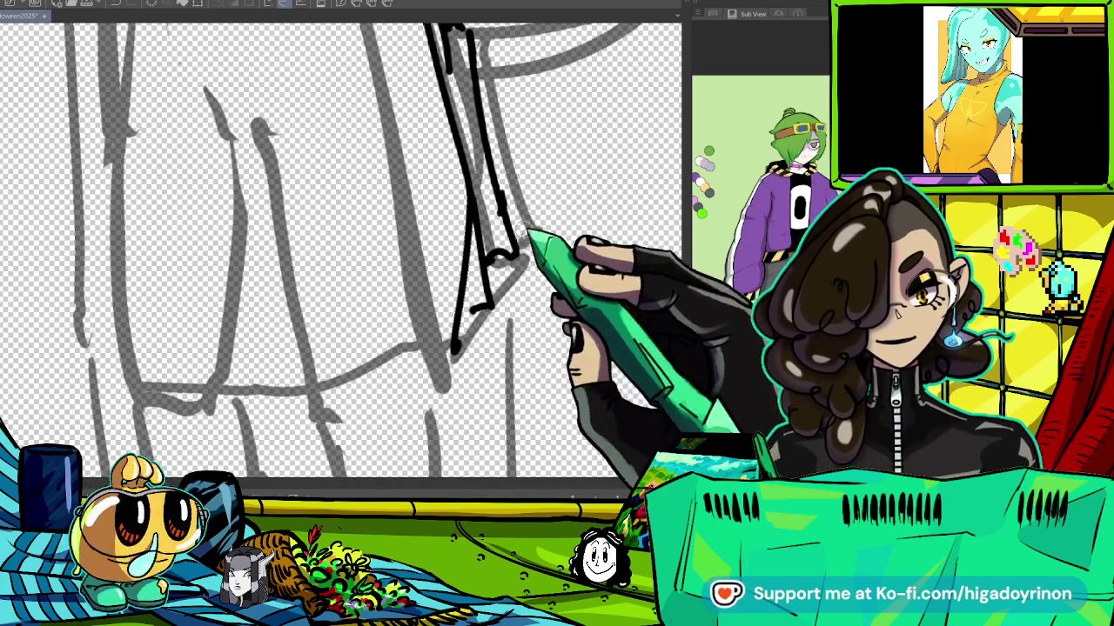
{"action": "left_click_drag", "start_coordinate": [478, 61], "coordinate": [526, 200]}
{"action": "key", "text": "ctrl+minus"}
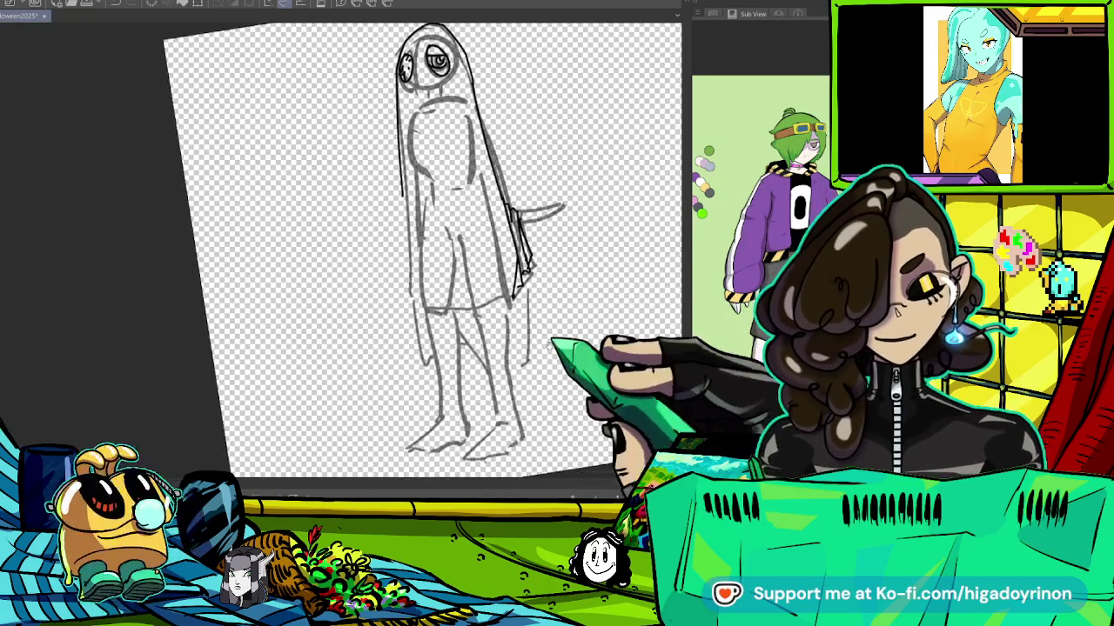
Straighten and zoom the view, then ink the left side outline of the sheet.
{"action": "key", "text": "minus"}
{"action": "key", "text": "ctrl+0"}
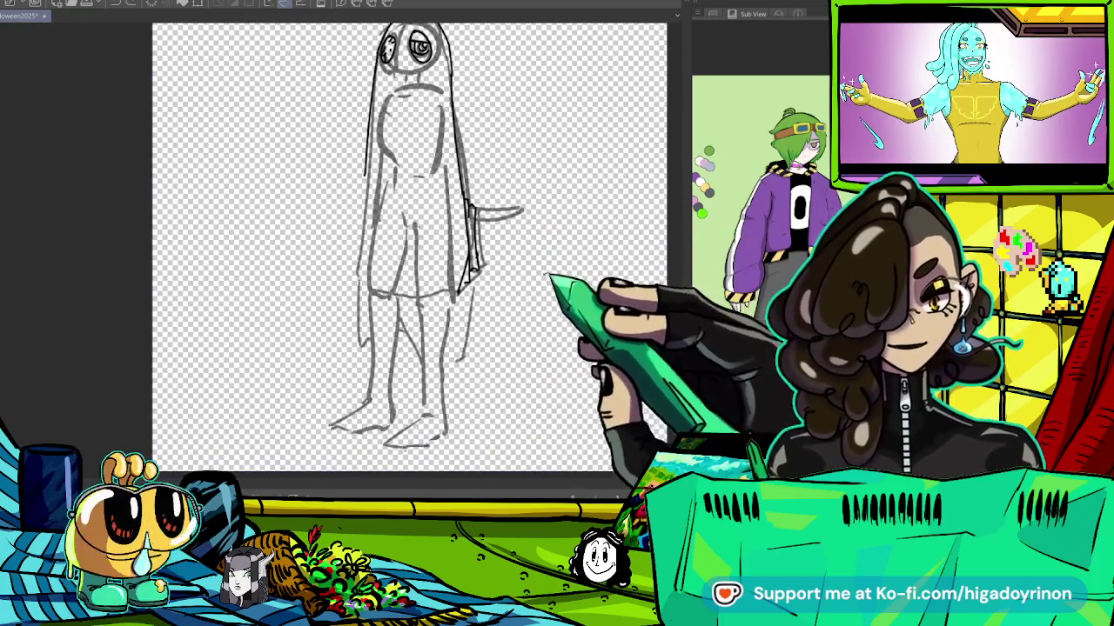
{"action": "key", "text": "ctrl+plus"}
{"action": "key", "text": "ctrl+minus"}
{"action": "key", "text": "ctrl+plus"}
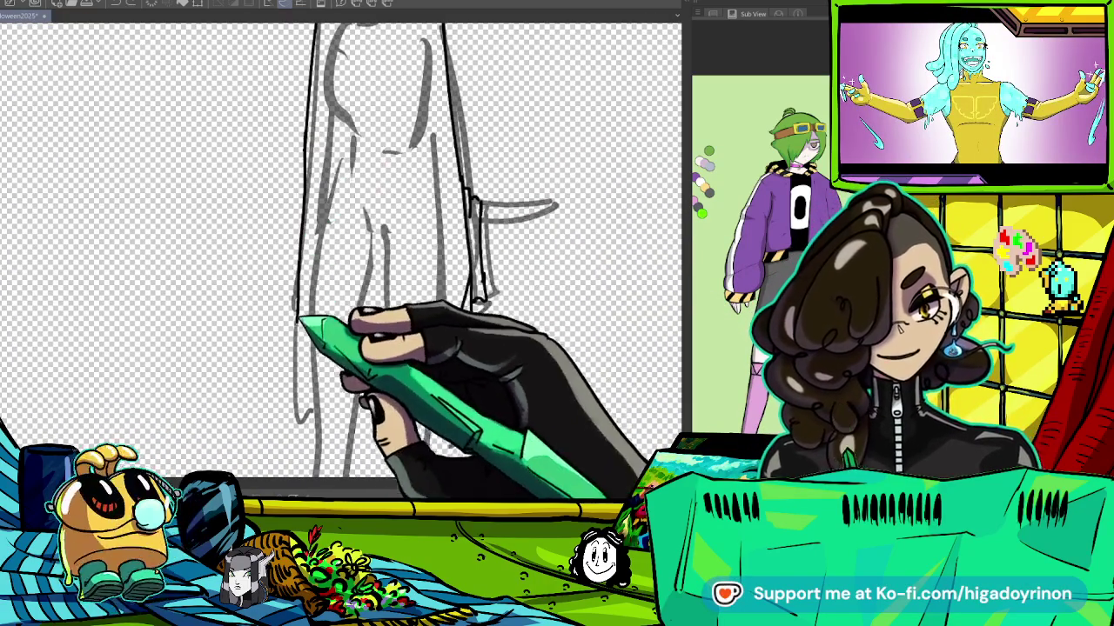
{"action": "left_click_drag", "start_coordinate": [327, 130], "coordinate": [320, 327]}
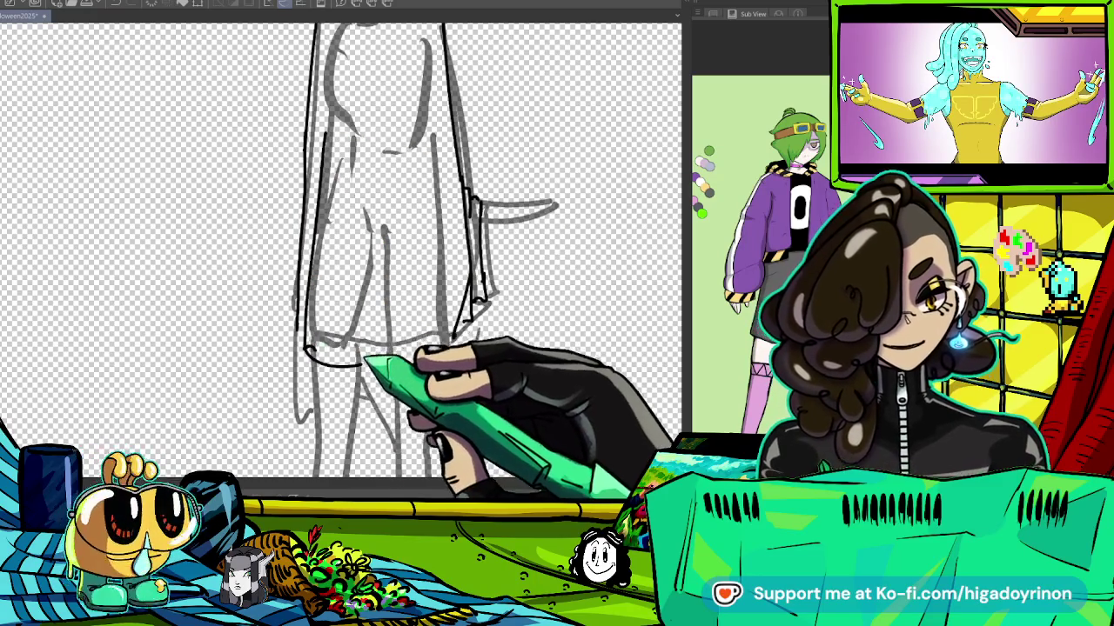
Ink the sheet's bottom hem as a flatter line, replacing the first curved attempt.
{"action": "key", "text": "ctrl+plus"}
{"action": "key", "text": "ctrl+plus"}
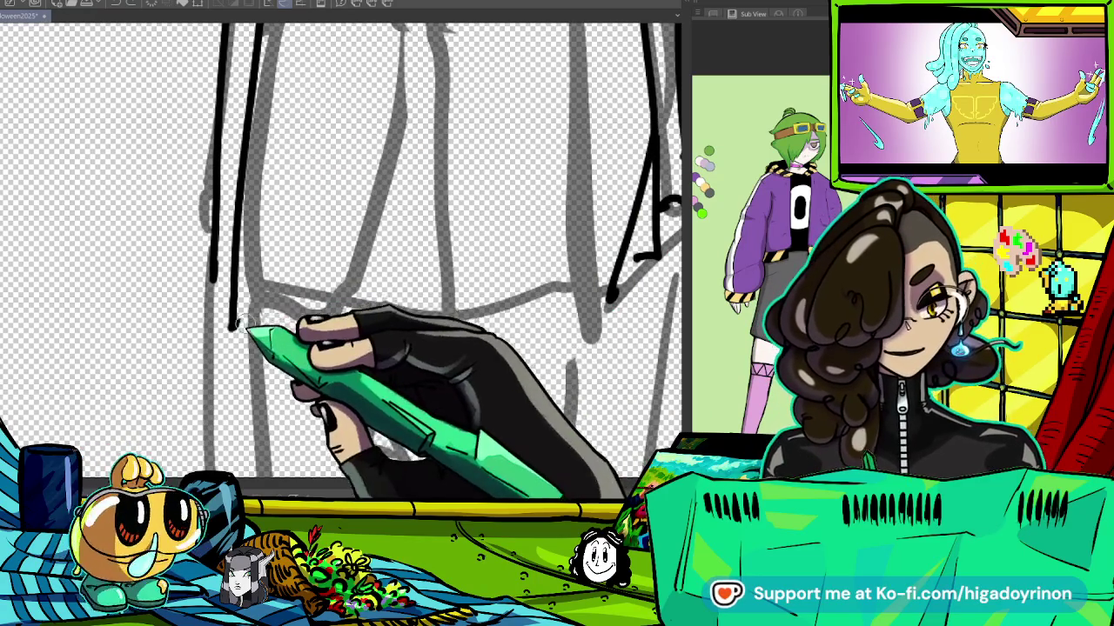
{"action": "left_click_drag", "start_coordinate": [233, 324], "coordinate": [341, 353]}
{"action": "key", "text": "ctrl+z"}
{"action": "left_click_drag", "start_coordinate": [228, 337], "coordinate": [497, 361]}
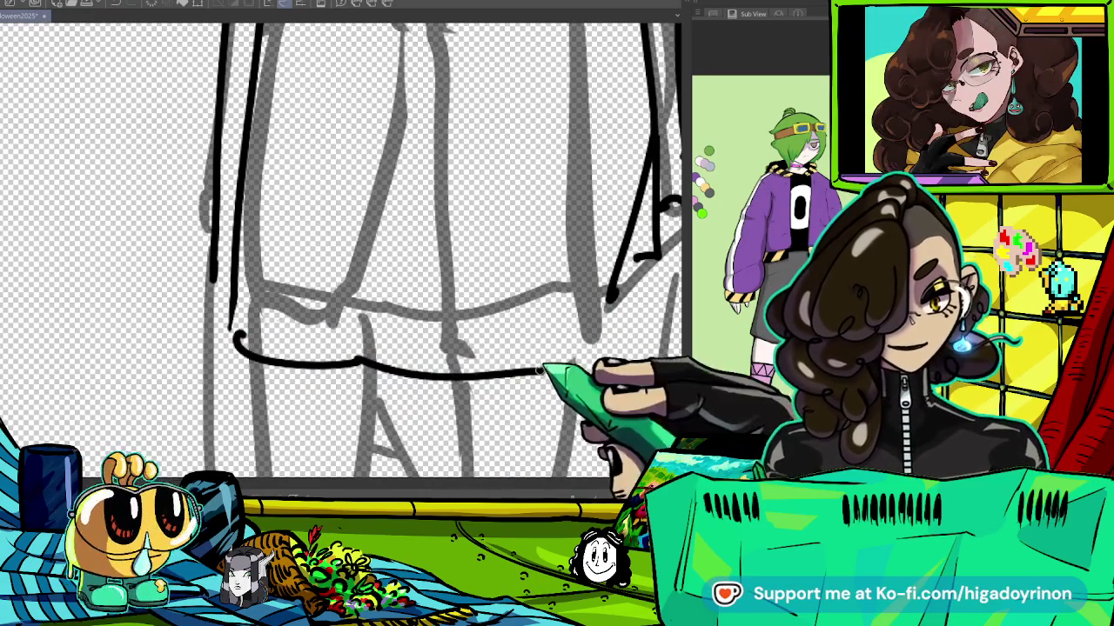
Ink two long vertical fold lines down the lower sheet, redoing the short left one.
{"action": "left_click_drag", "start_coordinate": [622, 370], "coordinate": [383, 361]}
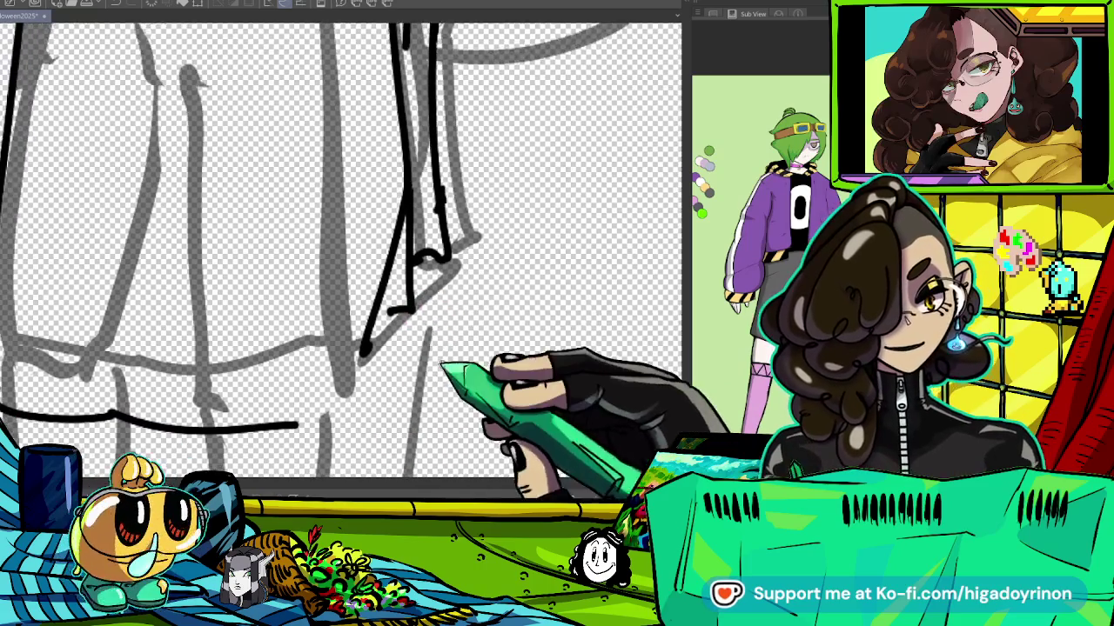
{"action": "left_click_drag", "start_coordinate": [326, 48], "coordinate": [361, 365]}
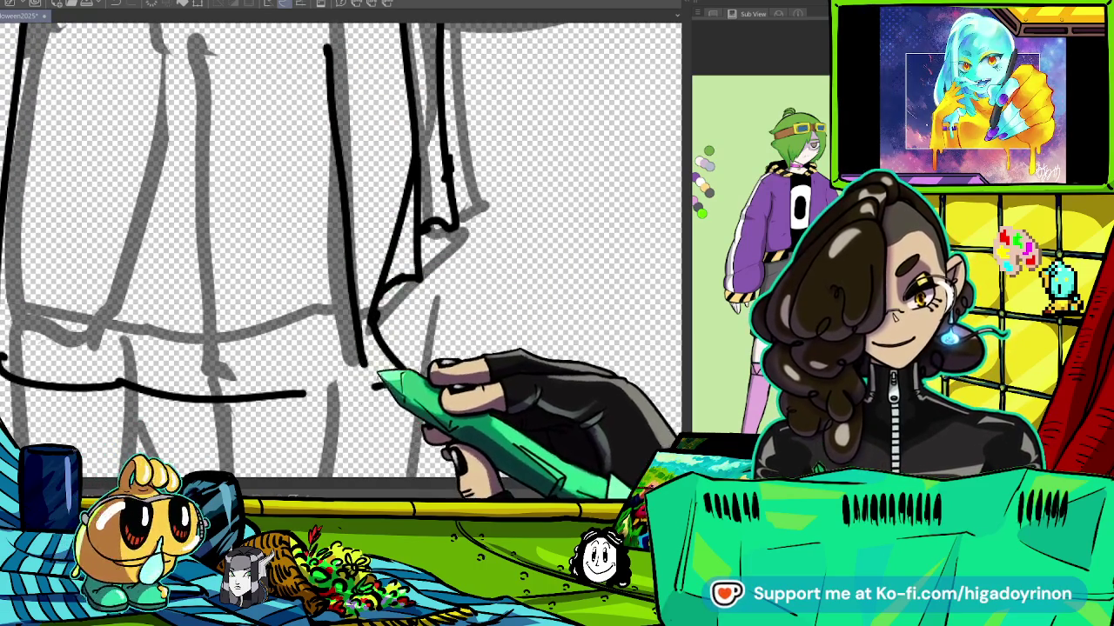
{"action": "left_click_drag", "start_coordinate": [209, 35], "coordinate": [207, 153]}
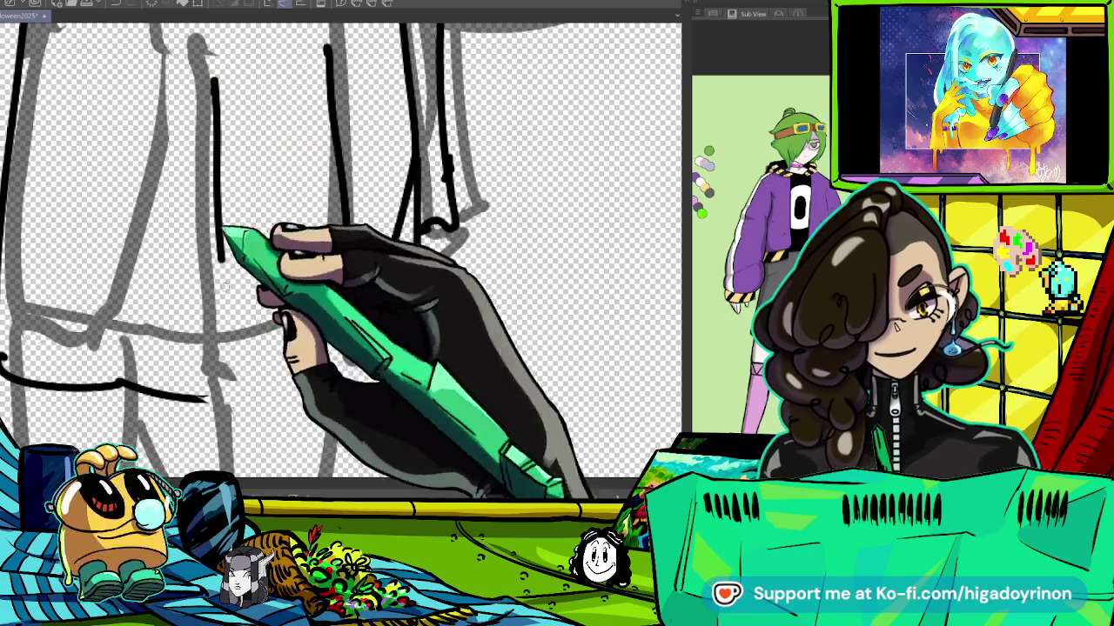
{"action": "key", "text": "ctrl+z"}
{"action": "left_click_drag", "start_coordinate": [222, 74], "coordinate": [248, 418]}
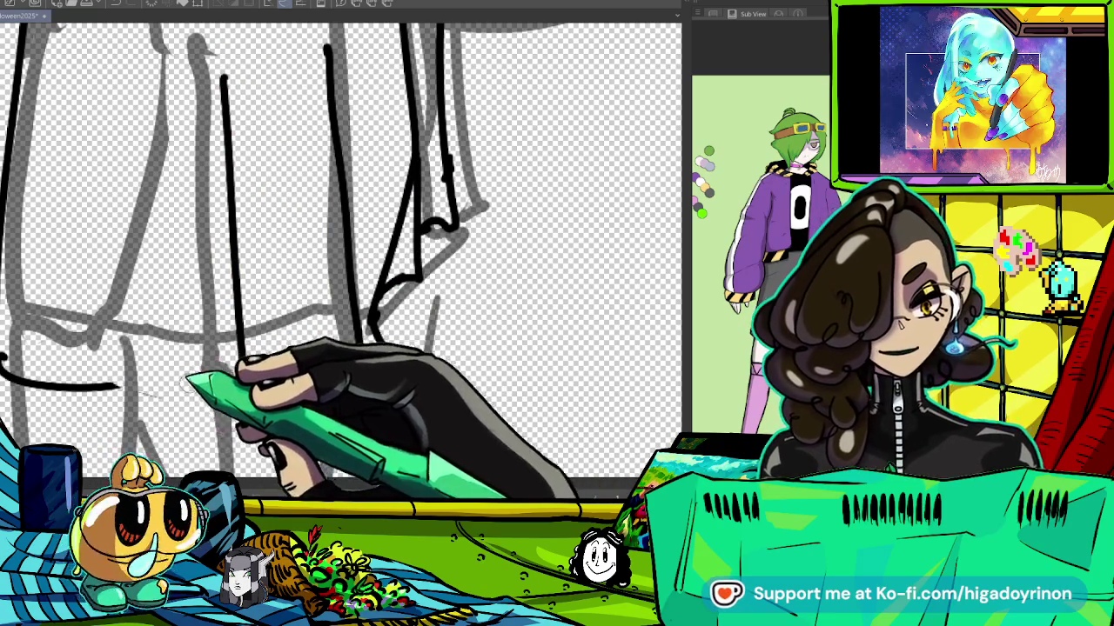
{"action": "left_click_drag", "start_coordinate": [235, 387], "coordinate": [435, 422]}
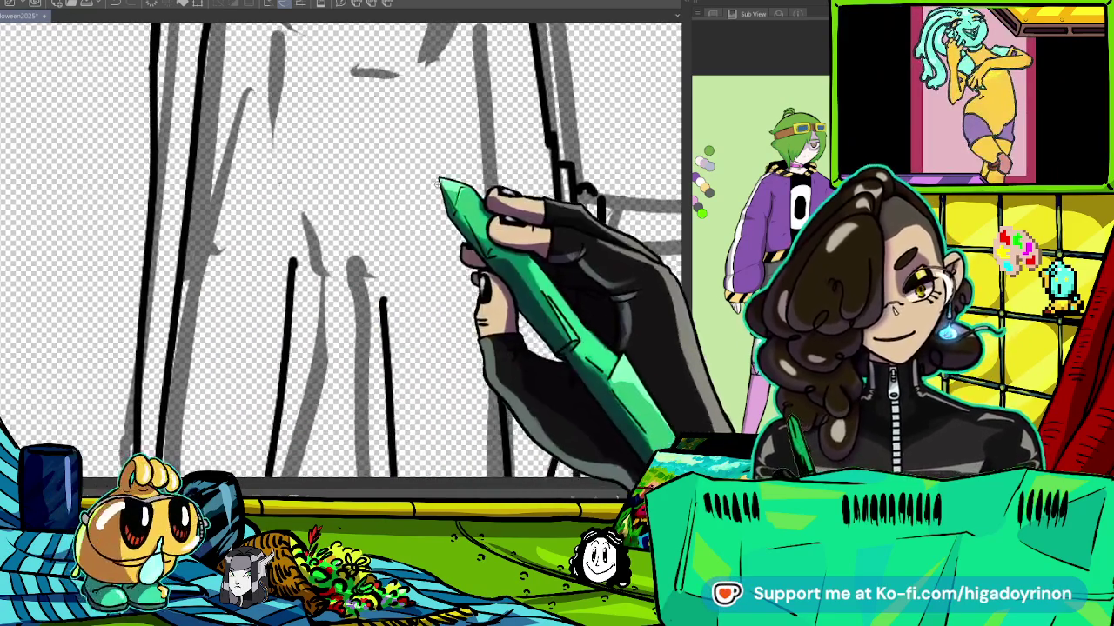
{"action": "scroll", "coordinate": [504, 252], "scroll_direction": "down", "scroll_amount": 5}
{"action": "left_click_drag", "start_coordinate": [506, 252], "coordinate": [259, 294]}
{"action": "scroll", "coordinate": [259, 290], "scroll_direction": "up", "scroll_amount": 2}
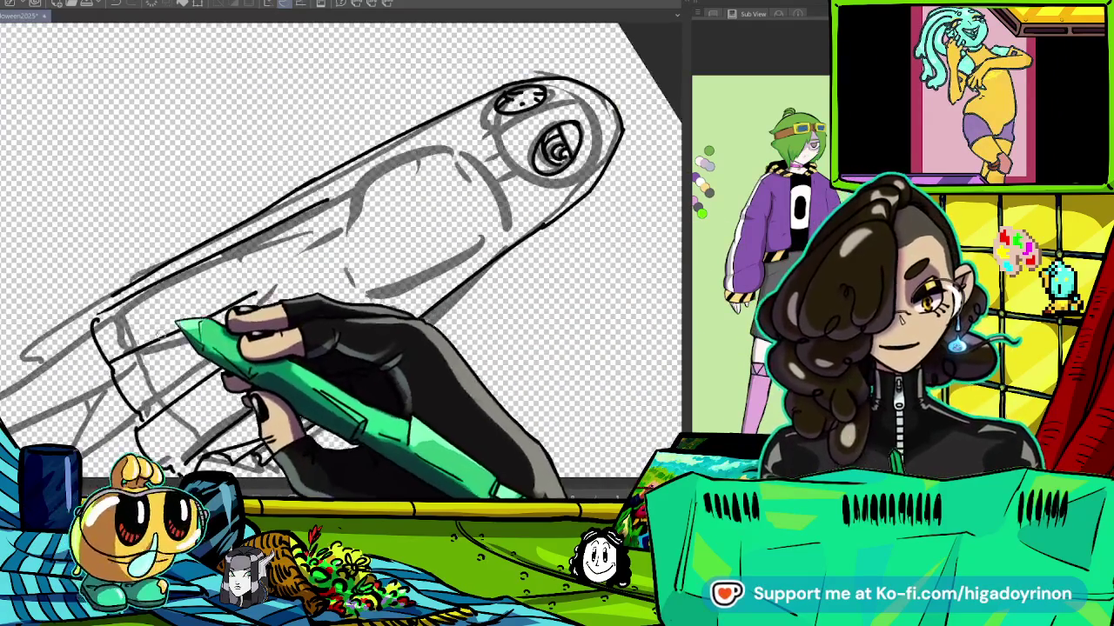
Extend the inked hem and add another long vertical fold line to the sheet.
{"action": "scroll", "coordinate": [231, 301], "scroll_direction": "up", "scroll_amount": 2}
{"action": "scroll", "coordinate": [343, 280], "scroll_direction": "up", "scroll_amount": 1}
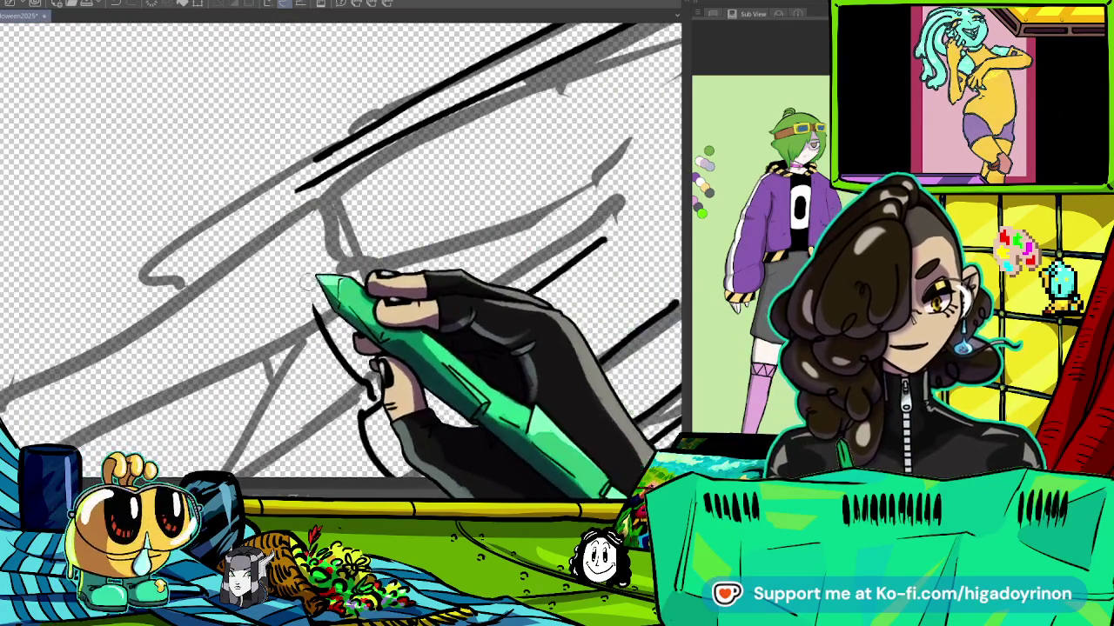
{"action": "mouse_move", "coordinate": [584, 200]}
{"action": "left_mouse_down"}
{"action": "mouse_move", "coordinate": [287, 193]}
{"action": "mouse_move", "coordinate": [259, 223]}
{"action": "left_mouse_up"}
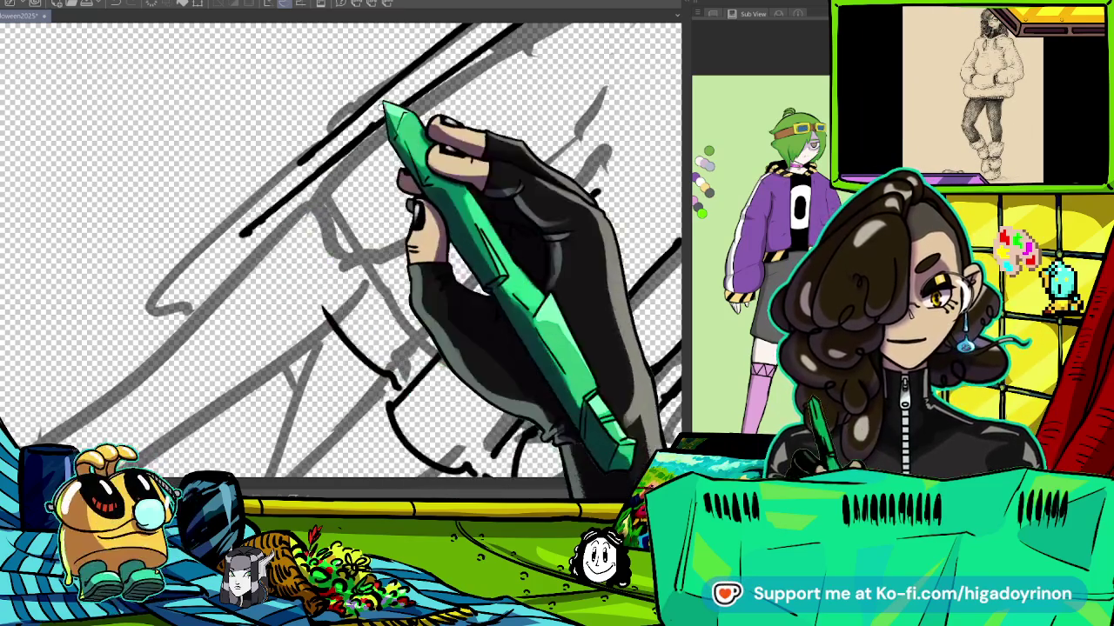
{"action": "left_click_drag", "start_coordinate": [385, 113], "coordinate": [249, 298]}
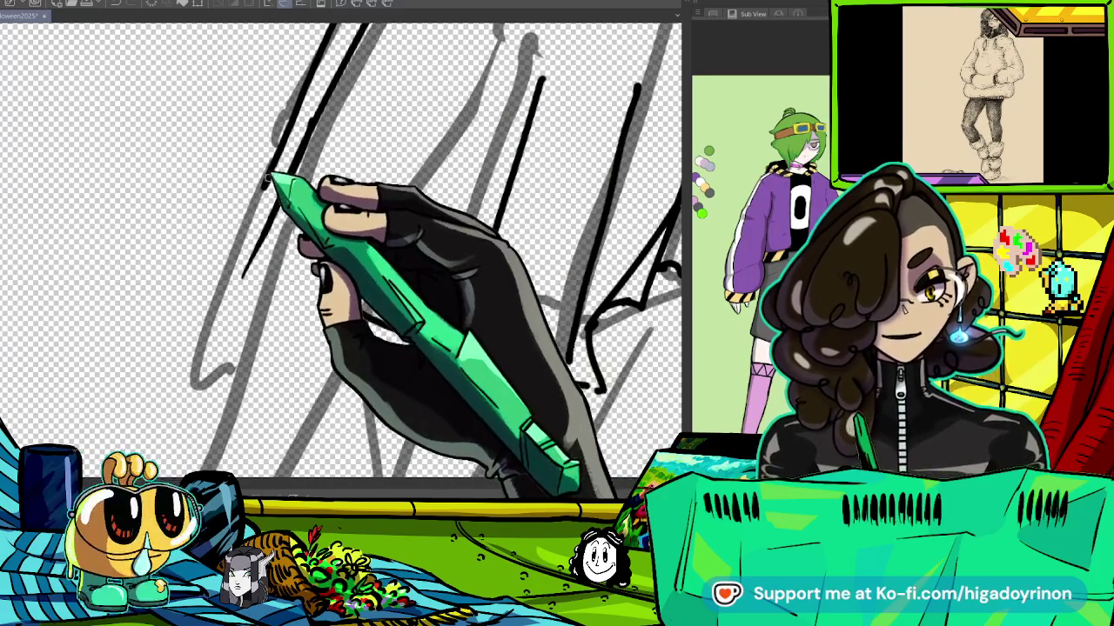
{"action": "mouse_move", "coordinate": [236, 261]}
{"action": "left_mouse_down"}
{"action": "mouse_move", "coordinate": [528, 186]}
{"action": "mouse_move", "coordinate": [270, 302]}
{"action": "left_mouse_up"}
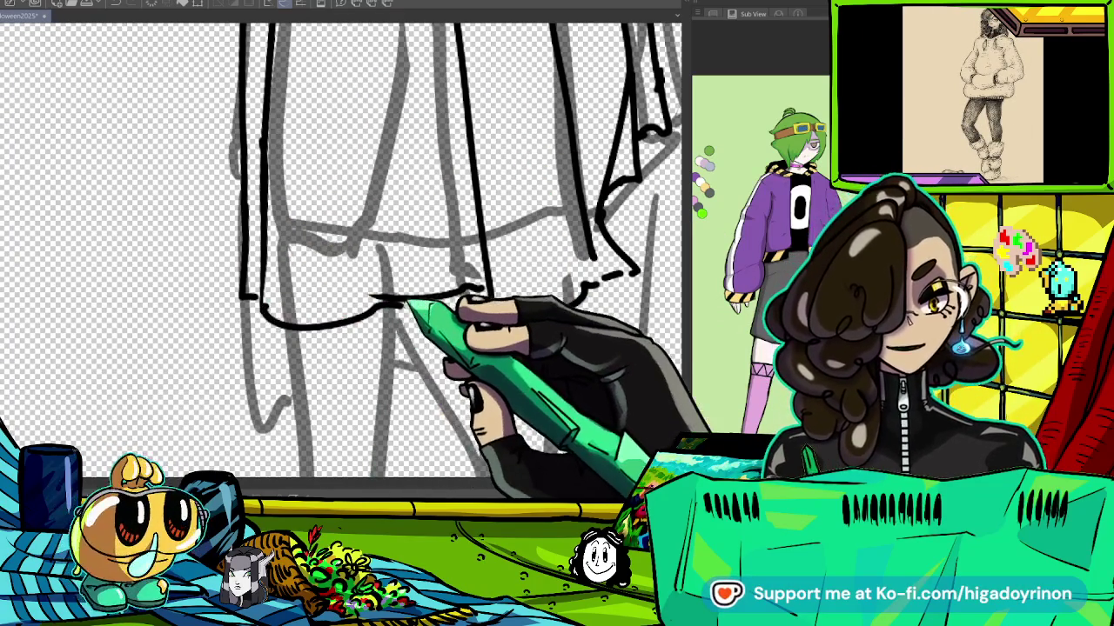
{"action": "mouse_move", "coordinate": [405, 304]}
{"action": "left_mouse_down"}
{"action": "mouse_move", "coordinate": [484, 298]}
{"action": "mouse_move", "coordinate": [460, 377]}
{"action": "left_mouse_up"}
{"action": "left_click_drag", "start_coordinate": [357, 77], "coordinate": [329, 355]}
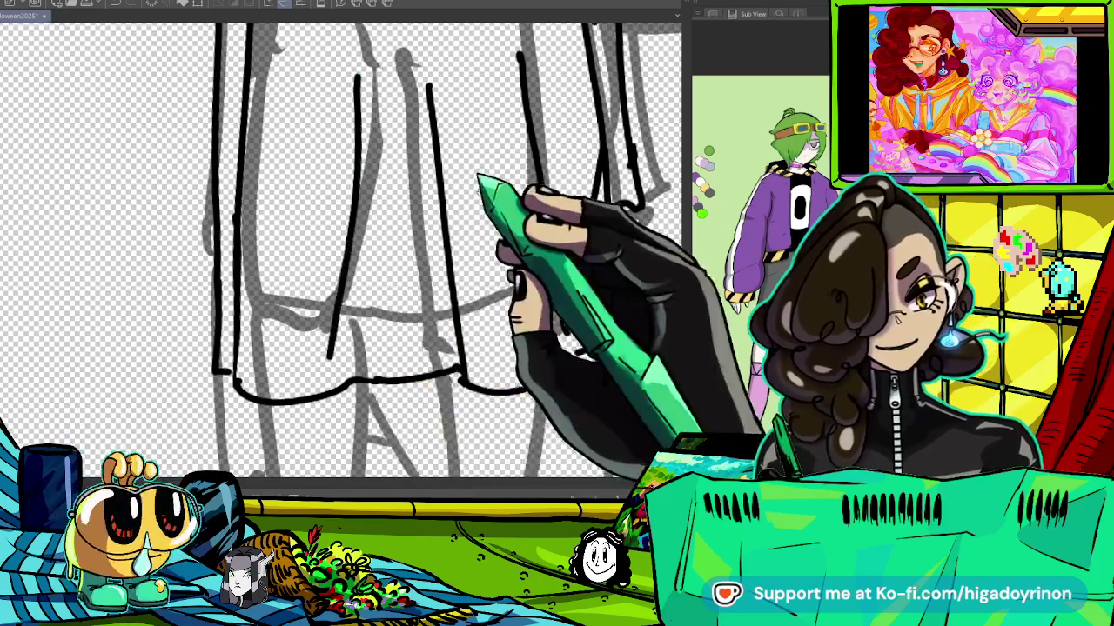
Add a short ink stroke on the lower sheet near the hem.
{"action": "key", "text": "ctrl+0"}
{"action": "mouse_move", "coordinate": [572, 191]}
{"action": "left_mouse_down"}
{"action": "mouse_move", "coordinate": [455, 348]}
{"action": "mouse_move", "coordinate": [472, 318]}
{"action": "left_mouse_up"}
{"action": "scroll", "coordinate": [370, 266], "scroll_direction": "up", "scroll_amount": 3}
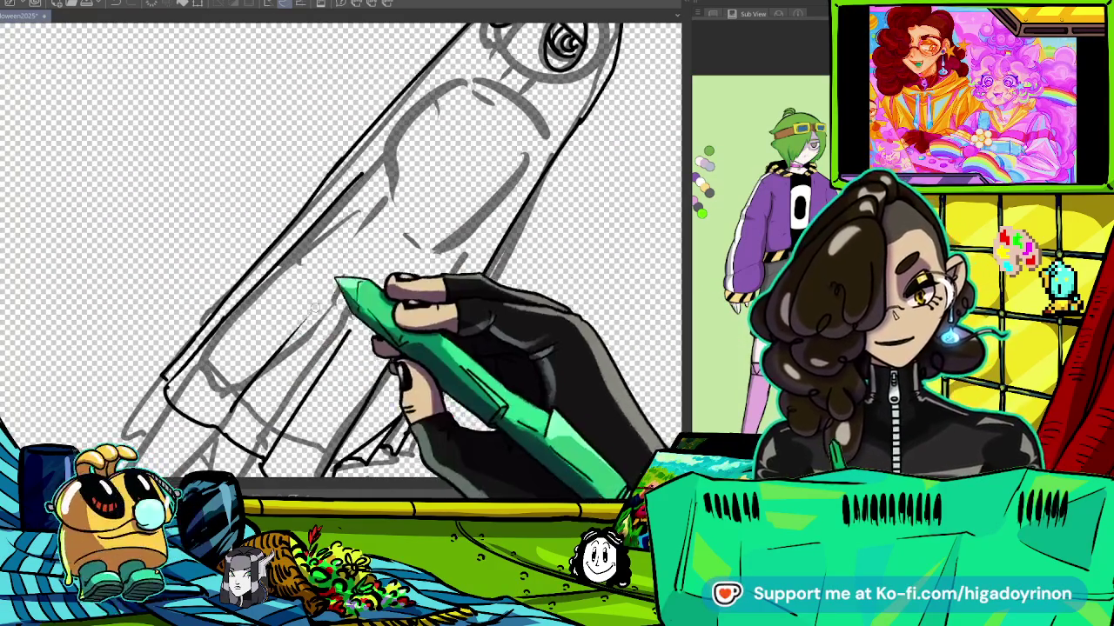
{"action": "left_click_drag", "start_coordinate": [354, 249], "coordinate": [344, 271]}
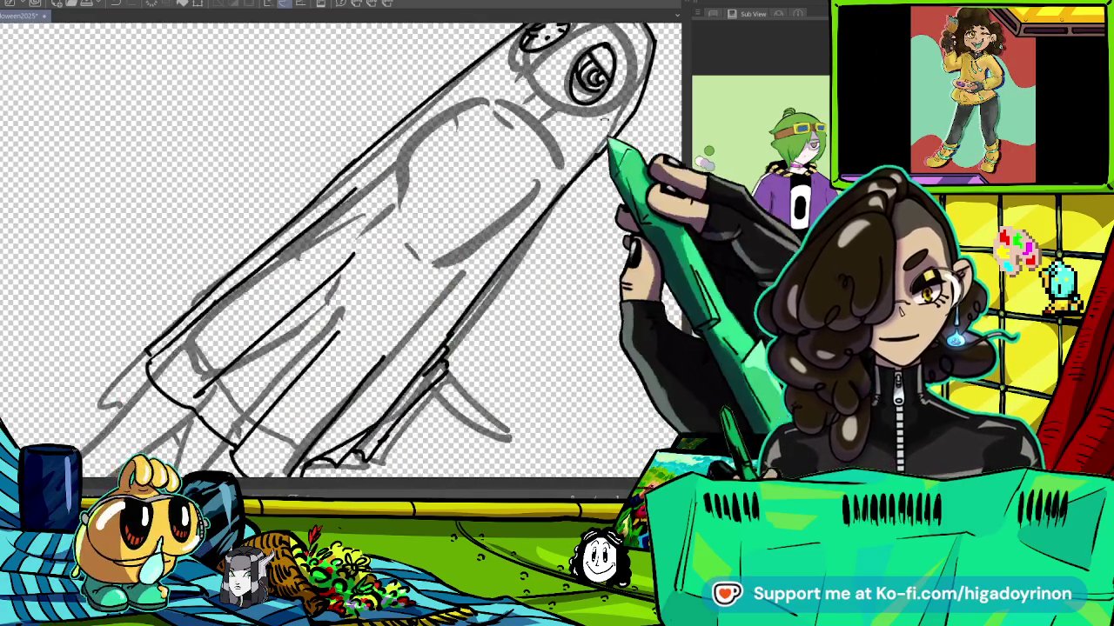
{"action": "left_click_drag", "start_coordinate": [609, 154], "coordinate": [457, 361]}
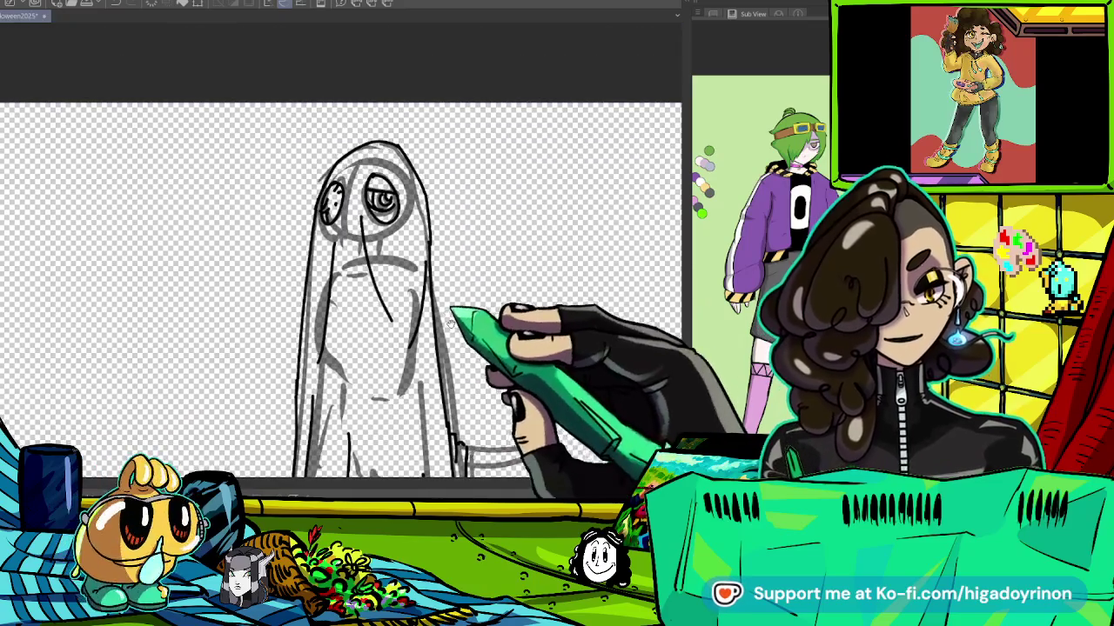
{"action": "left_click_drag", "start_coordinate": [389, 353], "coordinate": [427, 115]}
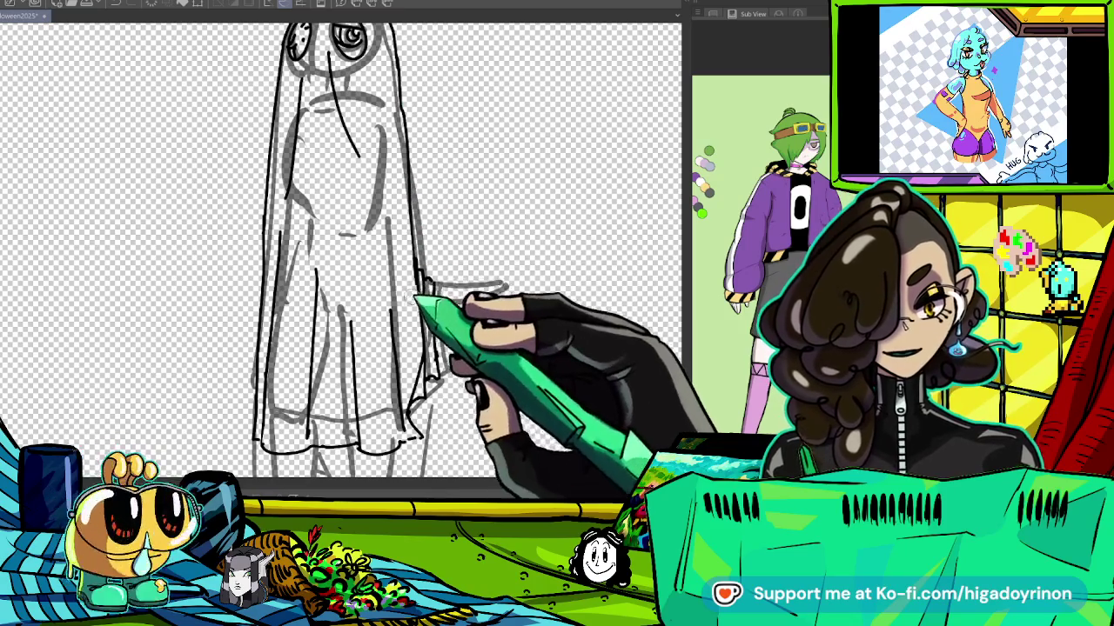
{"action": "key", "text": "ctrl+minus"}
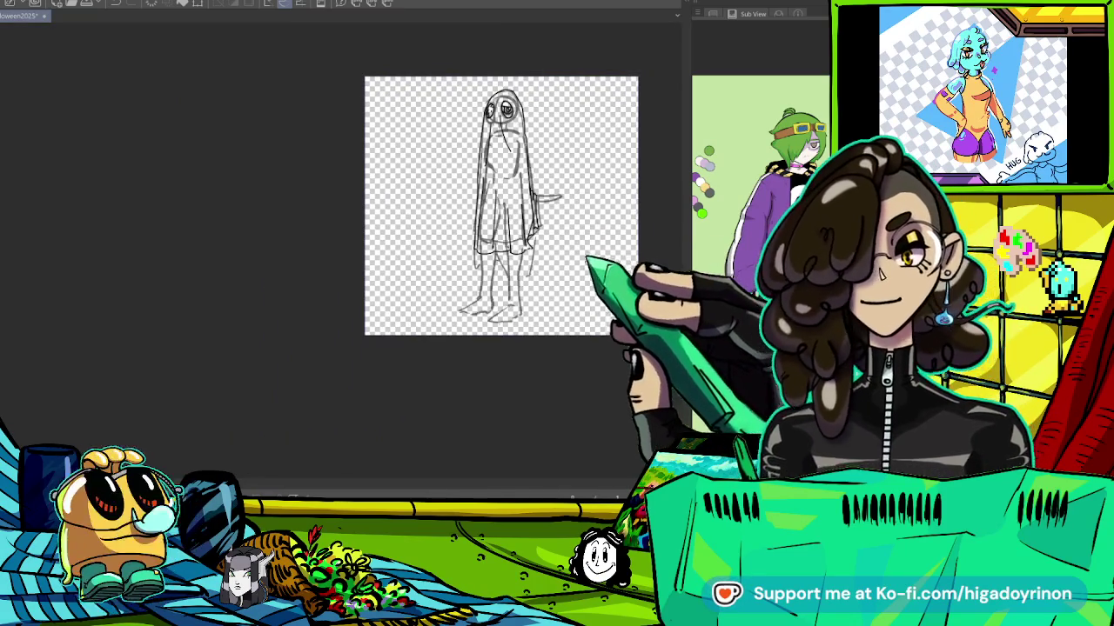
Ink the left leg outline down to the foot and its bottom edge.
{"action": "key", "text": "ctrl+plus"}
{"action": "key", "text": "ctrl+plus"}
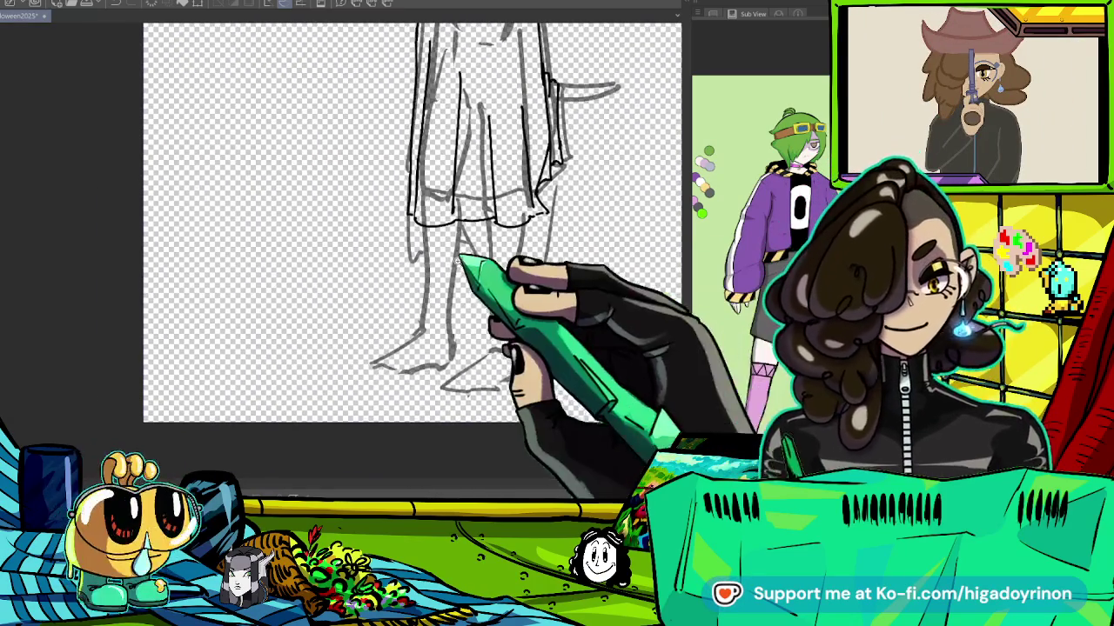
{"action": "key", "text": "ctrl+plus"}
{"action": "key", "text": "ctrl+plus"}
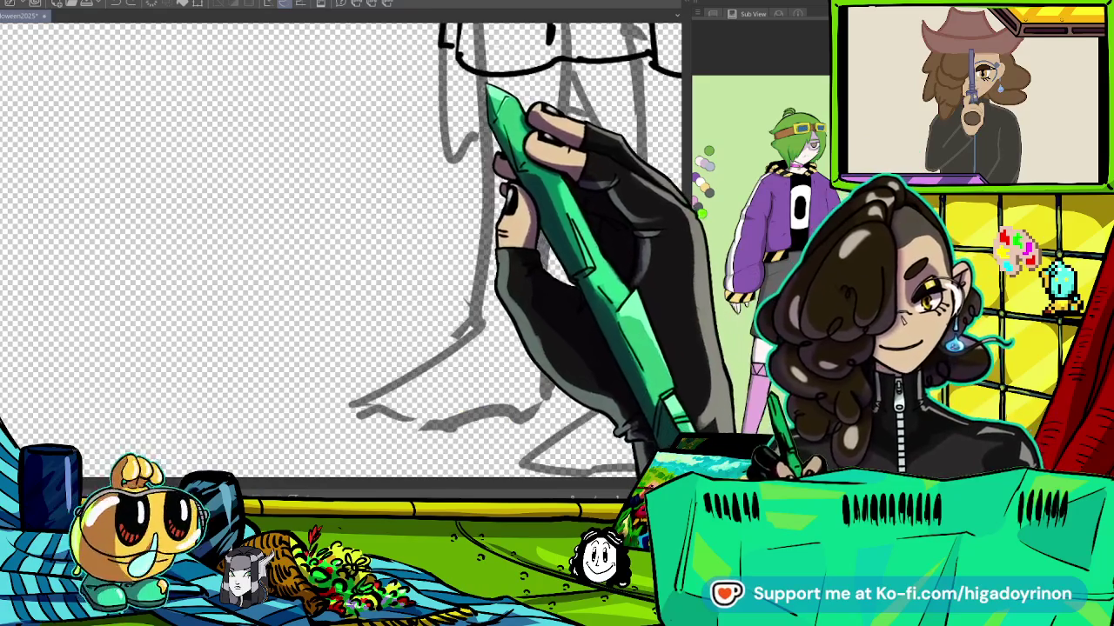
{"action": "left_click_drag", "start_coordinate": [484, 80], "coordinate": [475, 352]}
{"action": "mouse_move", "coordinate": [482, 76]}
{"action": "left_mouse_down"}
{"action": "mouse_move", "coordinate": [470, 322]}
{"action": "mouse_move", "coordinate": [429, 347]}
{"action": "left_mouse_up"}
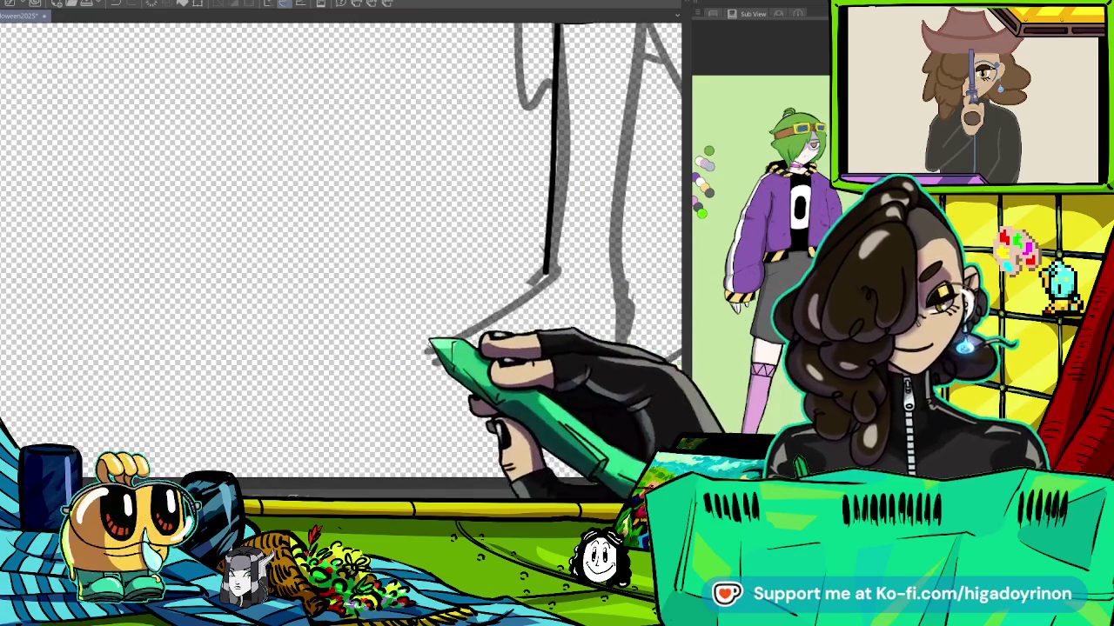
{"action": "key", "text": "ctrl+z"}
{"action": "left_click_drag", "start_coordinate": [550, 271], "coordinate": [393, 365]}
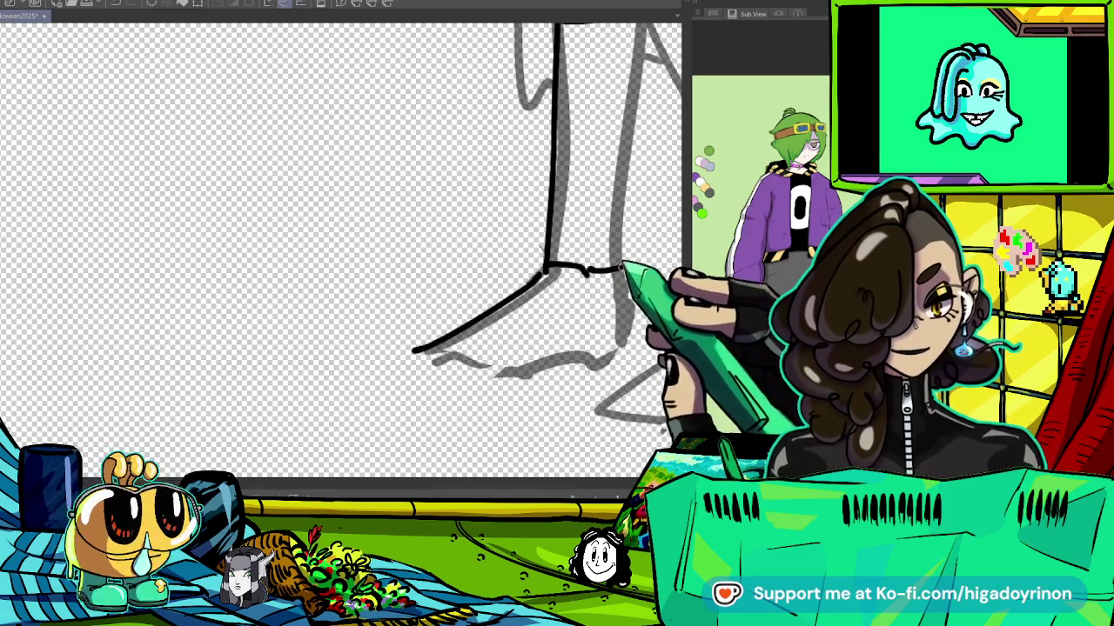
{"action": "left_click_drag", "start_coordinate": [418, 370], "coordinate": [564, 369]}
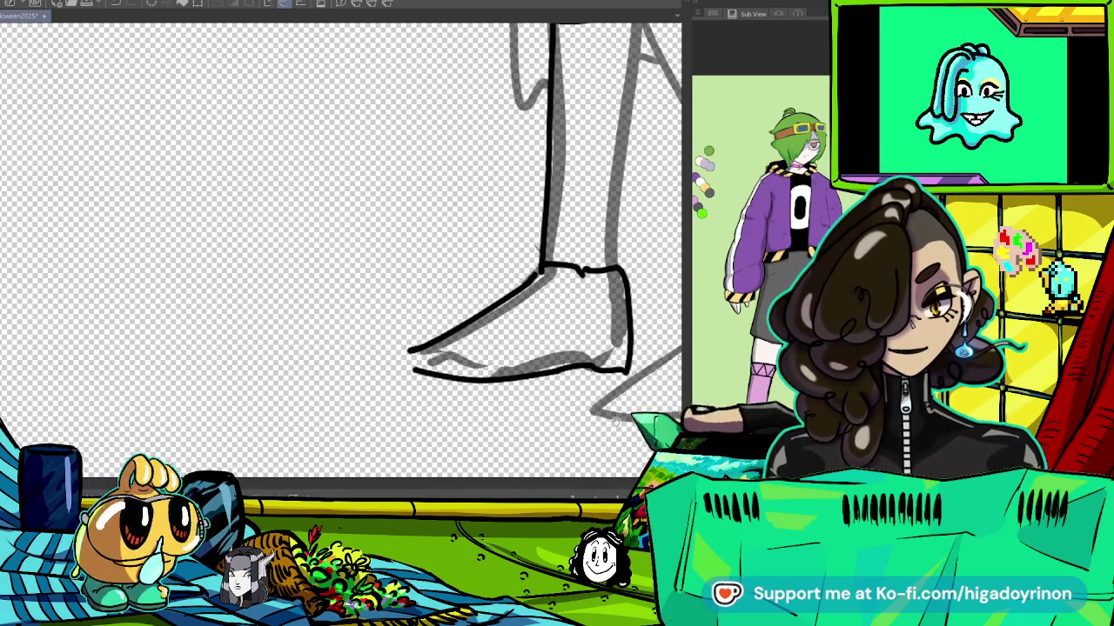
Ink the right foot's top line and heel outline.
{"action": "left_click_drag", "start_coordinate": [522, 261], "coordinate": [295, 252]}
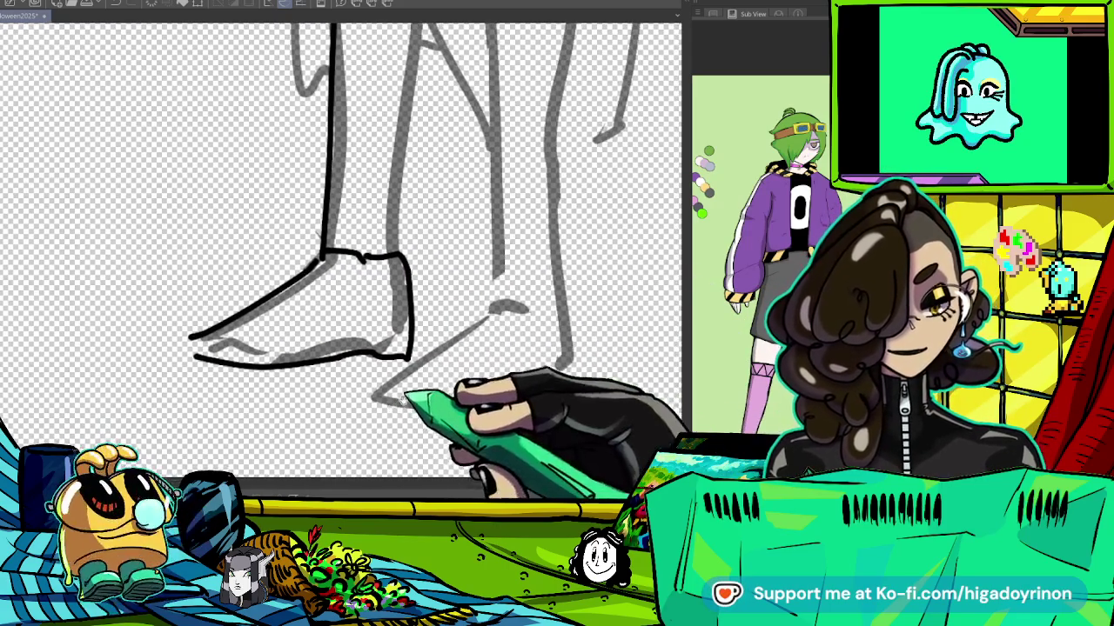
{"action": "left_click_drag", "start_coordinate": [385, 348], "coordinate": [410, 314]}
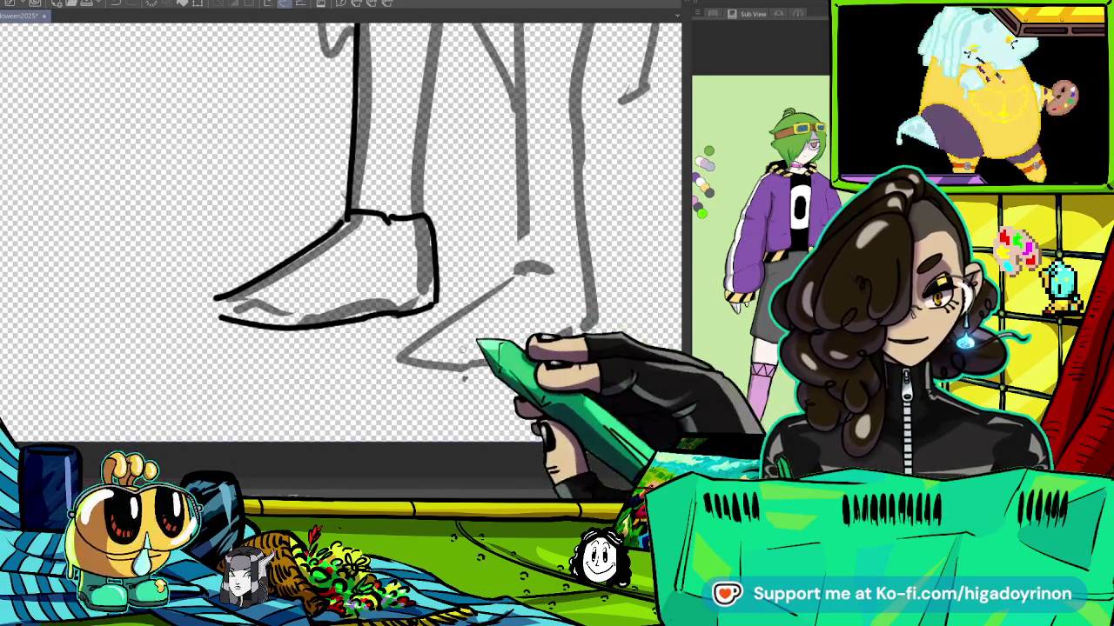
{"action": "mouse_move", "coordinate": [390, 357]}
{"action": "left_mouse_down"}
{"action": "mouse_move", "coordinate": [522, 261]}
{"action": "mouse_move", "coordinate": [515, 251]}
{"action": "left_mouse_up"}
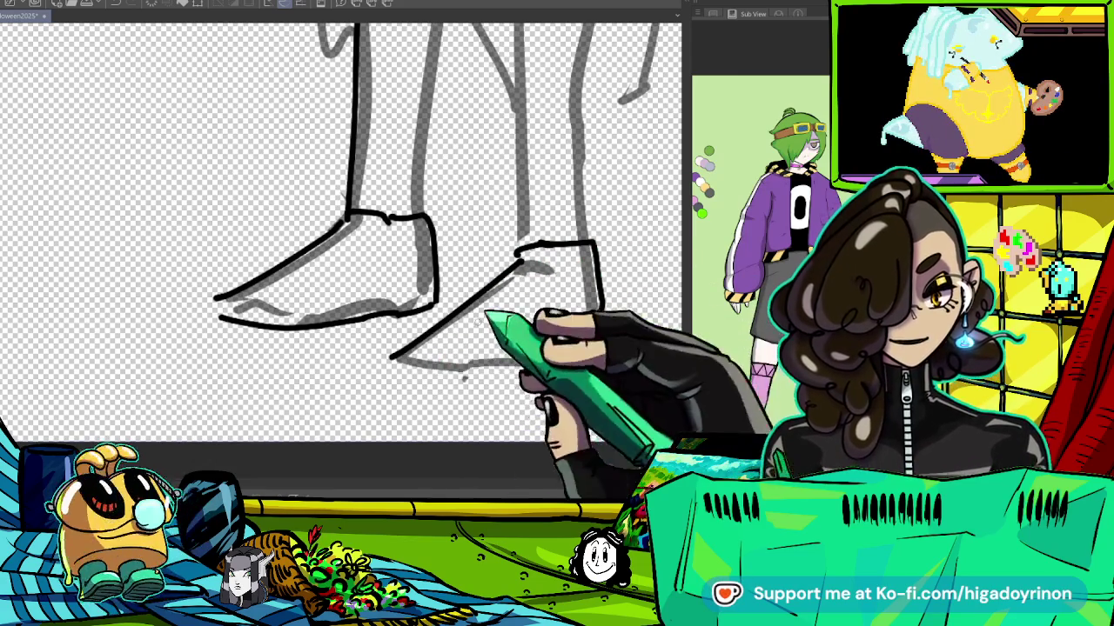
{"action": "key", "text": "ctrl+z"}
{"action": "left_click_drag", "start_coordinate": [398, 350], "coordinate": [509, 268]}
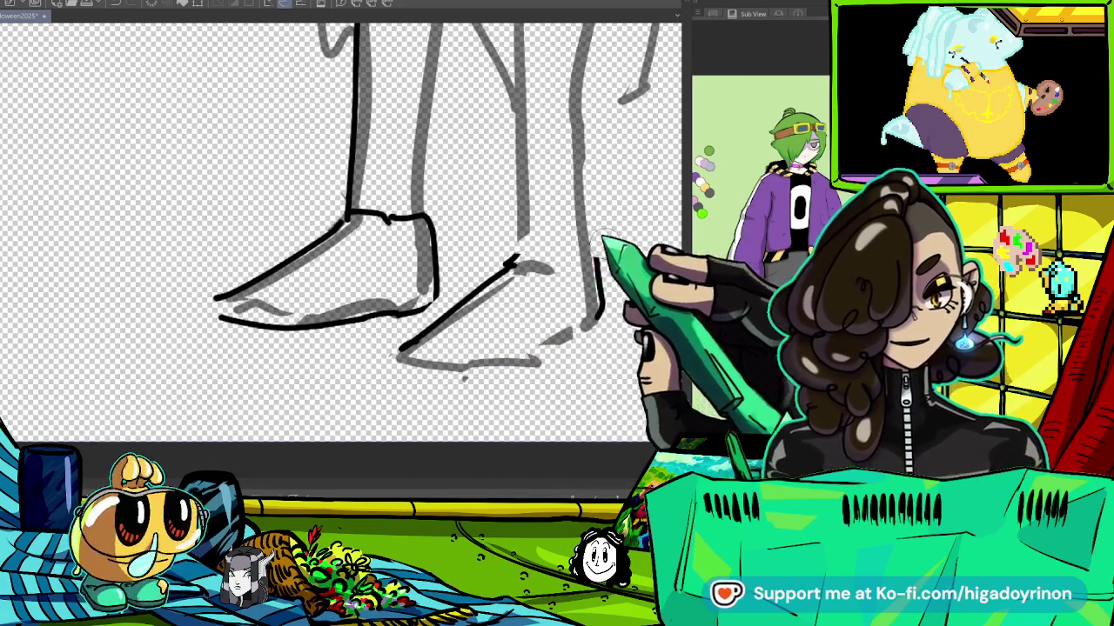
{"action": "left_click_drag", "start_coordinate": [559, 251], "coordinate": [601, 322]}
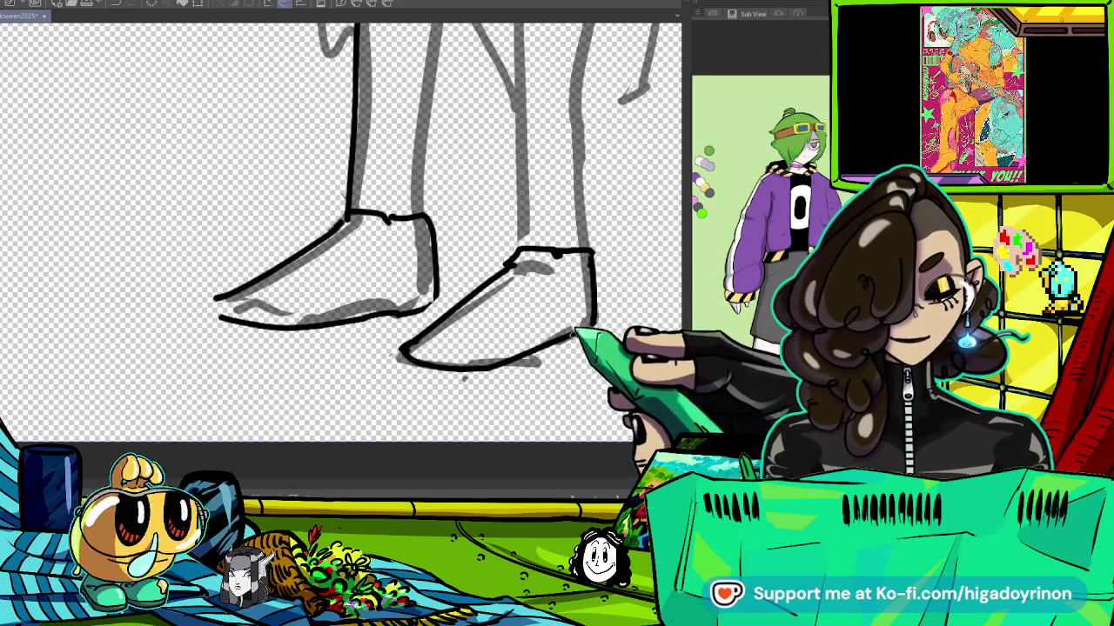
Ink the inner line of the leg below the sheet hem.
{"action": "scroll", "coordinate": [340, 243], "scroll_direction": "up", "scroll_amount": 2}
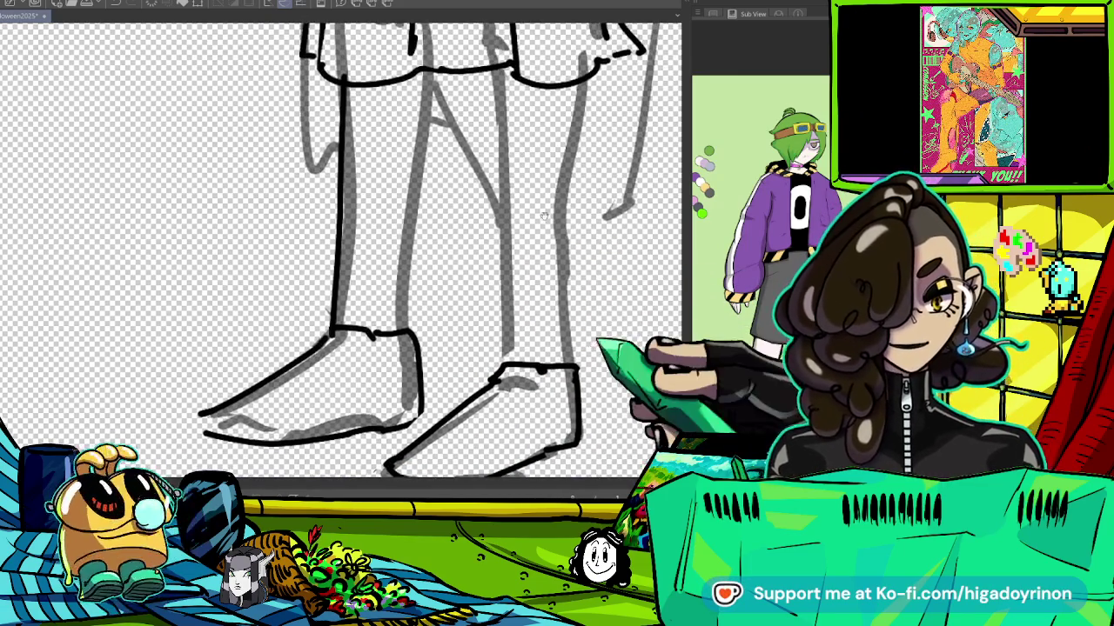
{"action": "scroll", "coordinate": [339, 243], "scroll_direction": "up", "scroll_amount": 2}
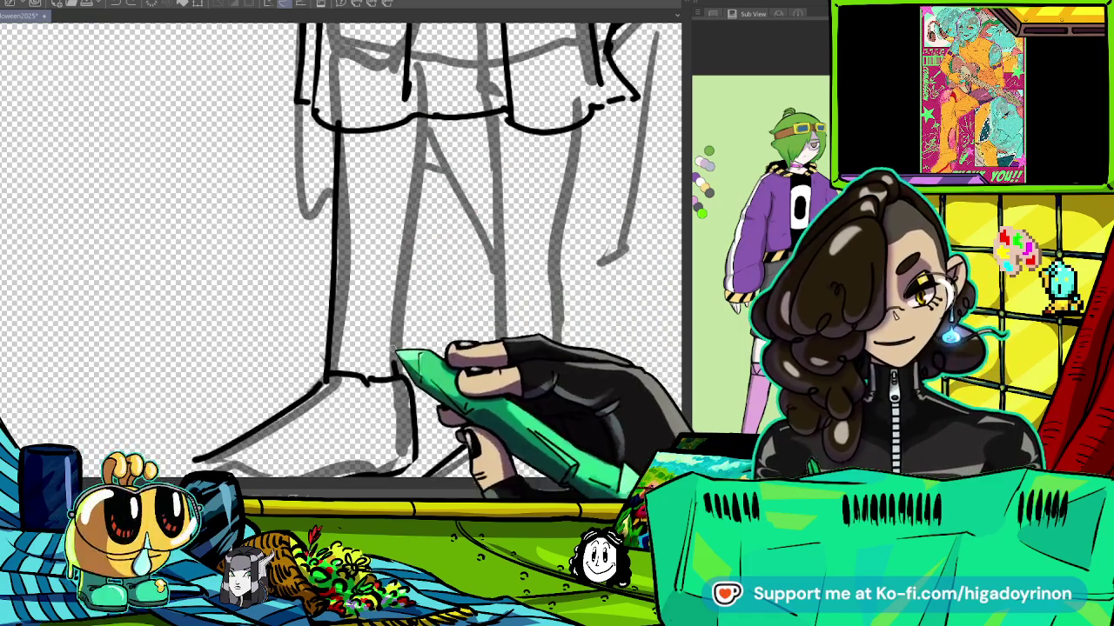
{"action": "left_click_drag", "start_coordinate": [421, 130], "coordinate": [390, 353]}
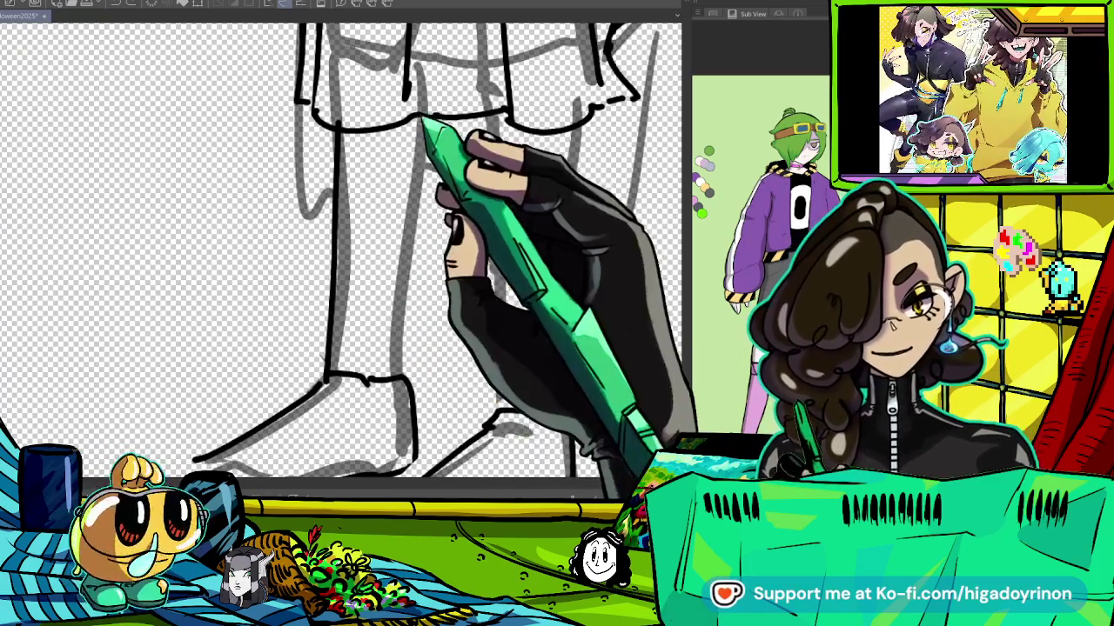
{"action": "scroll", "coordinate": [339, 244], "scroll_direction": "down", "scroll_amount": 3}
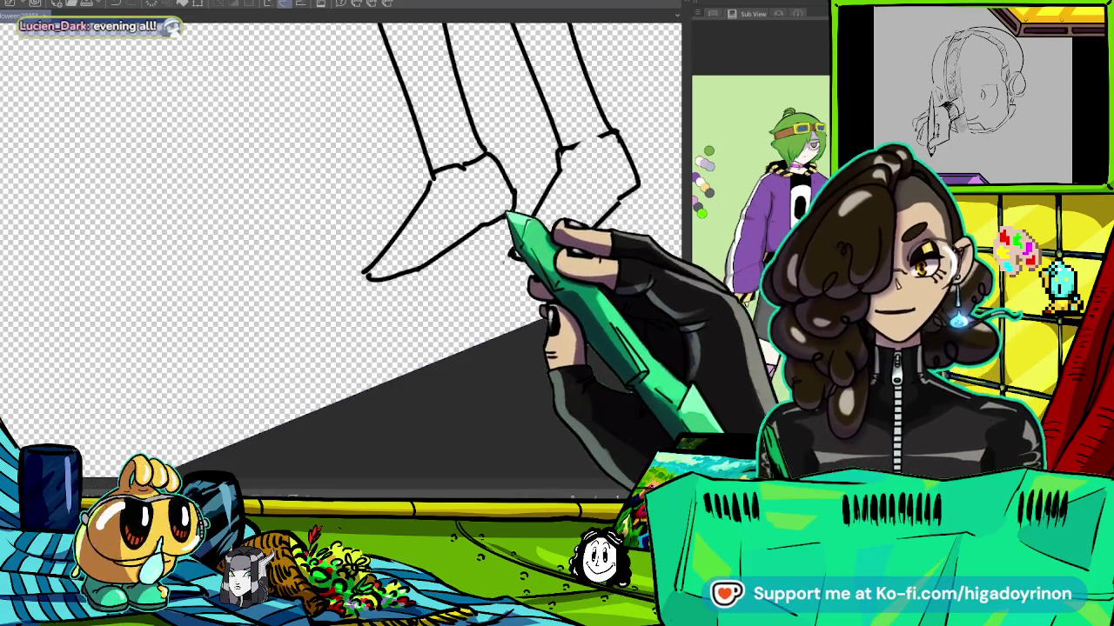
{"action": "key", "text": "ctrl+0"}
{"action": "scroll", "coordinate": [383, 213], "scroll_direction": "up", "scroll_amount": 2}
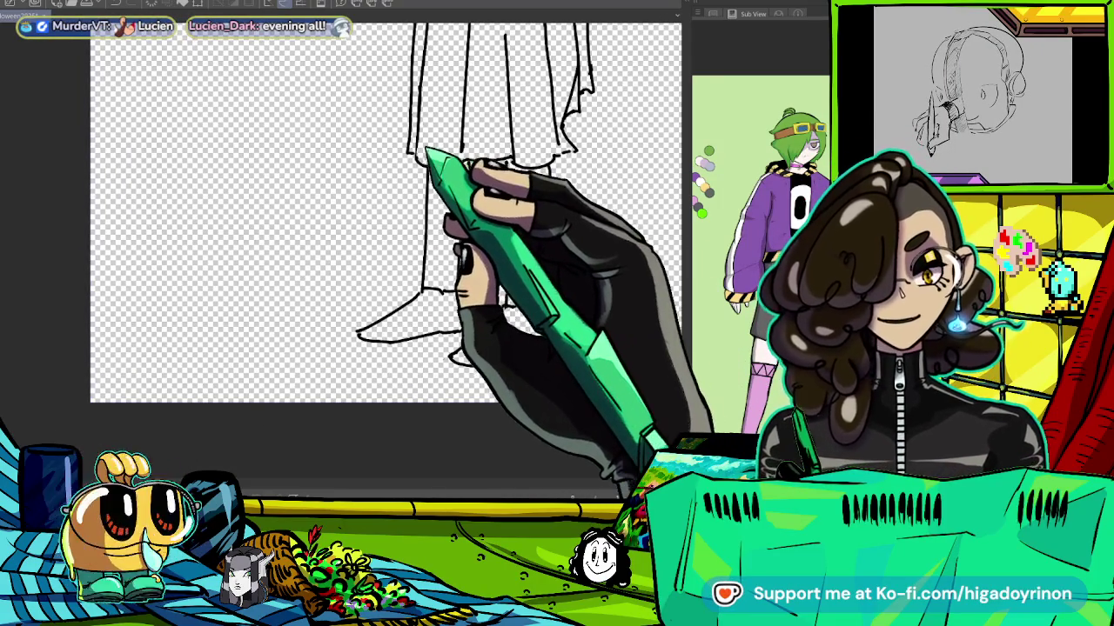
{"action": "scroll", "coordinate": [519, 240], "scroll_direction": "up", "scroll_amount": 3}
Erase the two stray long lines and redraw them as one clean stroke.
{"action": "left_click_drag", "start_coordinate": [520, 240], "coordinate": [526, 275]}
{"action": "left_click_drag", "start_coordinate": [539, 92], "coordinate": [326, 365]}
{"action": "mouse_move", "coordinate": [485, 183]}
{"action": "left_mouse_down"}
{"action": "mouse_move", "coordinate": [329, 387]}
{"action": "mouse_move", "coordinate": [428, 345]}
{"action": "left_mouse_up"}
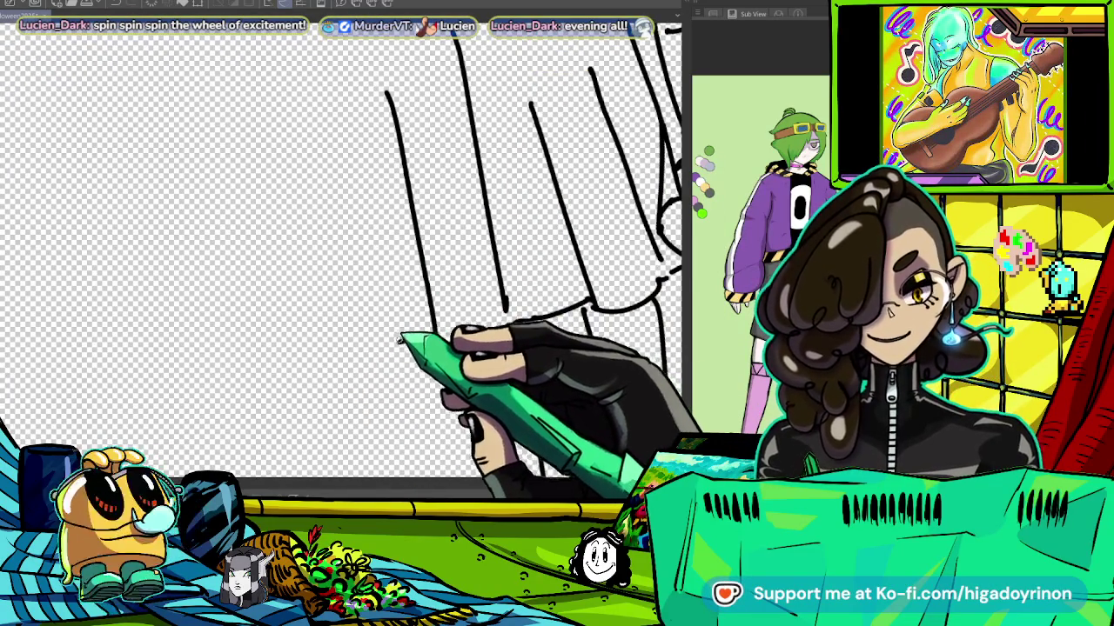
{"action": "left_click_drag", "start_coordinate": [596, 125], "coordinate": [534, 336]}
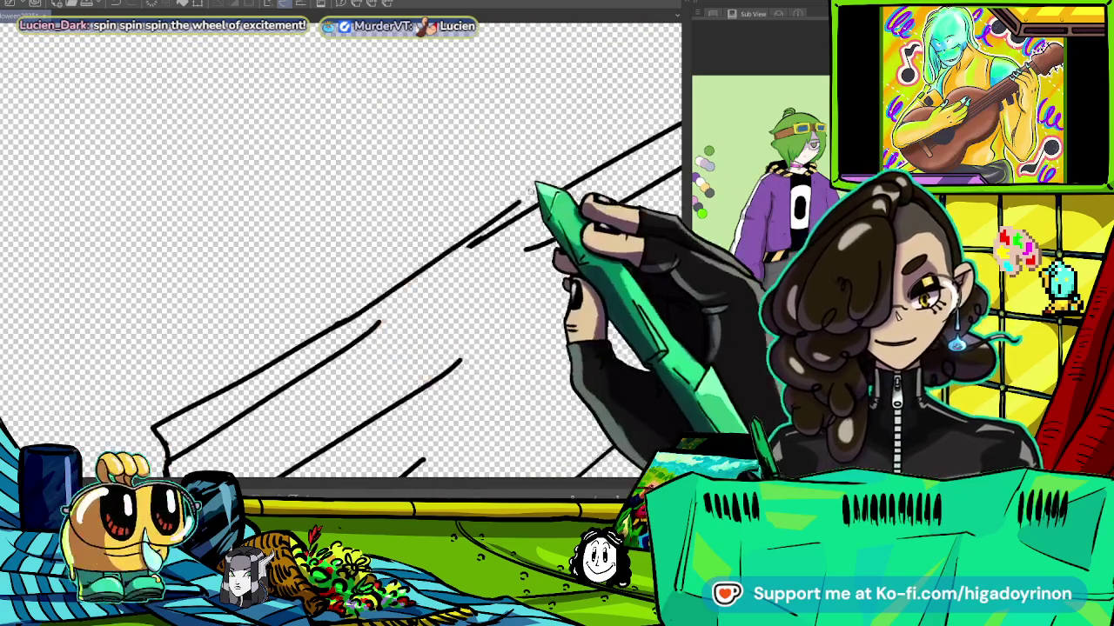
{"action": "key", "text": "ctrl+minus"}
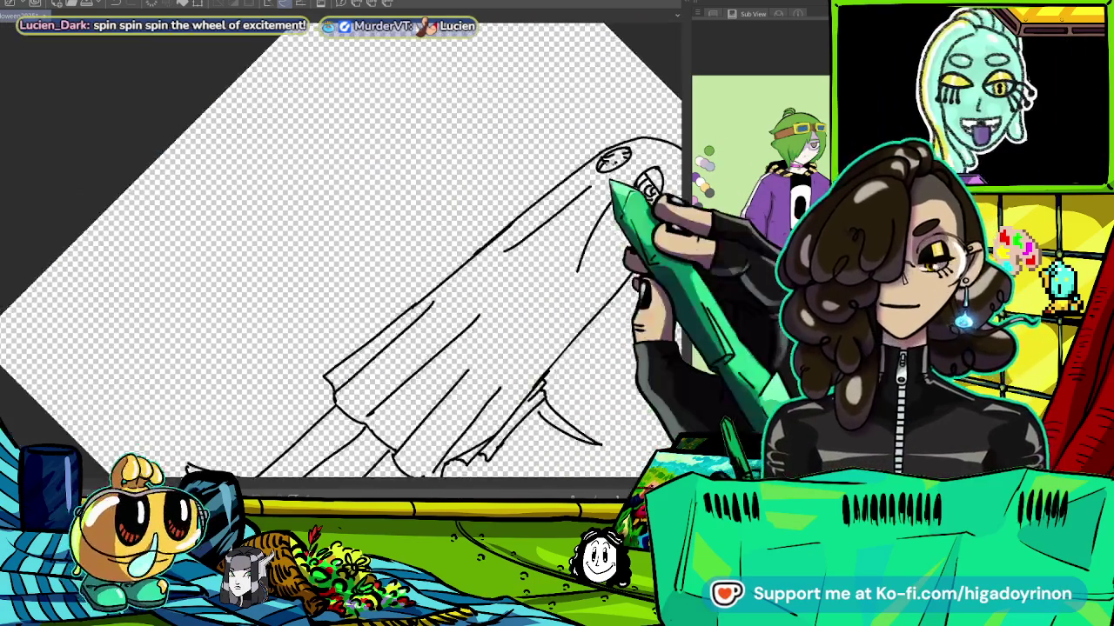
{"action": "key", "text": "ctrl+0"}
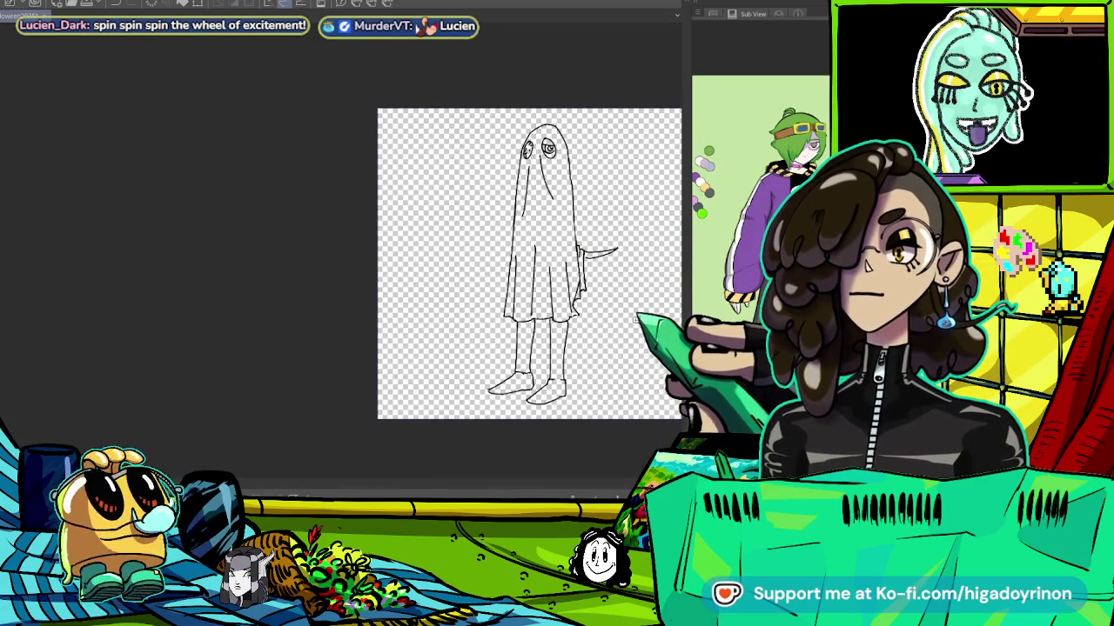
Ink a vertical fold, a curved hem stroke and a long line beside the knife.
{"action": "key", "text": "ctrl+plus"}
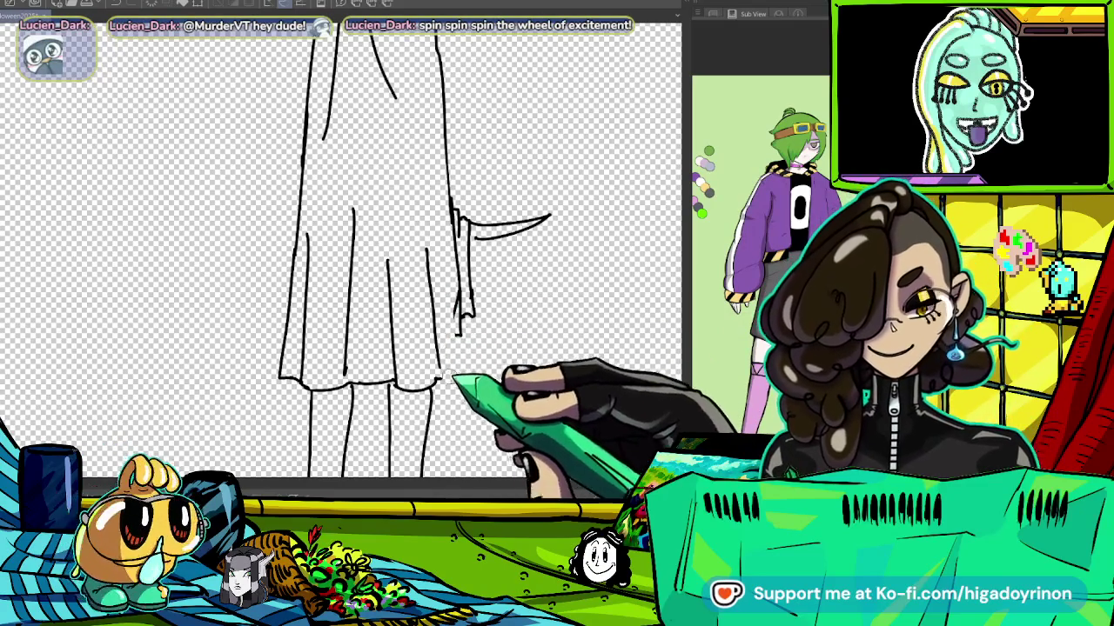
{"action": "scroll", "coordinate": [464, 326], "scroll_direction": "up", "scroll_amount": 2}
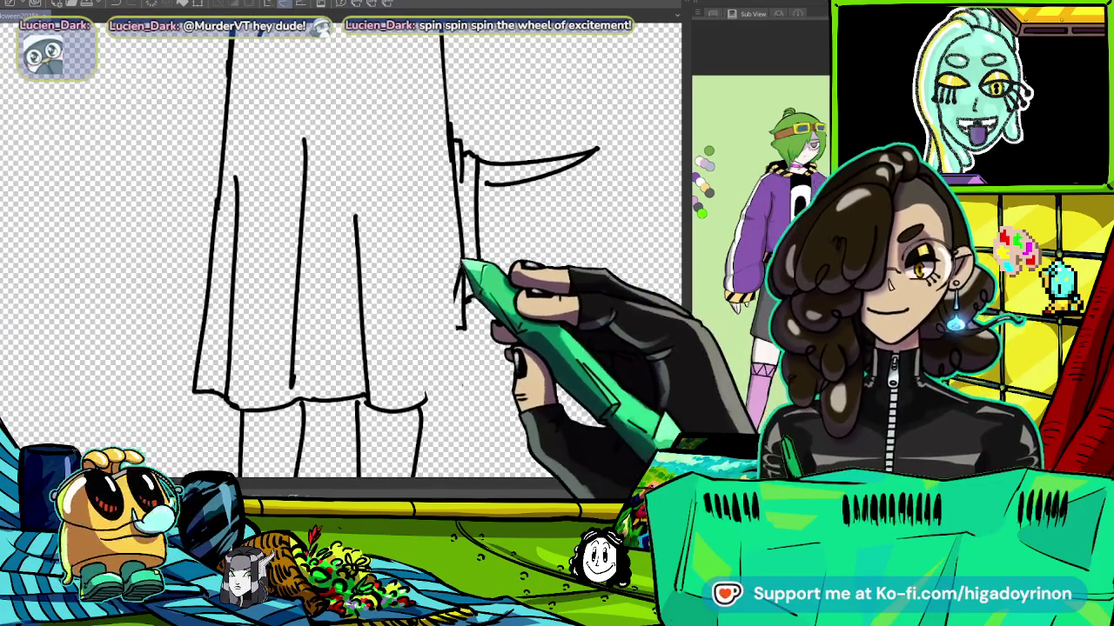
{"action": "left_click_drag", "start_coordinate": [398, 285], "coordinate": [496, 442]}
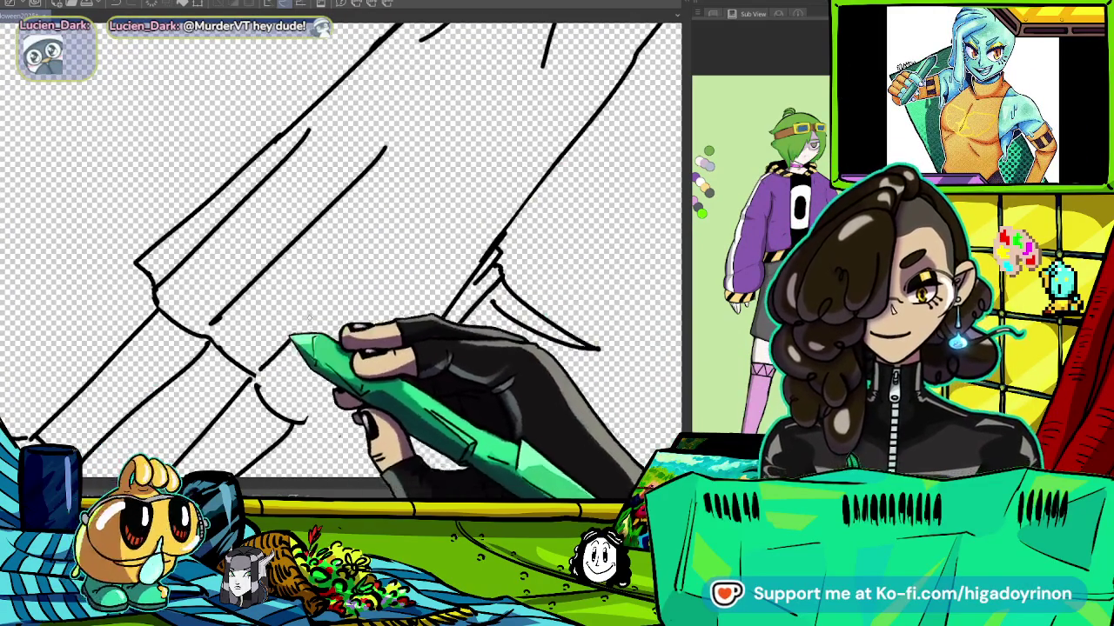
{"action": "mouse_move", "coordinate": [273, 385]}
{"action": "left_mouse_down"}
{"action": "mouse_move", "coordinate": [484, 224]}
{"action": "mouse_move", "coordinate": [374, 383]}
{"action": "left_mouse_up"}
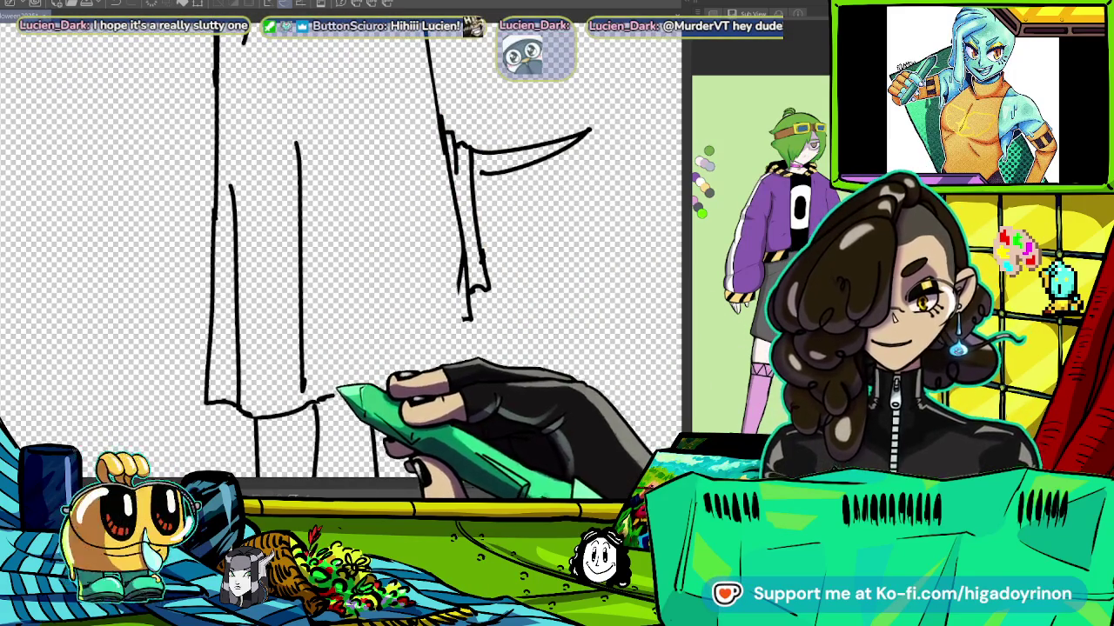
{"action": "mouse_move", "coordinate": [353, 335]}
{"action": "left_mouse_down"}
{"action": "mouse_move", "coordinate": [351, 193]}
{"action": "mouse_move", "coordinate": [371, 395]}
{"action": "left_mouse_up"}
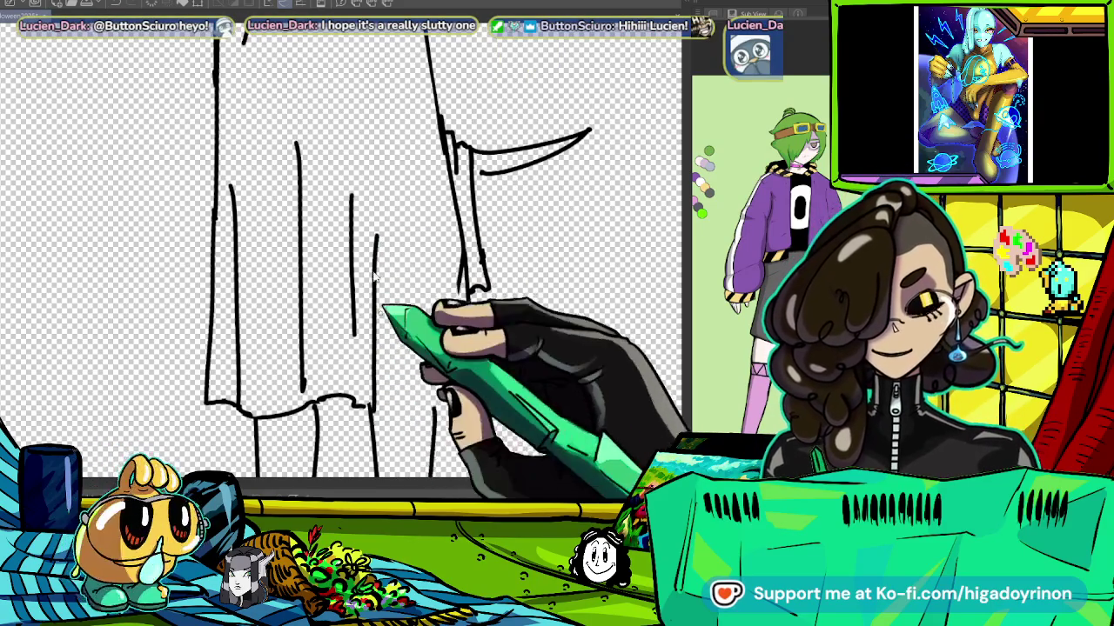
{"action": "left_click_drag", "start_coordinate": [372, 399], "coordinate": [457, 406]}
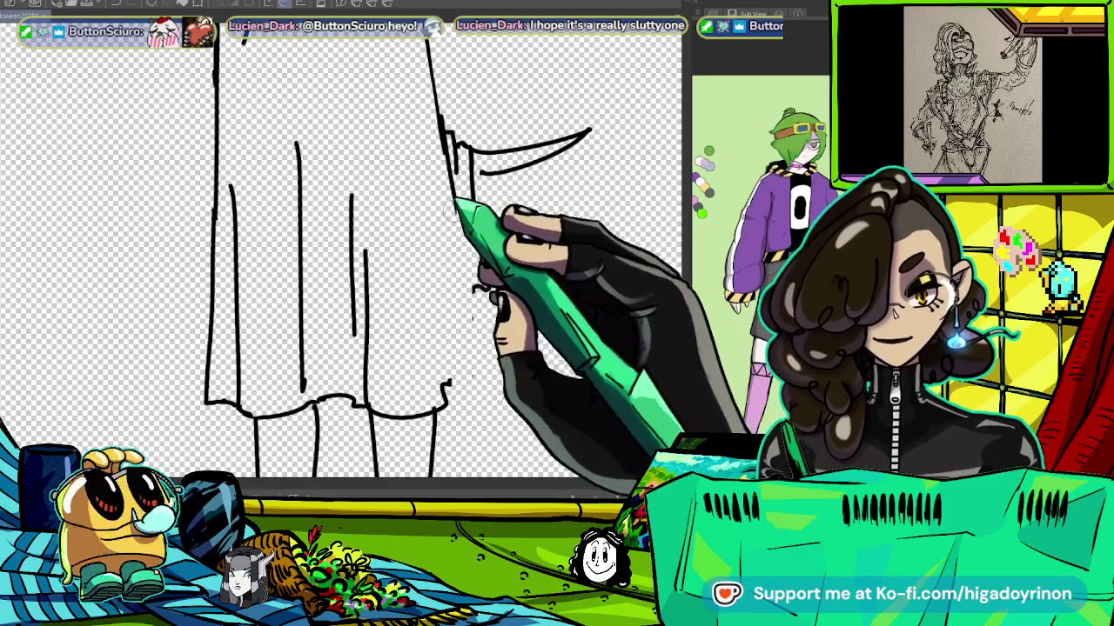
{"action": "left_click_drag", "start_coordinate": [453, 200], "coordinate": [452, 378]}
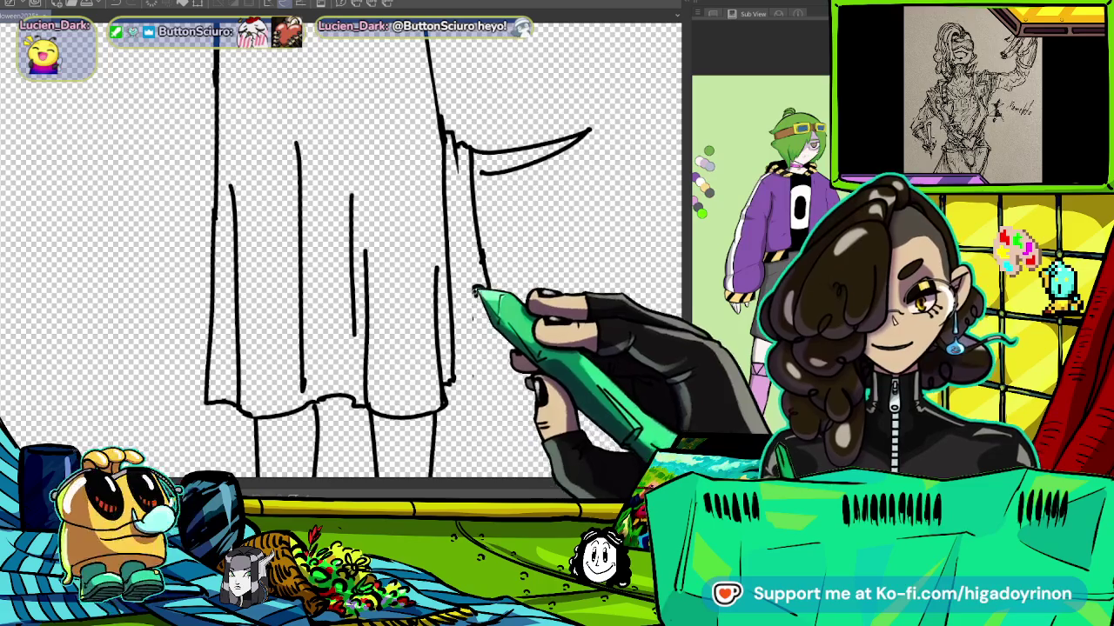
{"action": "key", "text": "ctrl+minus"}
{"action": "key", "text": "ctrl+plus"}
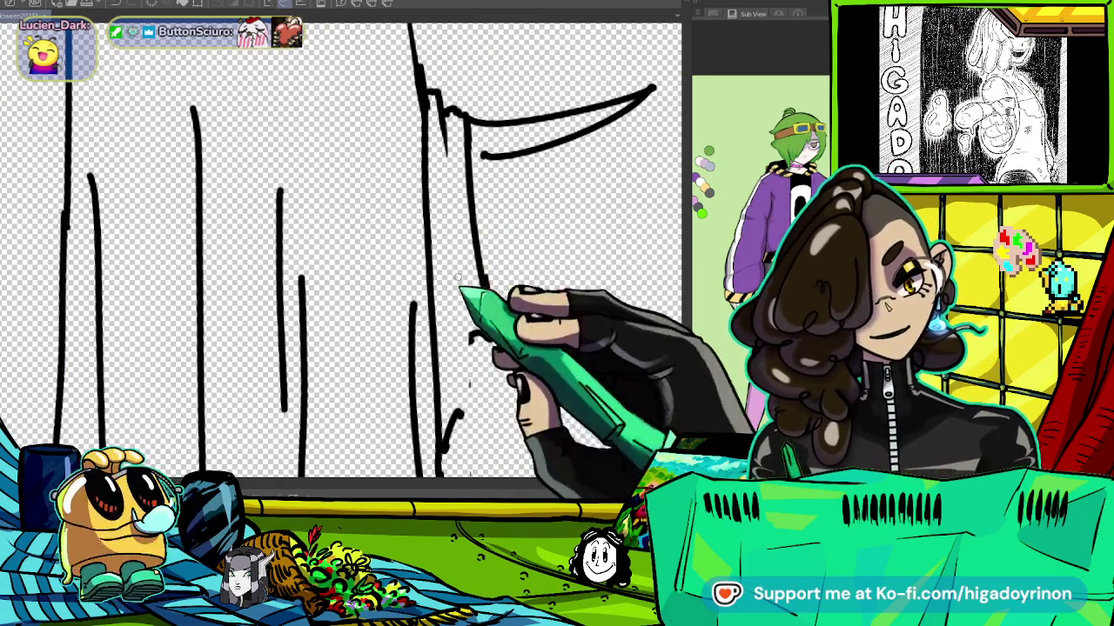
{"action": "scroll", "coordinate": [339, 253], "scroll_direction": "down", "scroll_amount": 3}
{"action": "scroll", "coordinate": [496, 227], "scroll_direction": "down", "scroll_amount": 2}
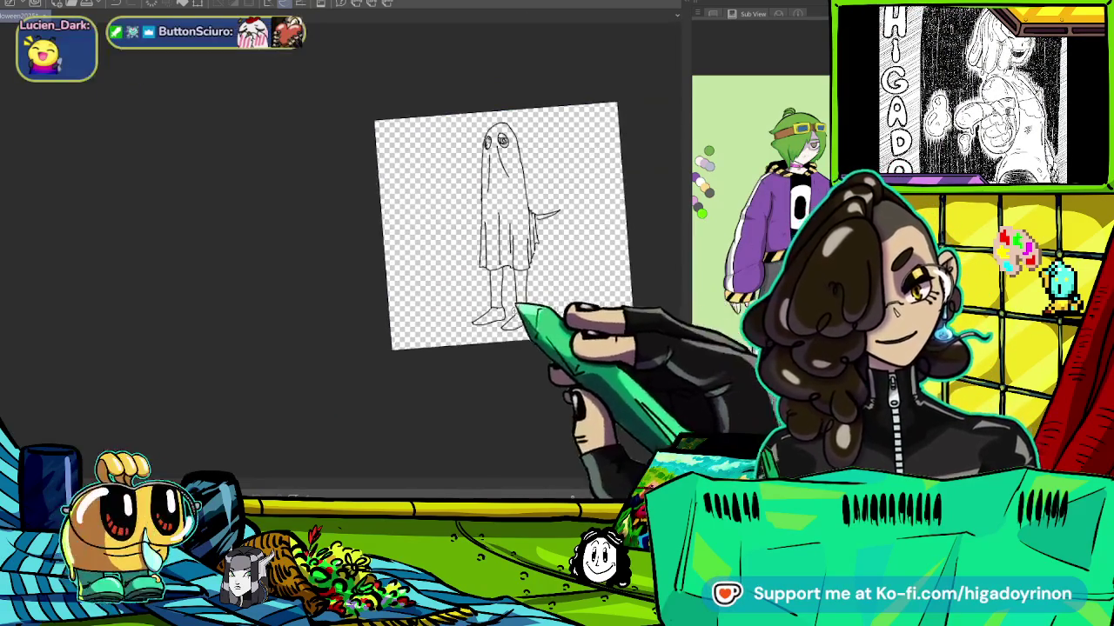
Ink a fold line on the lower sheet near the blade.
{"action": "key", "text": "ctrl+at"}
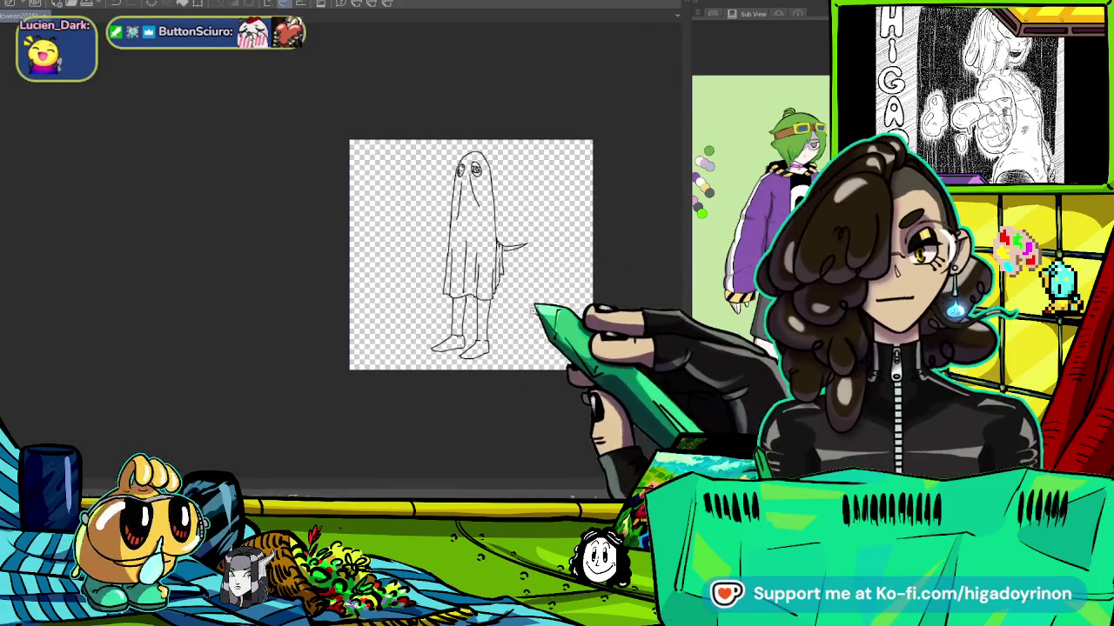
{"action": "scroll", "coordinate": [565, 362], "scroll_direction": "up", "scroll_amount": 3}
{"action": "left_click_drag", "start_coordinate": [562, 305], "coordinate": [563, 374]}
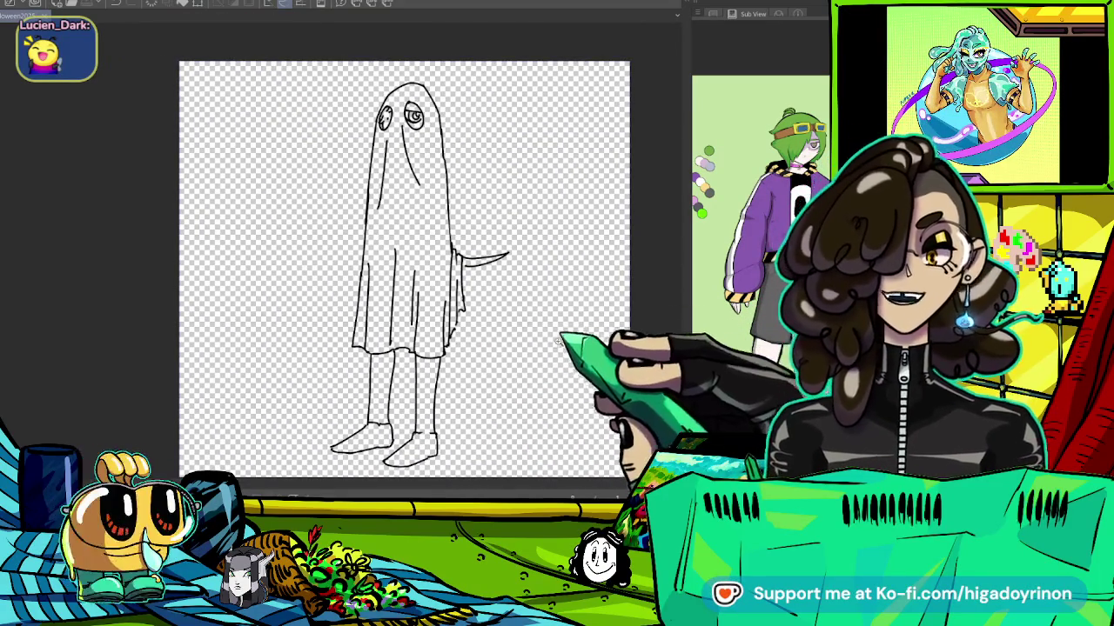
{"action": "scroll", "coordinate": [574, 291], "scroll_direction": "up", "scroll_amount": 2}
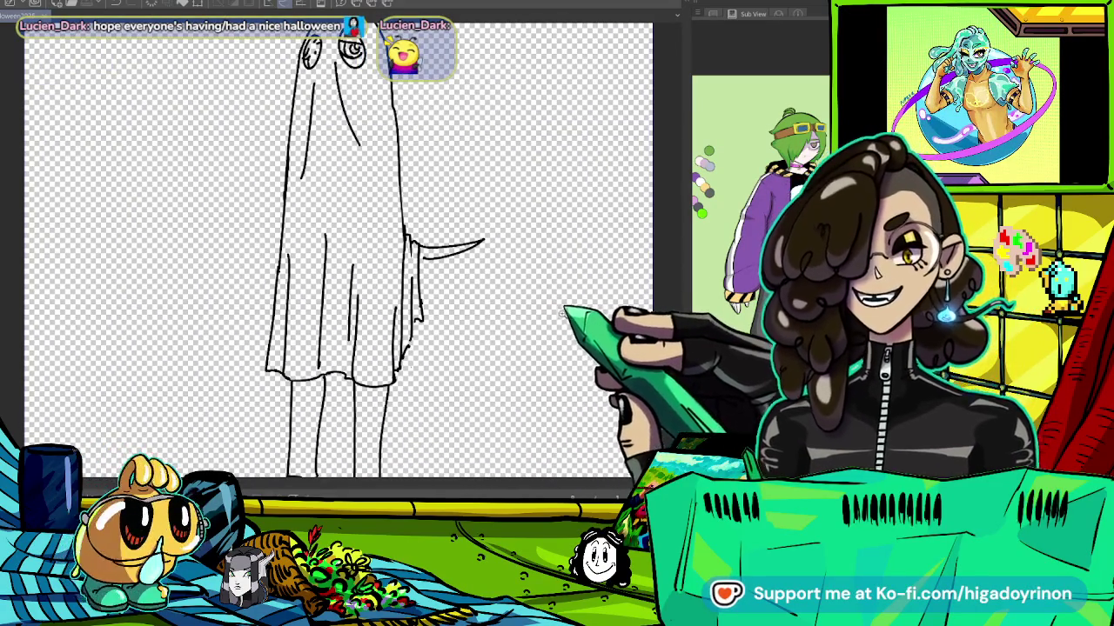
{"action": "scroll", "coordinate": [538, 322], "scroll_direction": "up", "scroll_amount": 2}
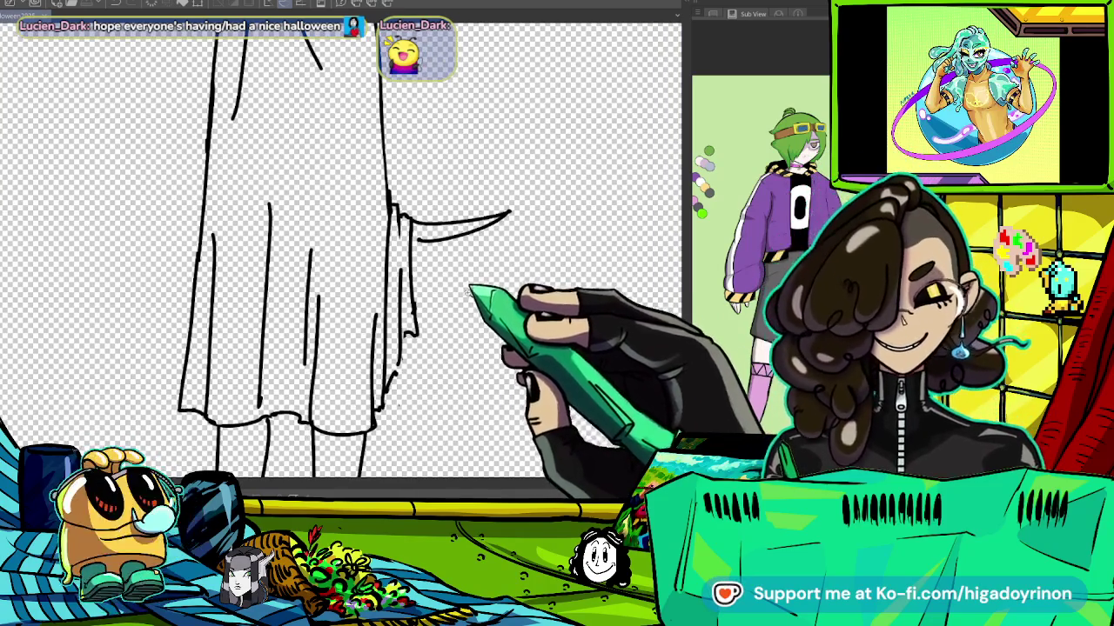
{"action": "scroll", "coordinate": [432, 199], "scroll_direction": "up", "scroll_amount": 2}
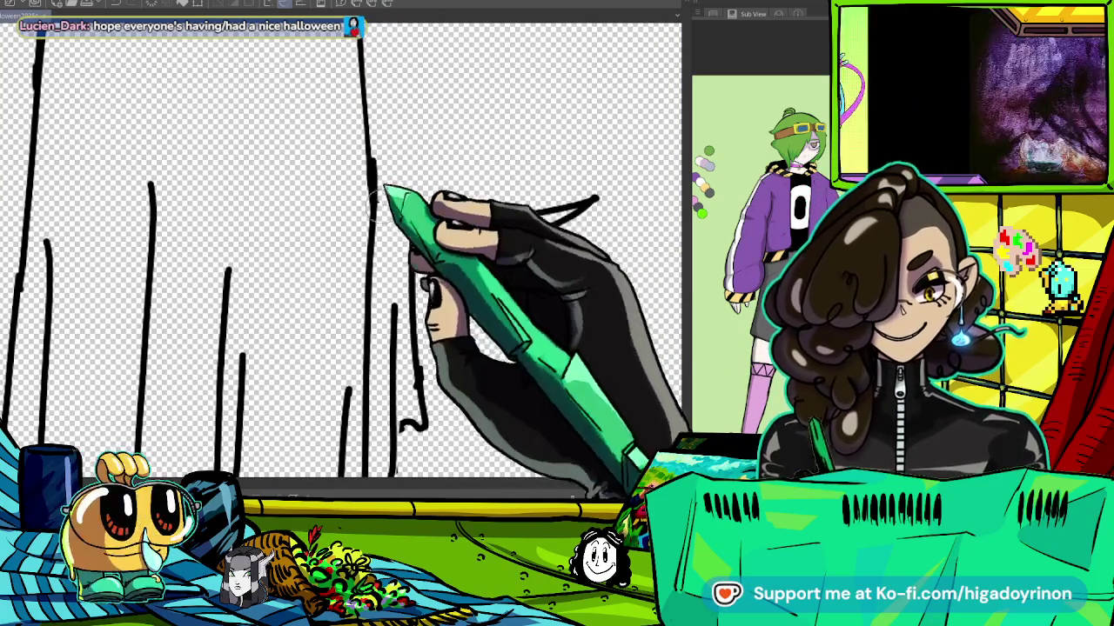
{"action": "left_click_drag", "start_coordinate": [378, 173], "coordinate": [374, 268]}
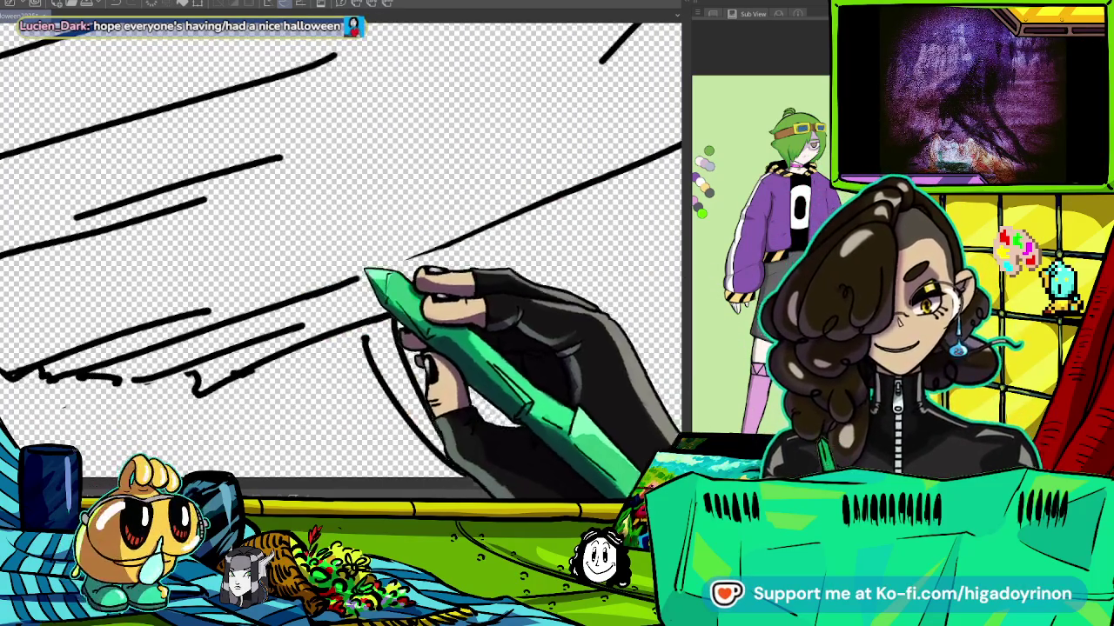
{"action": "left_click_drag", "start_coordinate": [460, 261], "coordinate": [609, 144]}
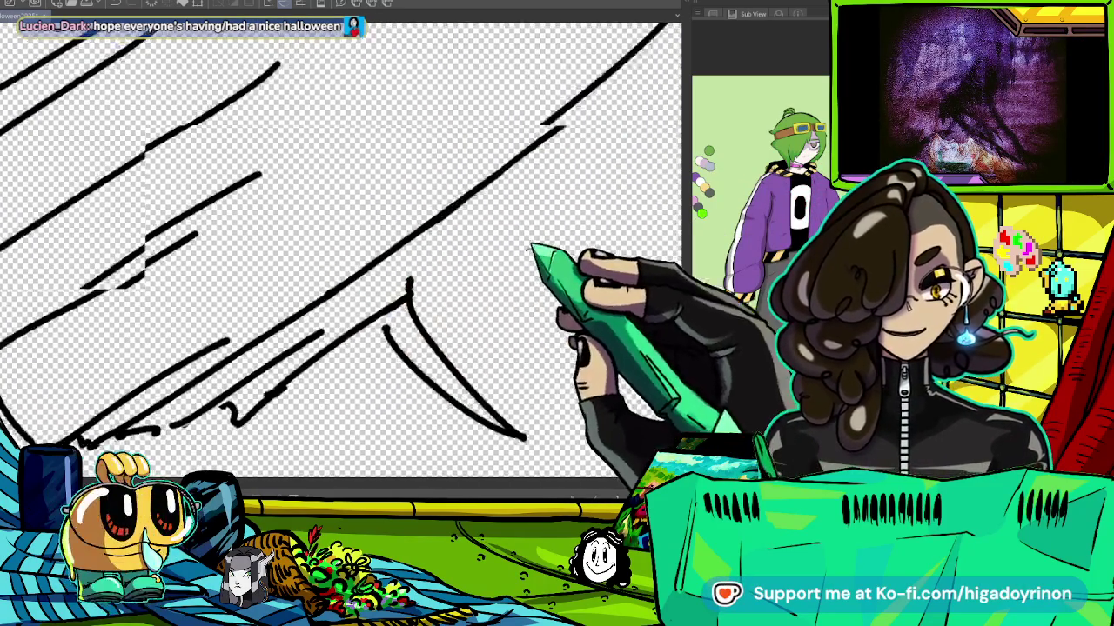
{"action": "left_click_drag", "start_coordinate": [349, 276], "coordinate": [410, 228]}
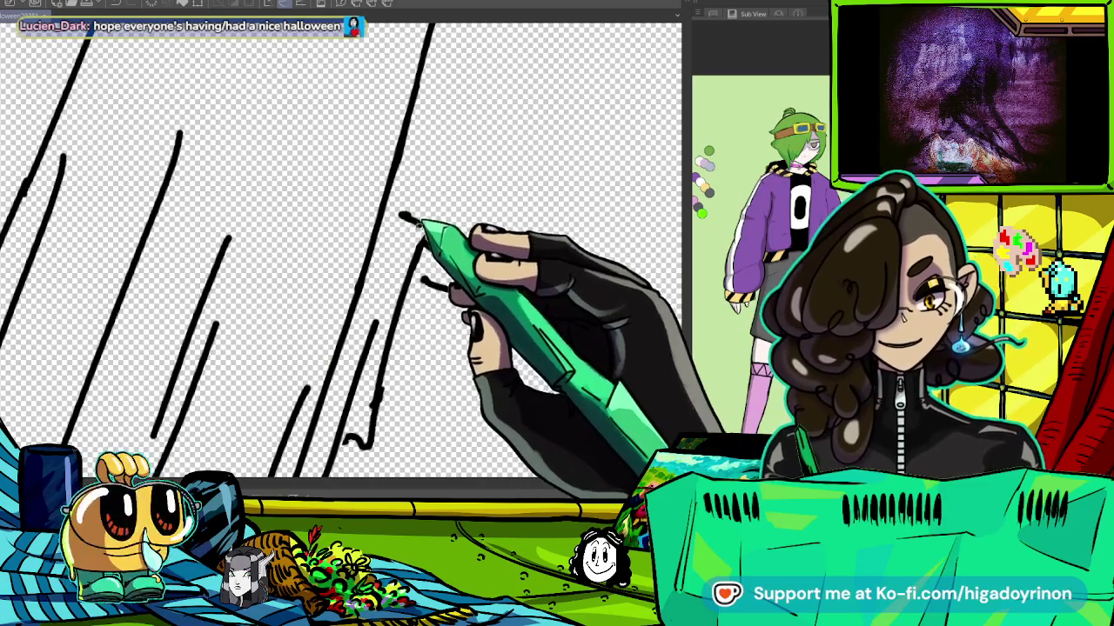
{"action": "left_click_drag", "start_coordinate": [399, 222], "coordinate": [353, 340]}
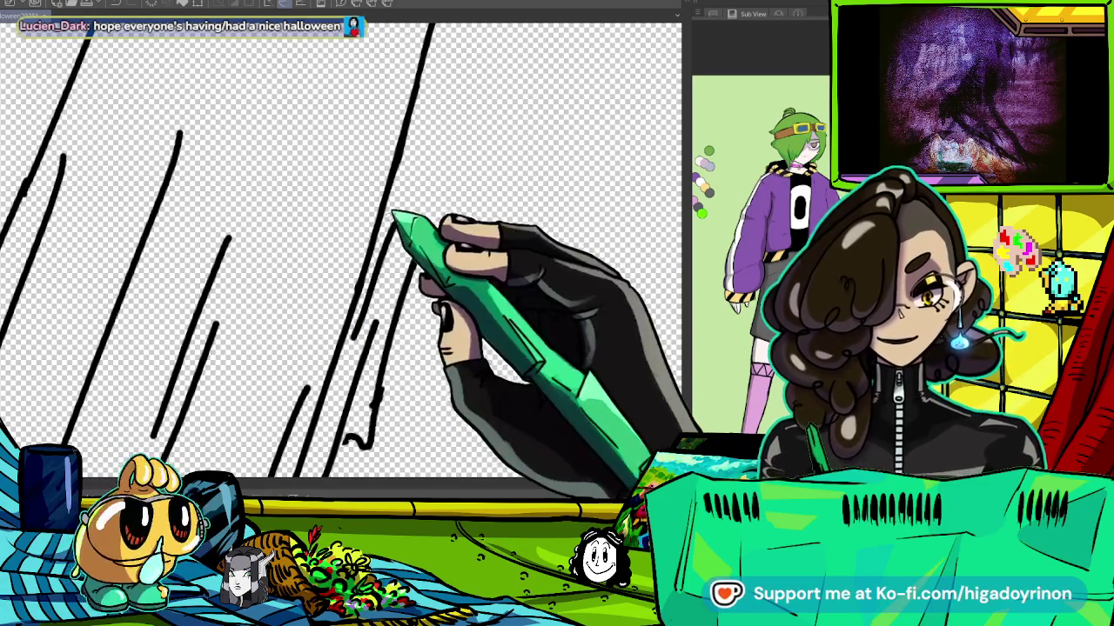
Extend and redraw fold lines down the sheet, plus a short fold stroke.
{"action": "left_click_drag", "start_coordinate": [444, 321], "coordinate": [534, 162]}
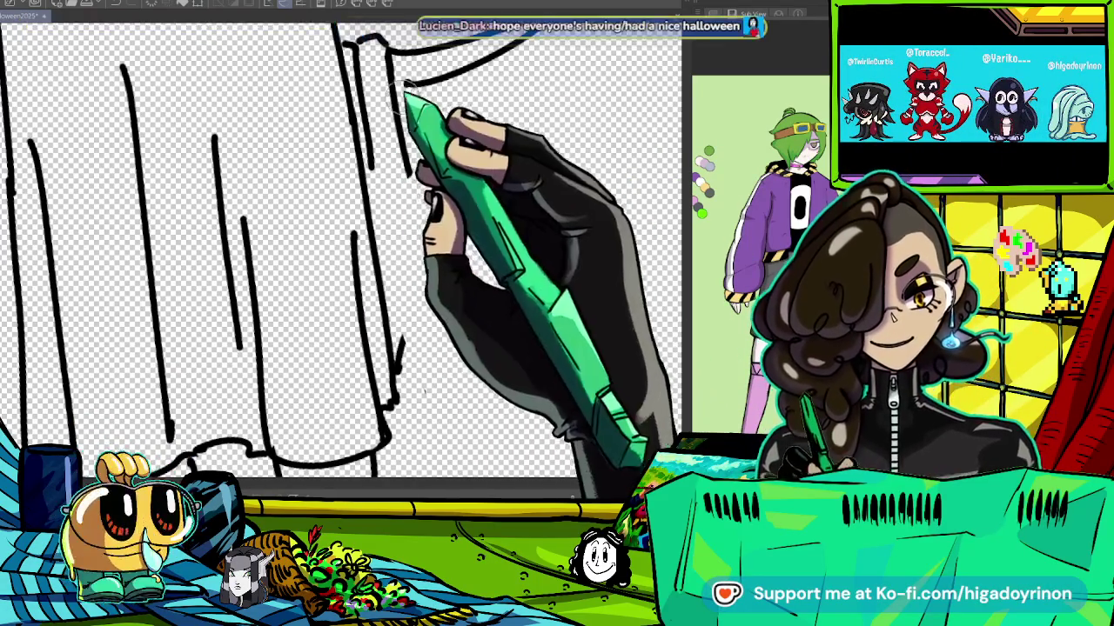
{"action": "left_click_drag", "start_coordinate": [402, 96], "coordinate": [429, 304]}
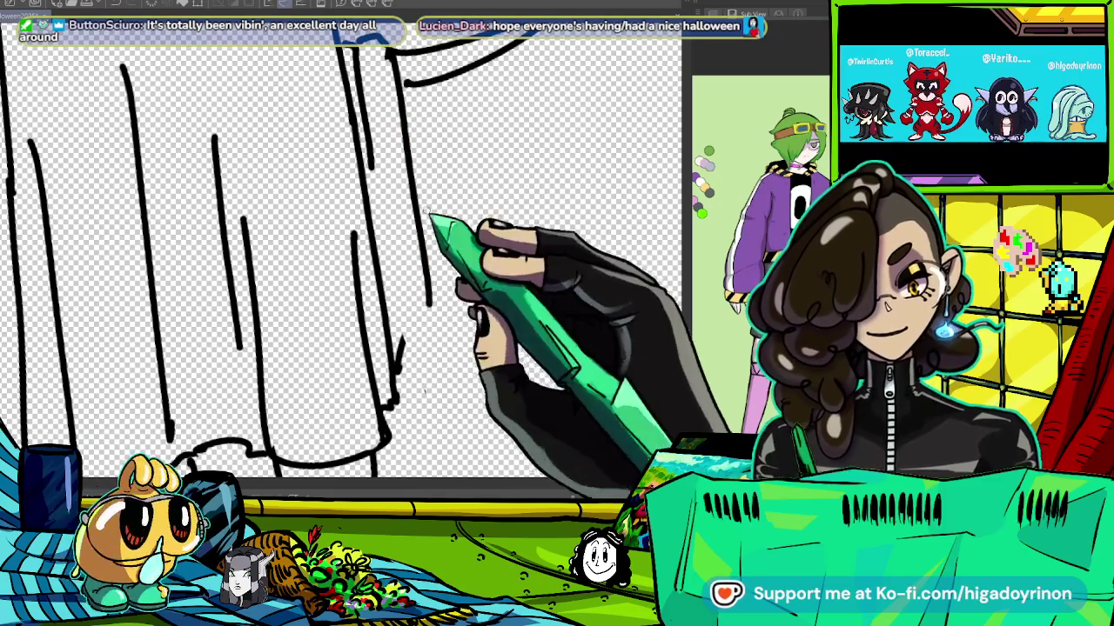
{"action": "left_click_drag", "start_coordinate": [389, 52], "coordinate": [444, 270]}
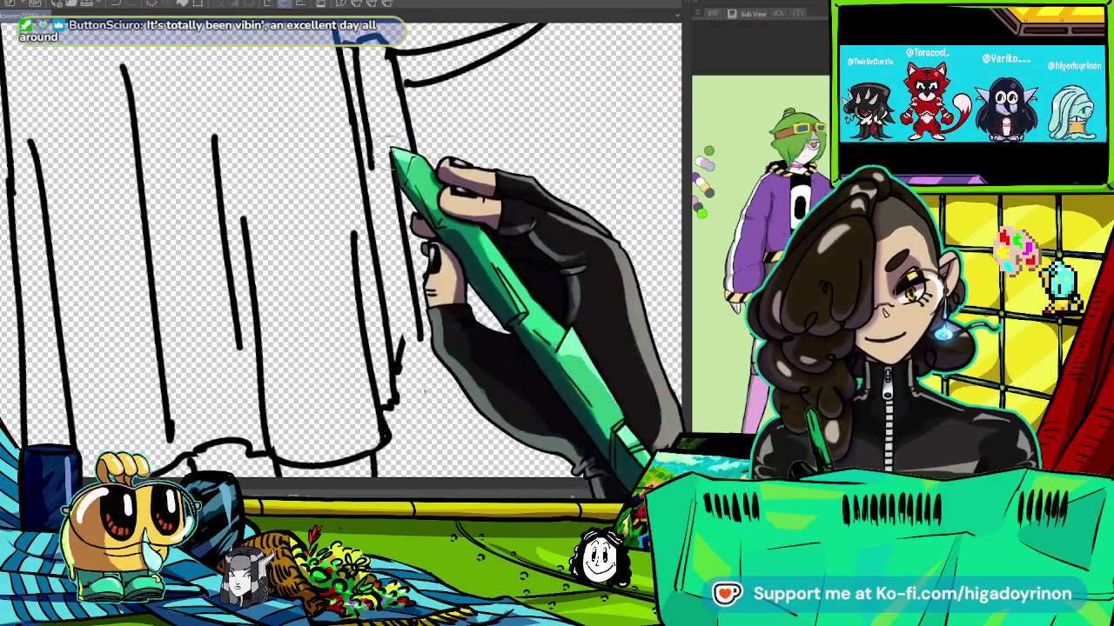
{"action": "left_click_drag", "start_coordinate": [383, 152], "coordinate": [395, 213]}
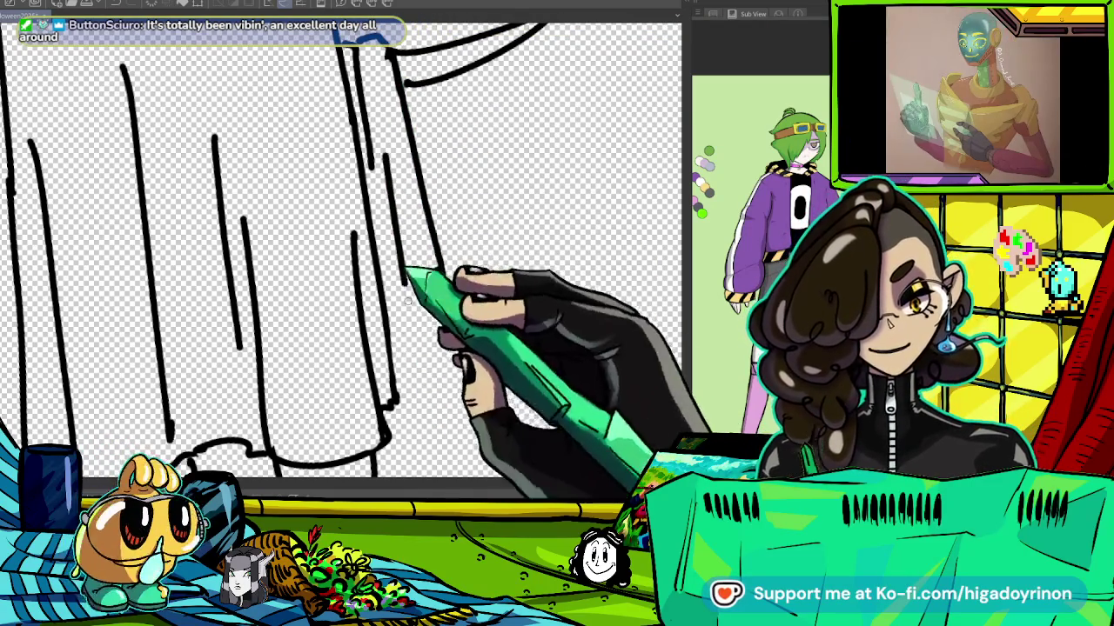
{"action": "scroll", "coordinate": [396, 396], "scroll_direction": "down", "scroll_amount": 3}
{"action": "scroll", "coordinate": [413, 178], "scroll_direction": "up", "scroll_amount": 3}
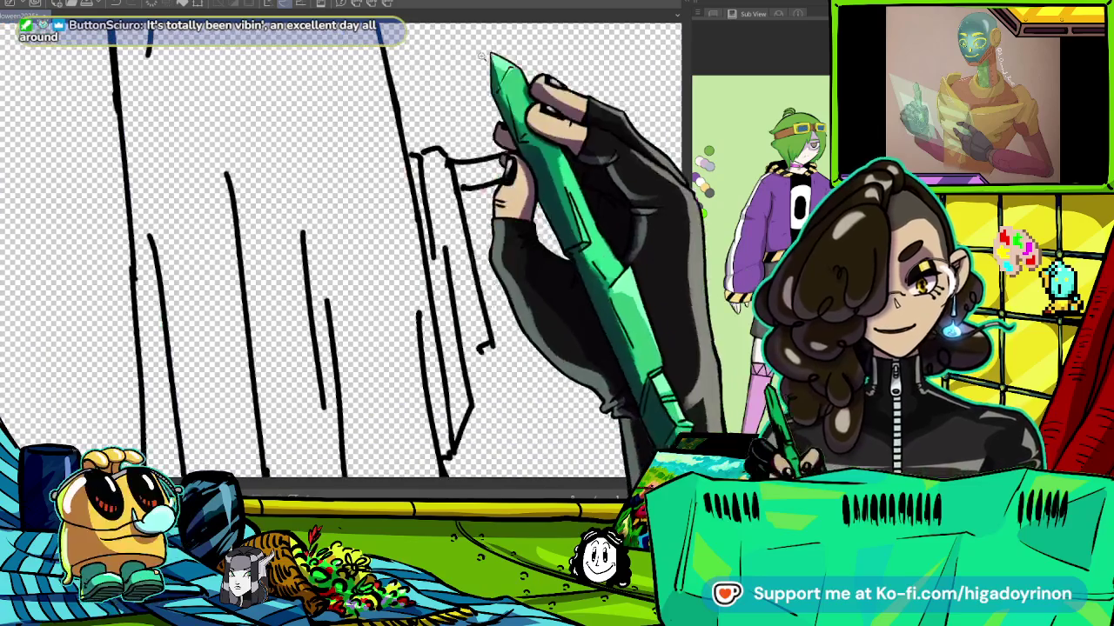
{"action": "scroll", "coordinate": [416, 227], "scroll_direction": "down", "scroll_amount": 3}
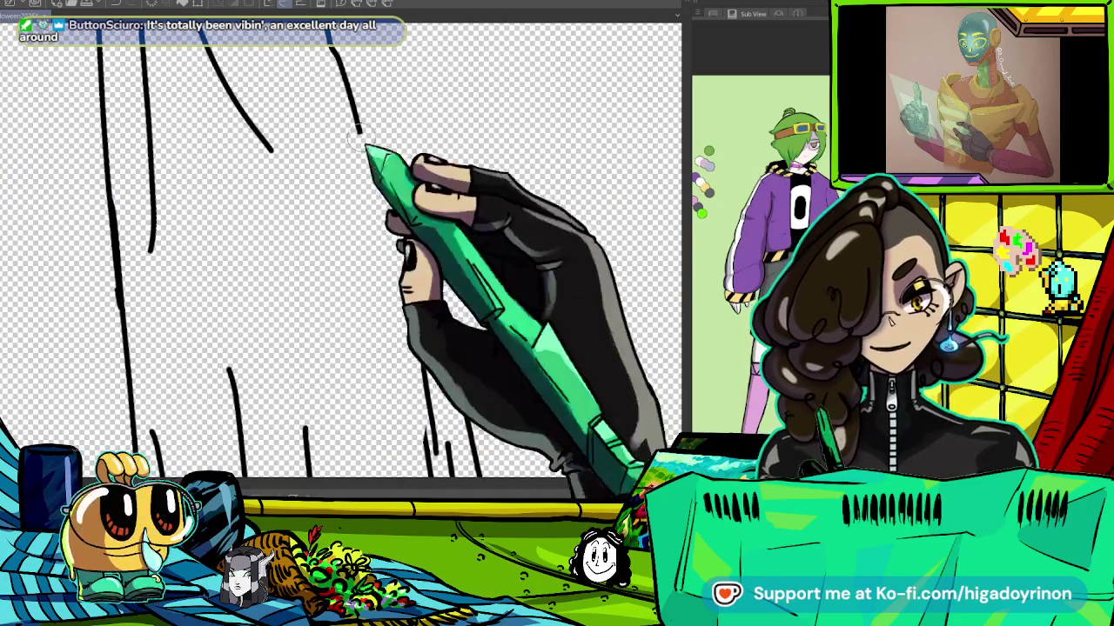
Draw a long curved edge line and another fold line on the lower sheet.
{"action": "left_click_drag", "start_coordinate": [333, 50], "coordinate": [422, 367]}
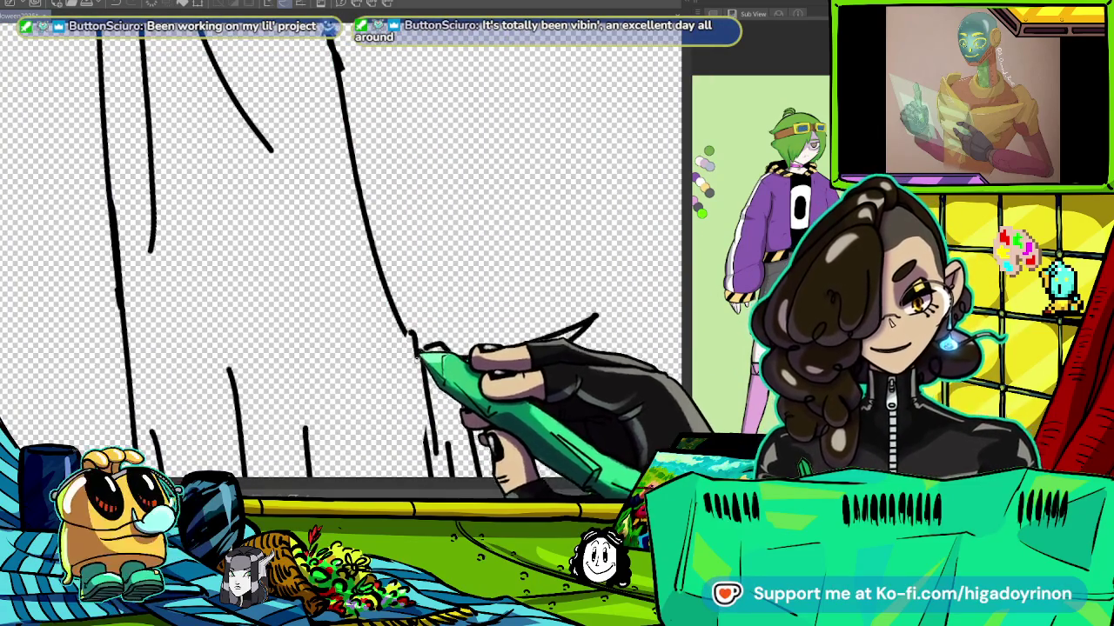
{"action": "scroll", "coordinate": [348, 261], "scroll_direction": "down", "scroll_amount": 3}
{"action": "scroll", "coordinate": [470, 278], "scroll_direction": "up", "scroll_amount": 3}
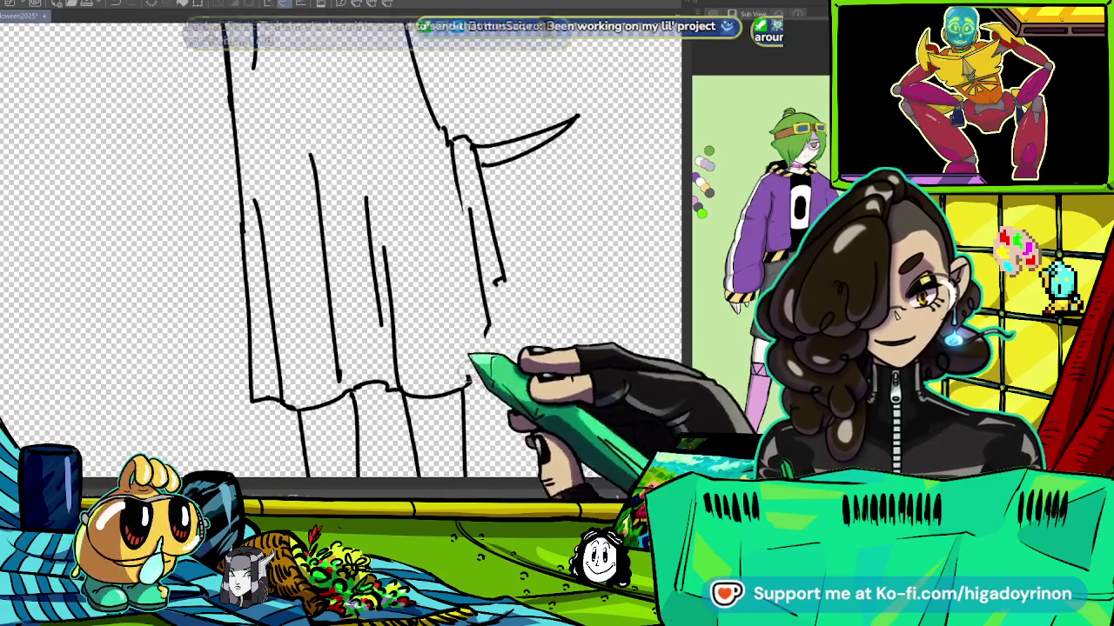
{"action": "left_click_drag", "start_coordinate": [440, 187], "coordinate": [486, 334]}
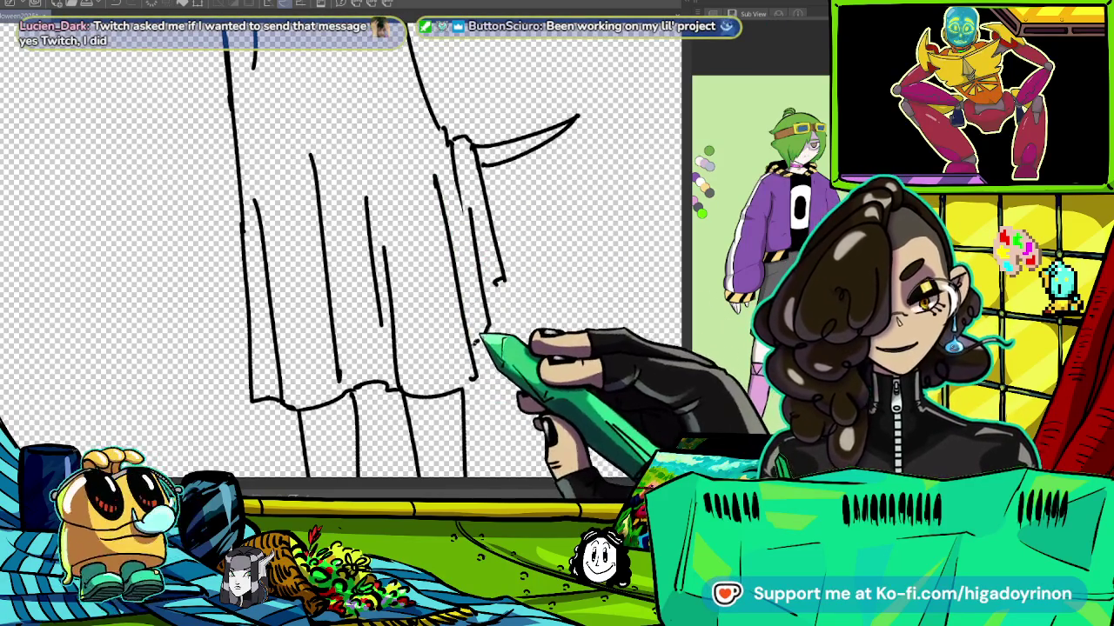
{"action": "scroll", "coordinate": [477, 348], "scroll_direction": "down", "scroll_amount": 3}
{"action": "scroll", "coordinate": [528, 276], "scroll_direction": "up", "scroll_amount": 2}
{"action": "scroll", "coordinate": [527, 278], "scroll_direction": "down", "scroll_amount": 3}
{"action": "scroll", "coordinate": [549, 297], "scroll_direction": "down", "scroll_amount": 2}
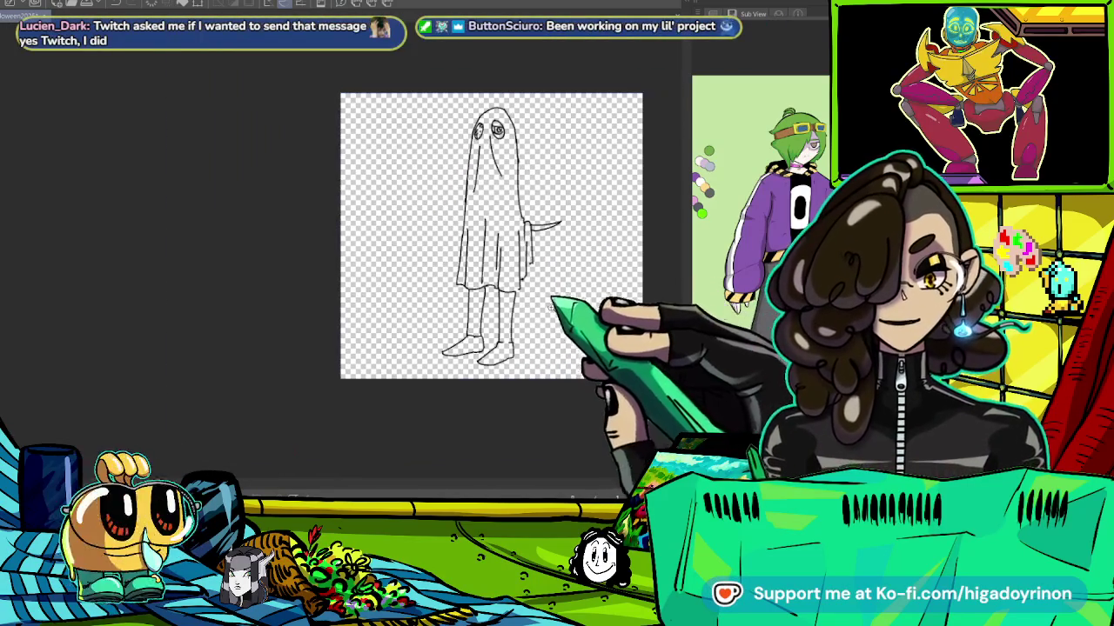
Ink the long outline from the ghost's head down the sheet's side, removing the stray segment.
{"action": "scroll", "coordinate": [537, 251], "scroll_direction": "up", "scroll_amount": 4}
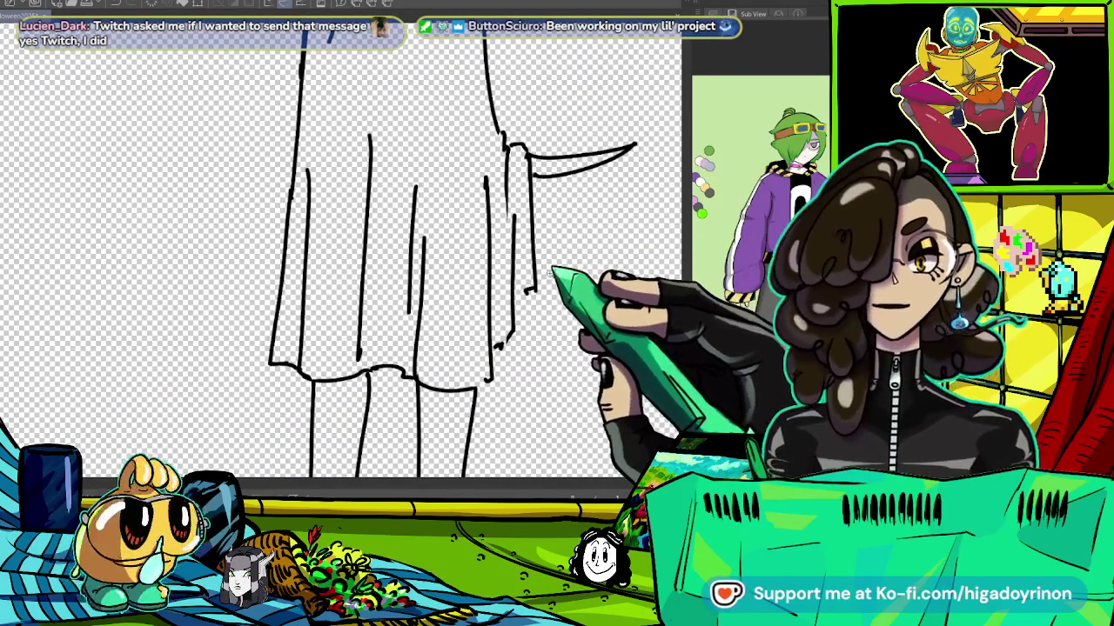
{"action": "left_click_drag", "start_coordinate": [528, 291], "coordinate": [484, 285]}
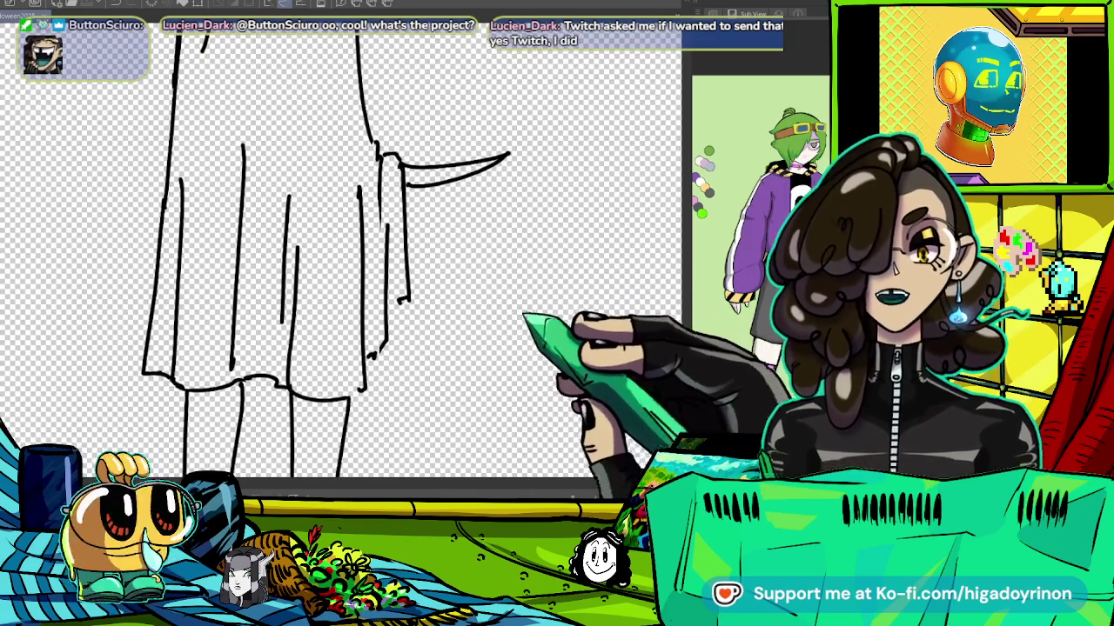
{"action": "scroll", "coordinate": [556, 315], "scroll_direction": "down", "scroll_amount": 3}
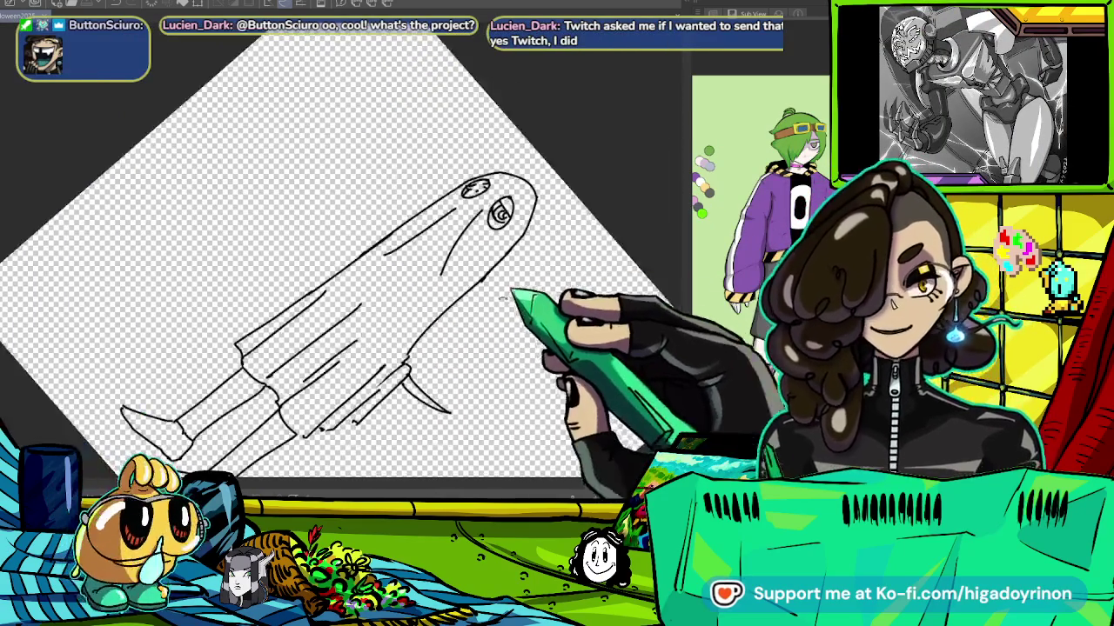
{"action": "scroll", "coordinate": [522, 288], "scroll_direction": "up", "scroll_amount": 3}
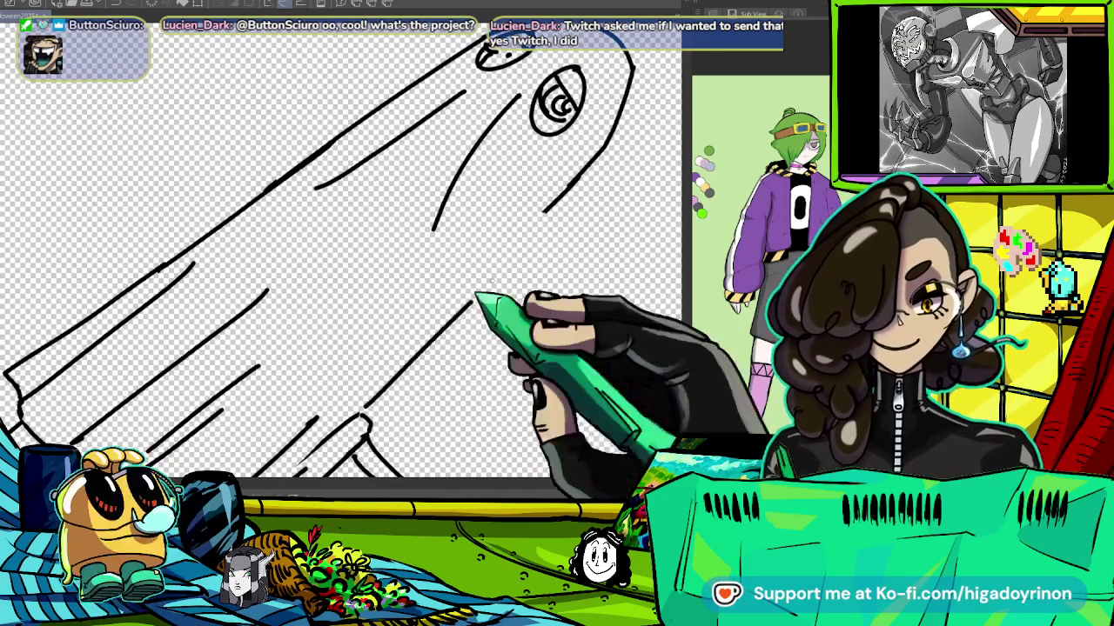
{"action": "left_click_drag", "start_coordinate": [374, 408], "coordinate": [561, 204]}
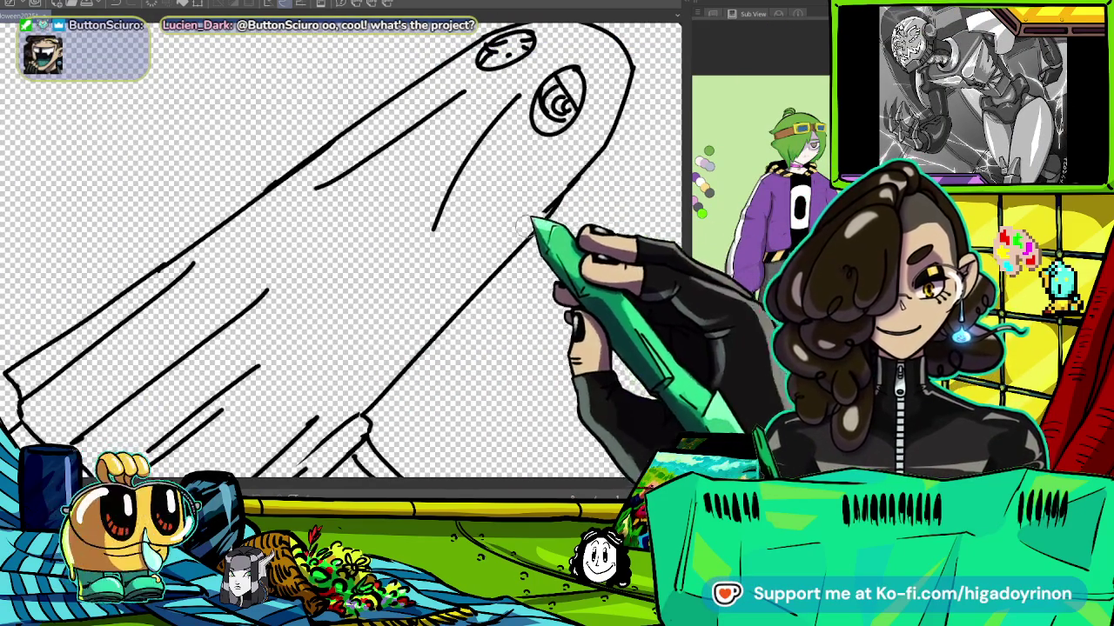
{"action": "key", "text": "ctrl+z"}
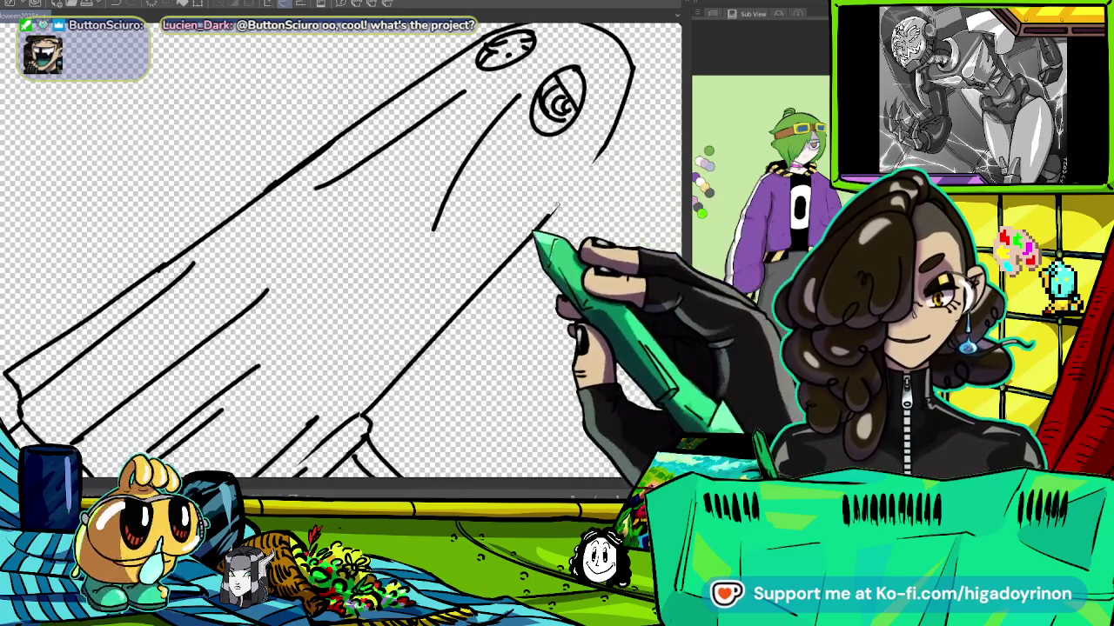
{"action": "key", "text": "ctrl+0"}
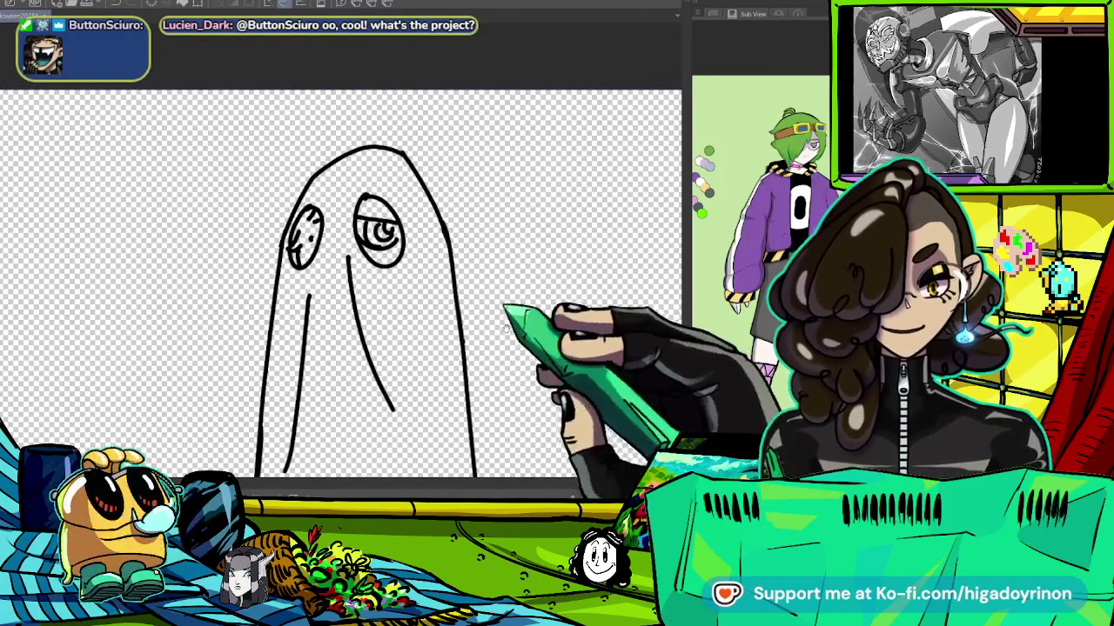
{"action": "scroll", "coordinate": [339, 278], "scroll_direction": "up", "scroll_amount": 5}
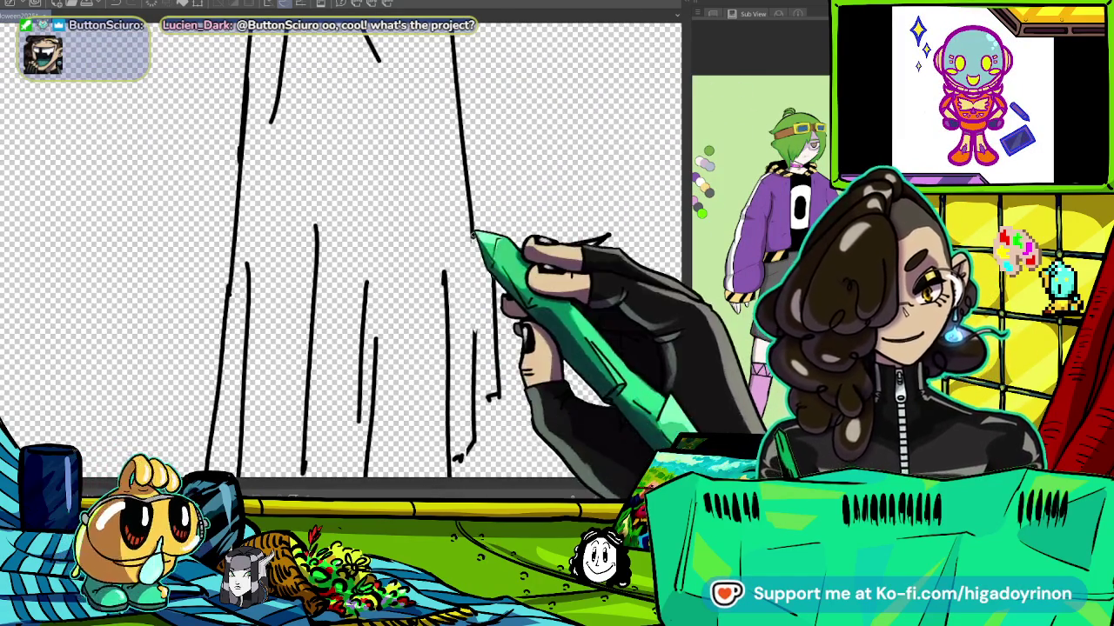
Redraw the fold line under the ghost's arm with a small hook at its end.
{"action": "left_click_drag", "start_coordinate": [496, 257], "coordinate": [487, 399]}
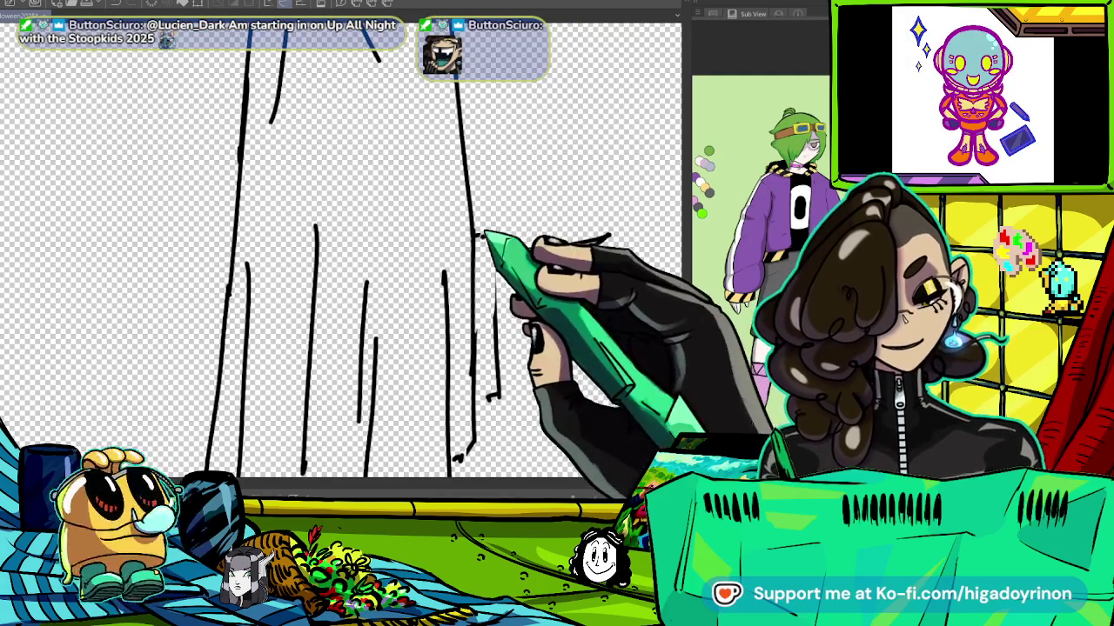
{"action": "key", "text": "ctrl+z"}
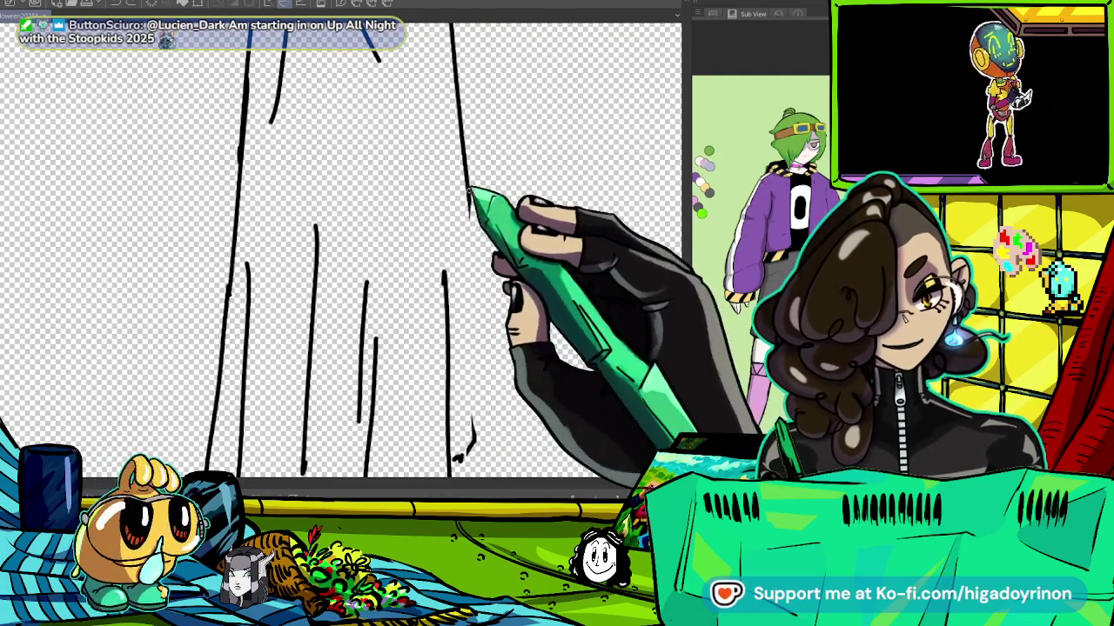
{"action": "scroll", "coordinate": [339, 252], "scroll_direction": "down", "scroll_amount": 3}
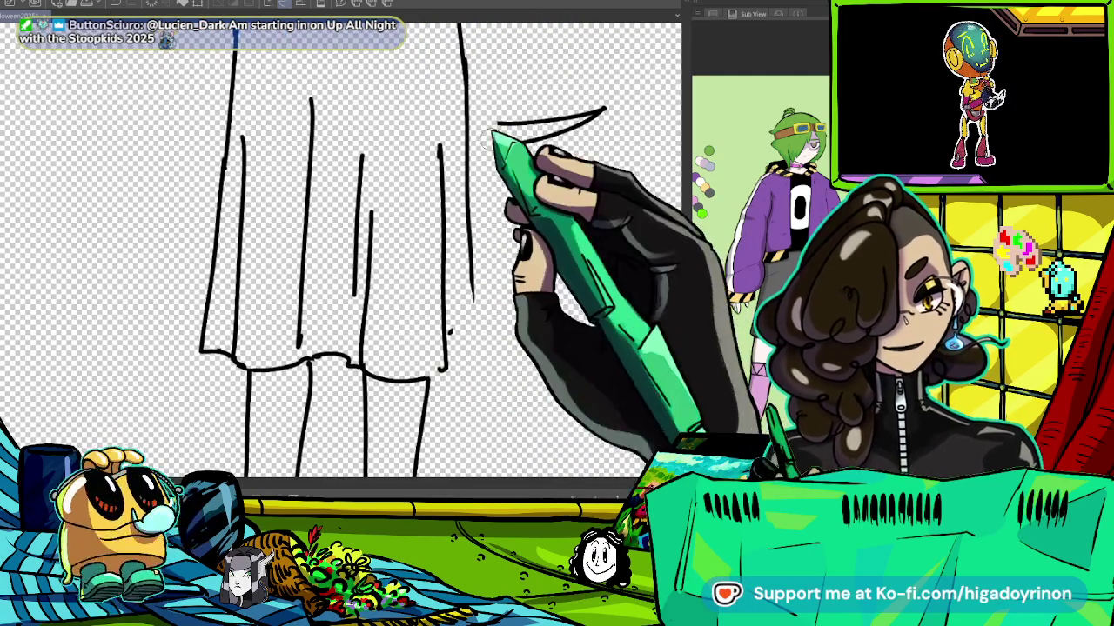
{"action": "left_click_drag", "start_coordinate": [476, 112], "coordinate": [483, 256]}
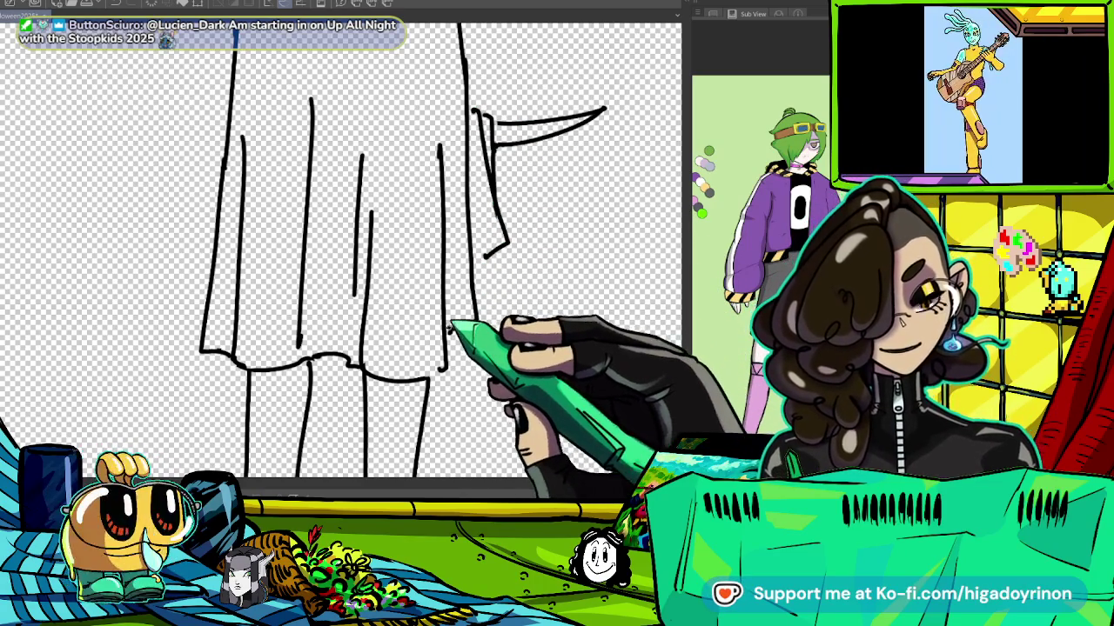
{"action": "key", "text": "ctrl+0"}
Redraw the heel line on the right shoe.
{"action": "scroll", "coordinate": [532, 349], "scroll_direction": "down", "scroll_amount": 2}
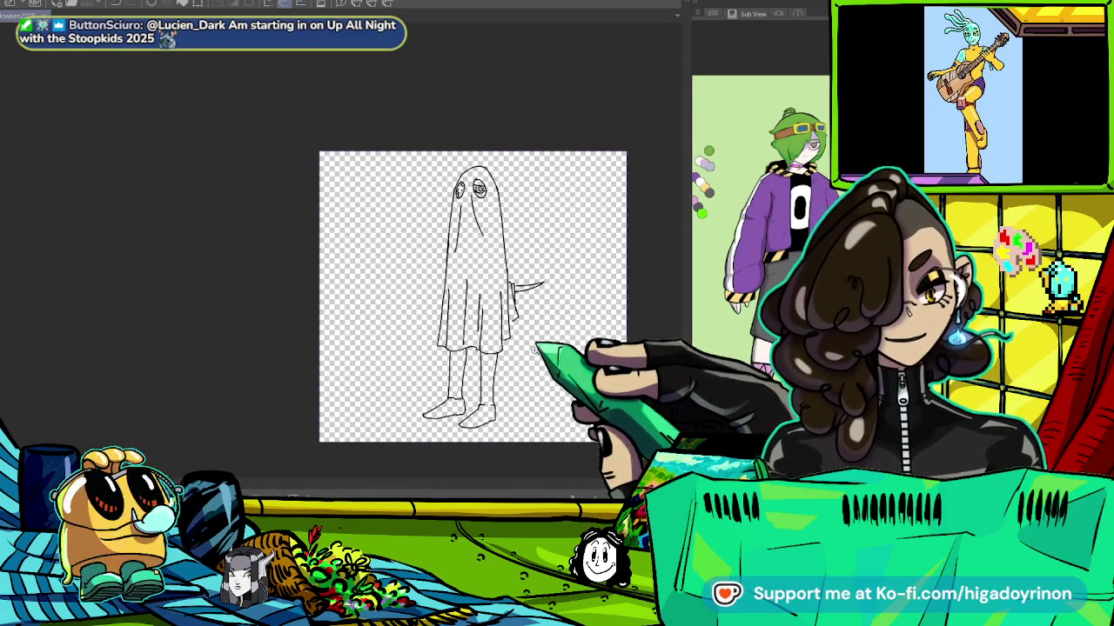
{"action": "scroll", "coordinate": [465, 403], "scroll_direction": "up", "scroll_amount": 3}
{"action": "scroll", "coordinate": [404, 330], "scroll_direction": "up", "scroll_amount": 3}
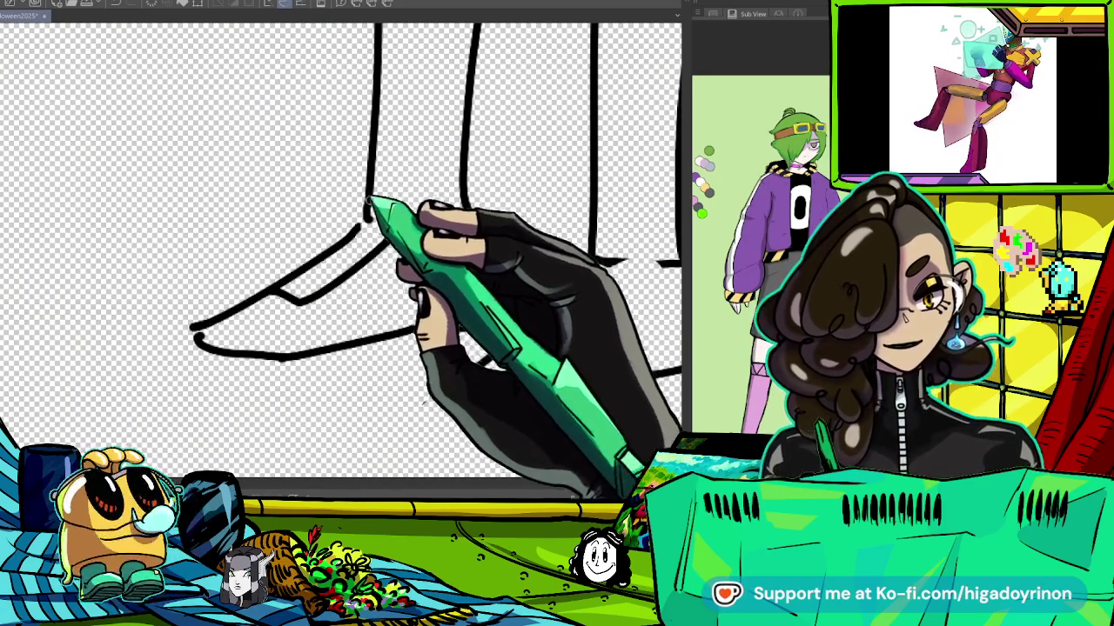
{"action": "scroll", "coordinate": [348, 261], "scroll_direction": "right", "scroll_amount": 3}
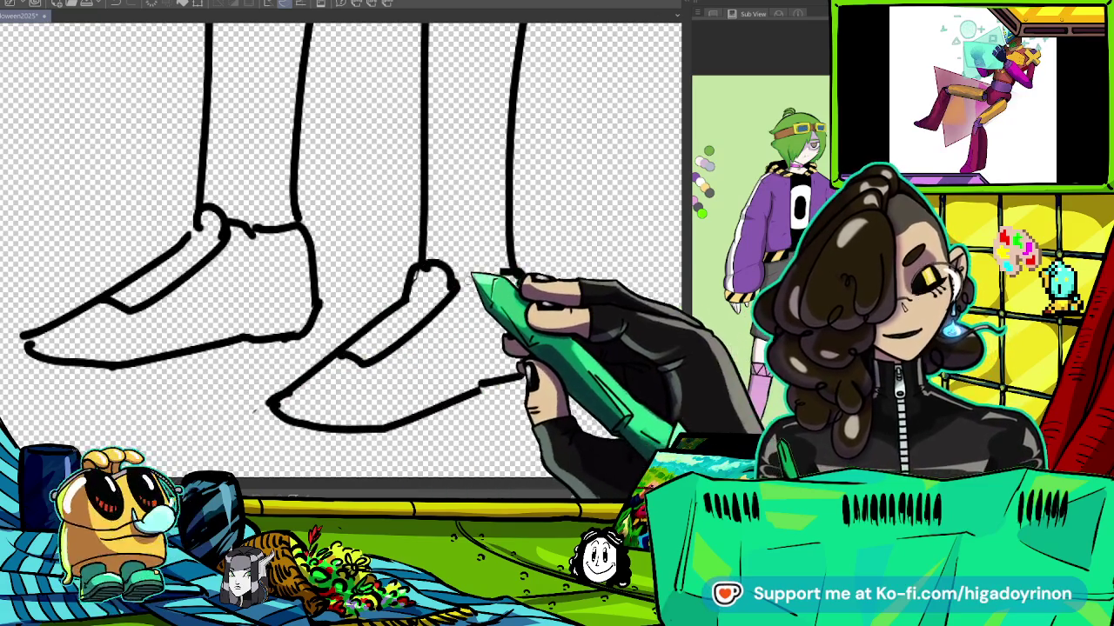
{"action": "left_click_drag", "start_coordinate": [461, 283], "coordinate": [524, 376]}
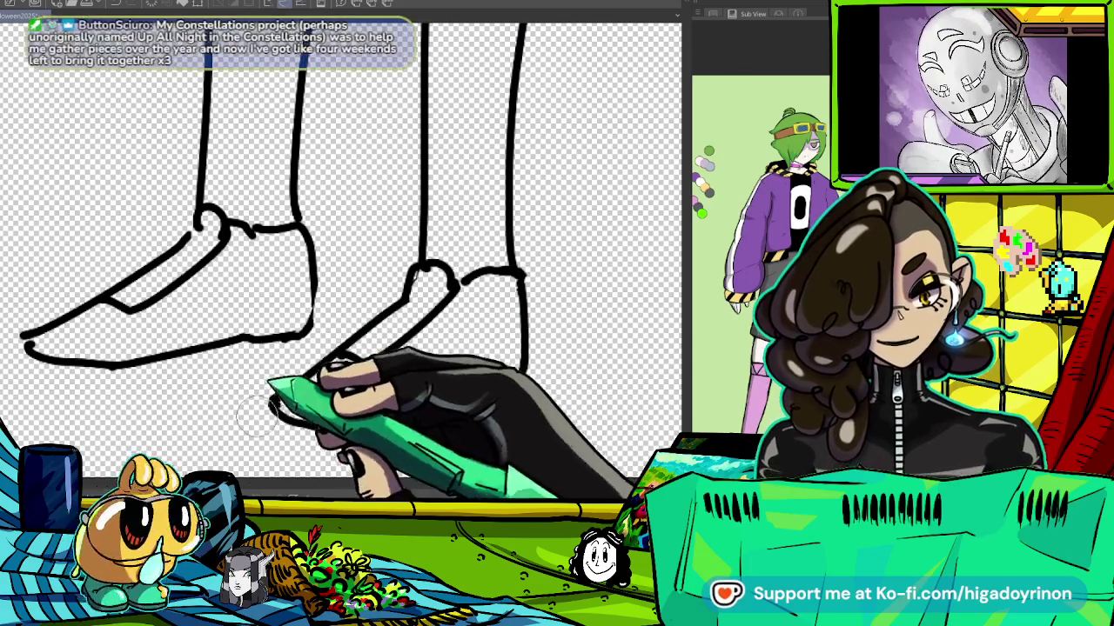
Add vertical strap lines to the backs of both shoes.
{"action": "mouse_move", "coordinate": [444, 313]}
{"action": "left_mouse_down"}
{"action": "mouse_move", "coordinate": [569, 326]}
{"action": "mouse_move", "coordinate": [564, 312]}
{"action": "left_mouse_up"}
{"action": "left_click_drag", "start_coordinate": [437, 323], "coordinate": [381, 228]}
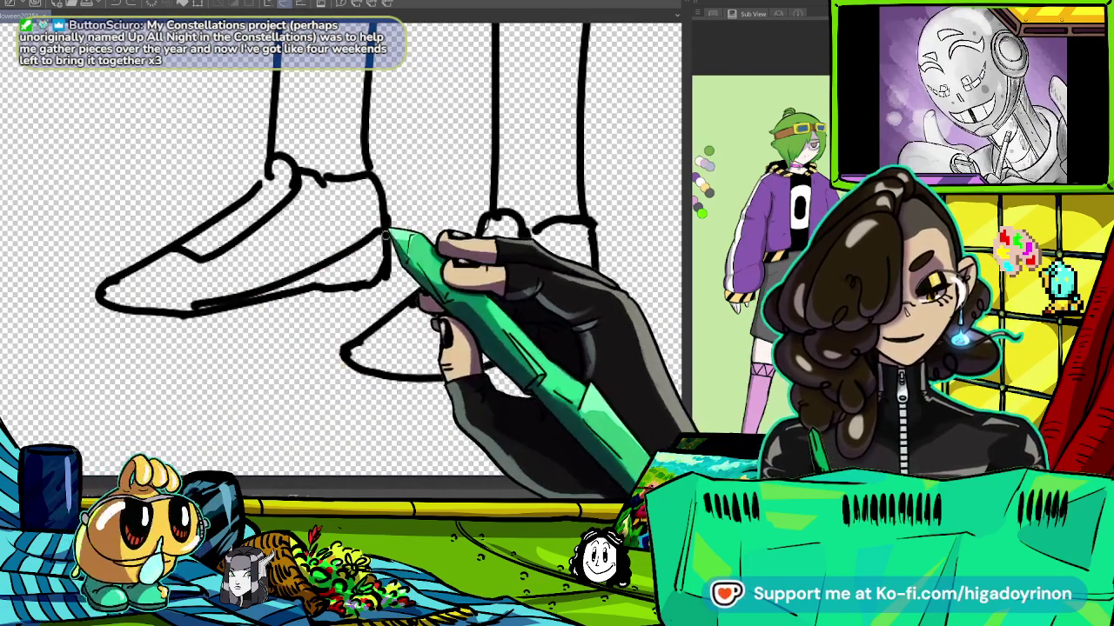
{"action": "key", "text": "ctrl+minus"}
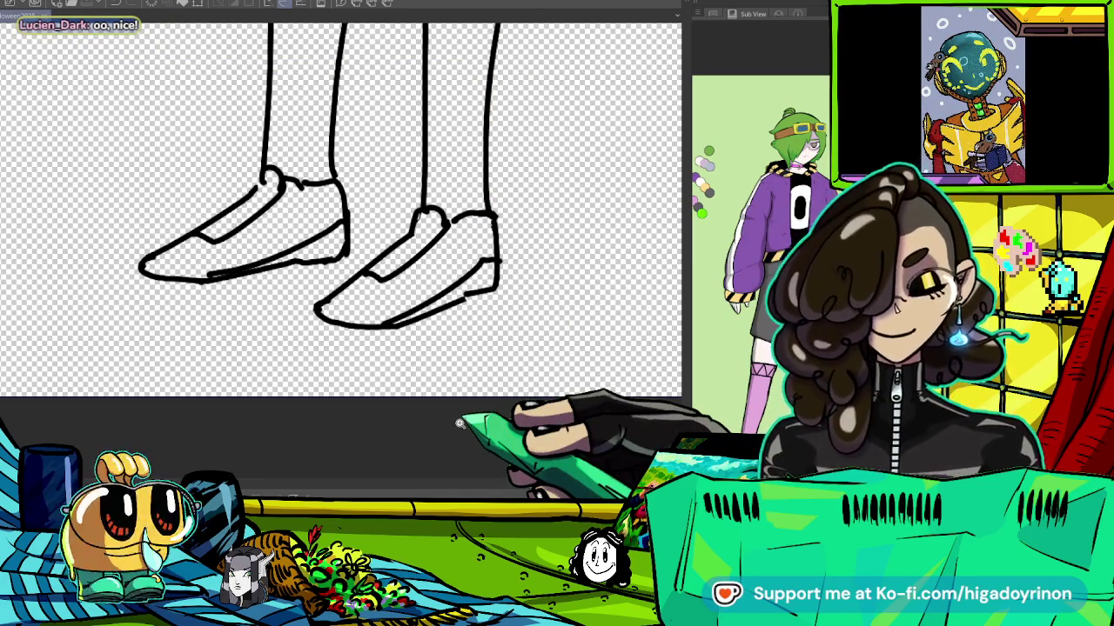
{"action": "scroll", "coordinate": [460, 424], "scroll_direction": "up", "scroll_amount": 1}
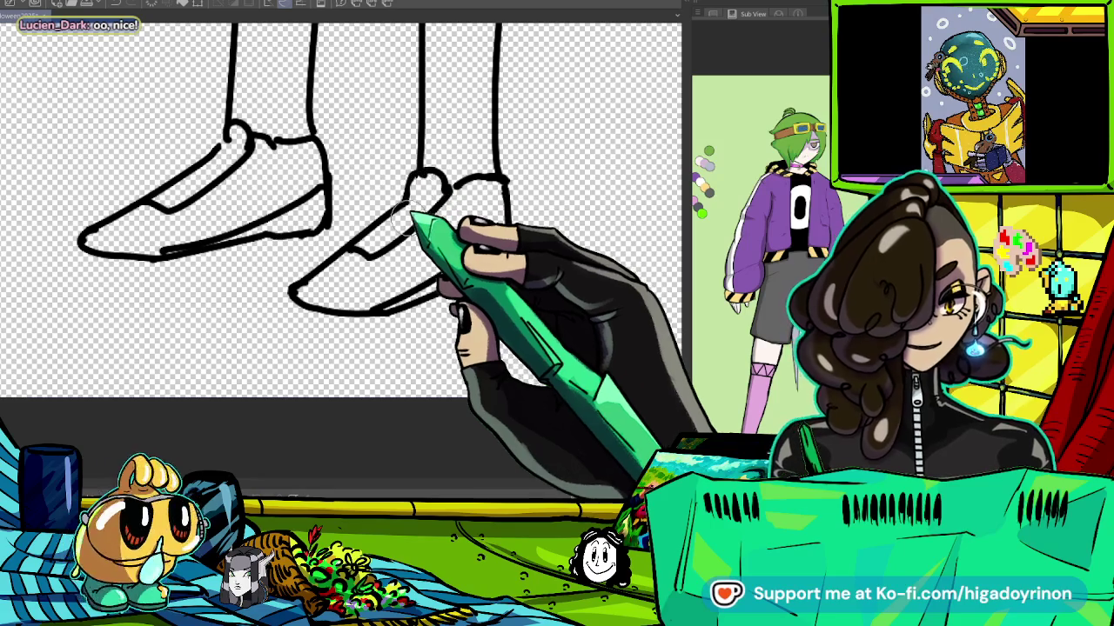
{"action": "left_click_drag", "start_coordinate": [470, 259], "coordinate": [544, 289]}
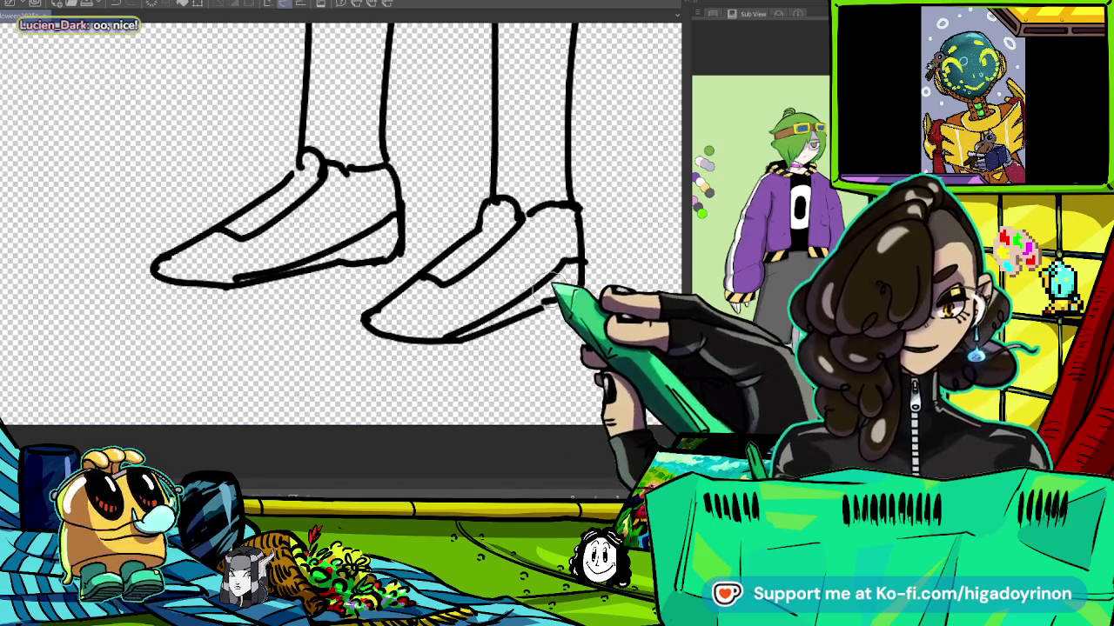
{"action": "mouse_move", "coordinate": [360, 174]}
{"action": "left_mouse_down"}
{"action": "mouse_move", "coordinate": [353, 236]}
{"action": "mouse_move", "coordinate": [377, 233]}
{"action": "left_mouse_up"}
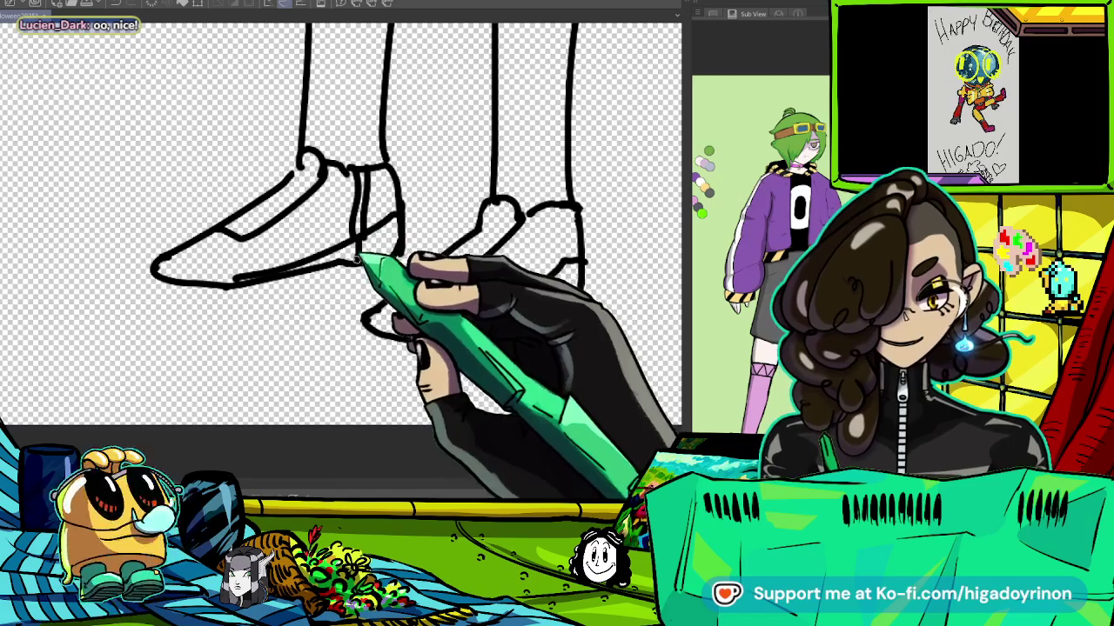
{"action": "left_click_drag", "start_coordinate": [534, 219], "coordinate": [557, 291]}
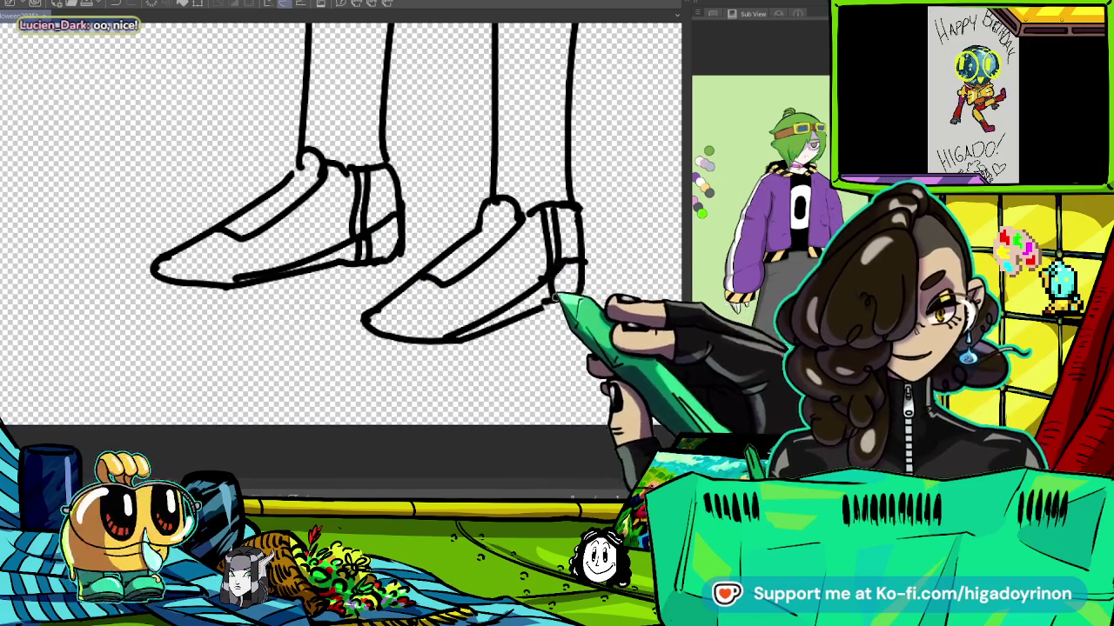
{"action": "scroll", "coordinate": [555, 303], "scroll_direction": "down", "scroll_amount": 5}
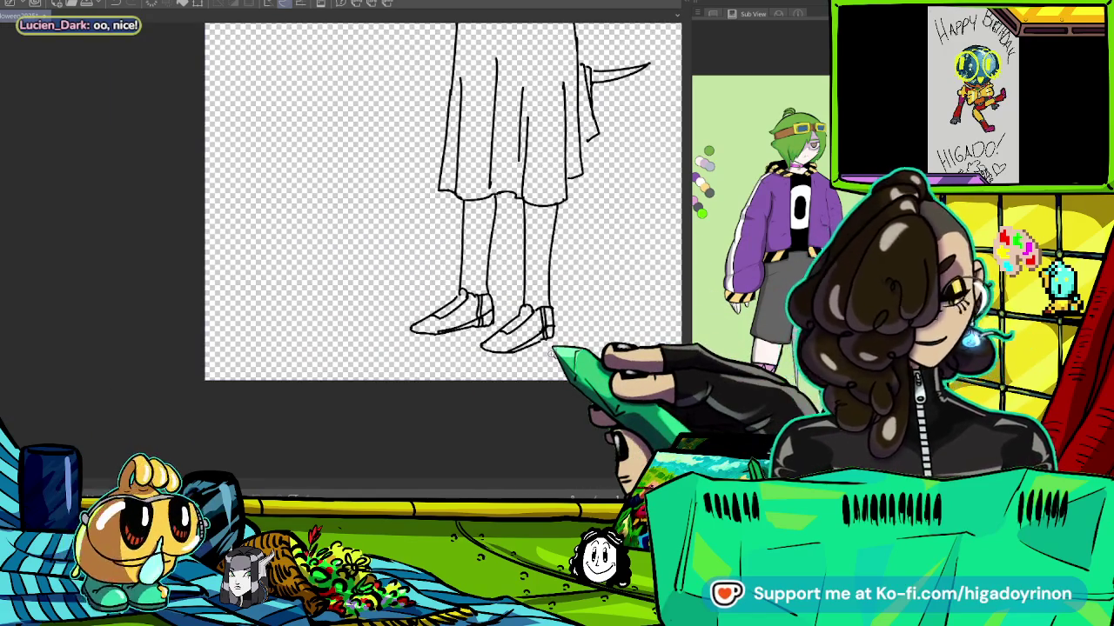
Redraw the wavy hem along the bottom of the sheet.
{"action": "scroll", "coordinate": [550, 353], "scroll_direction": "up", "scroll_amount": 2}
{"action": "scroll", "coordinate": [531, 361], "scroll_direction": "up", "scroll_amount": 2}
{"action": "scroll", "coordinate": [509, 370], "scroll_direction": "up", "scroll_amount": 2}
{"action": "scroll", "coordinate": [488, 378], "scroll_direction": "up", "scroll_amount": 2}
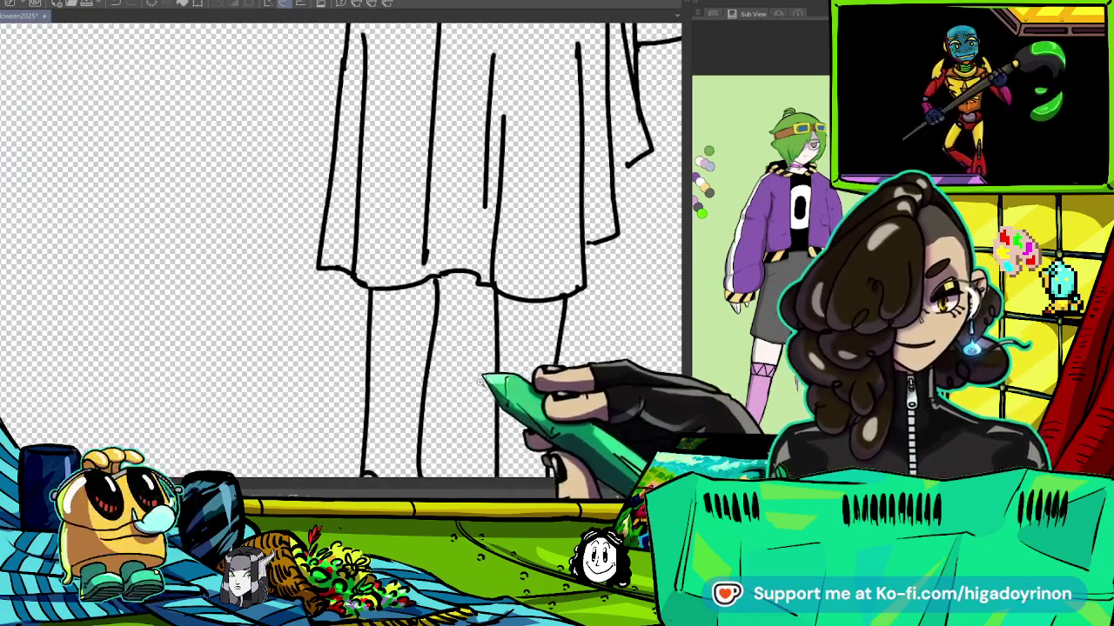
{"action": "scroll", "coordinate": [374, 287], "scroll_direction": "up", "scroll_amount": 2}
{"action": "left_click_drag", "start_coordinate": [609, 288], "coordinate": [384, 294]}
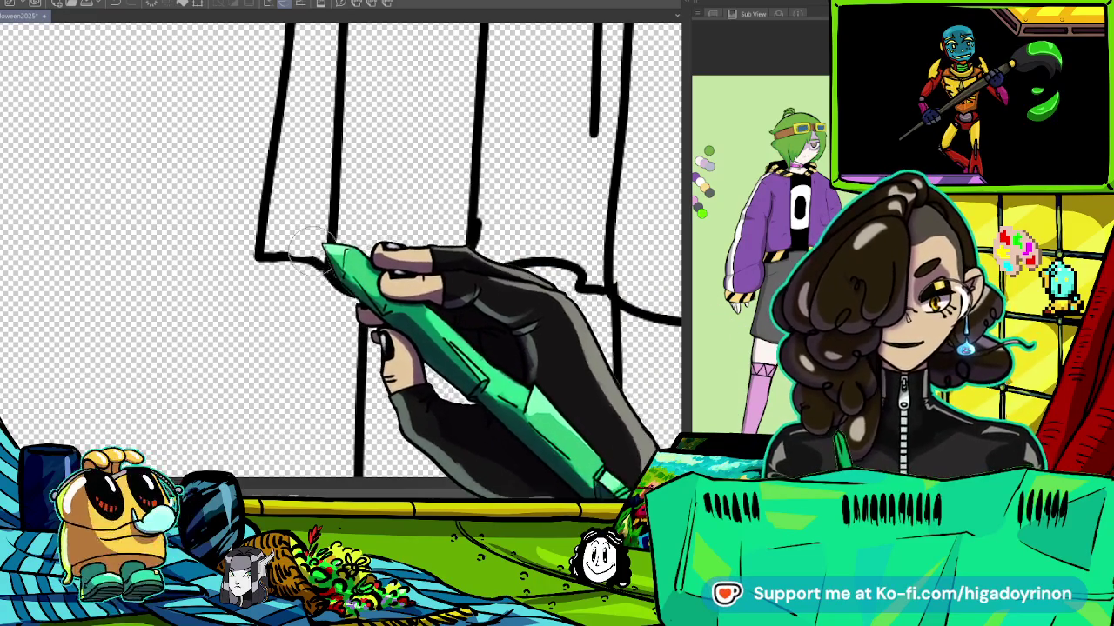
{"action": "key", "text": "ctrl+0"}
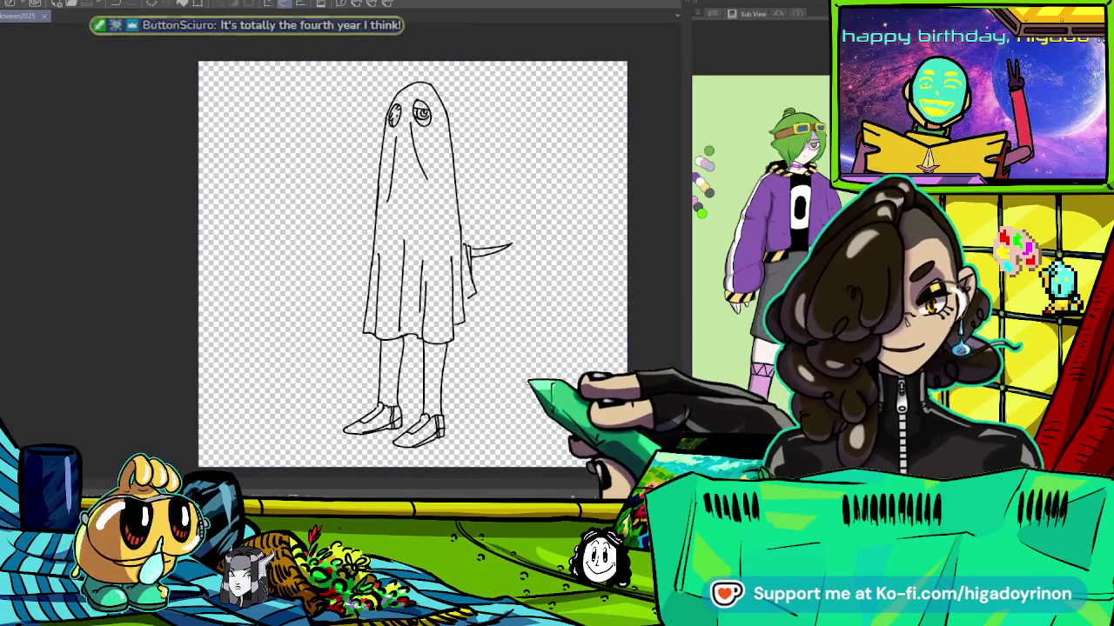
Draw a knife blade poking out from the sheet's lower right edge.
{"action": "left_click_drag", "start_coordinate": [502, 394], "coordinate": [486, 356]}
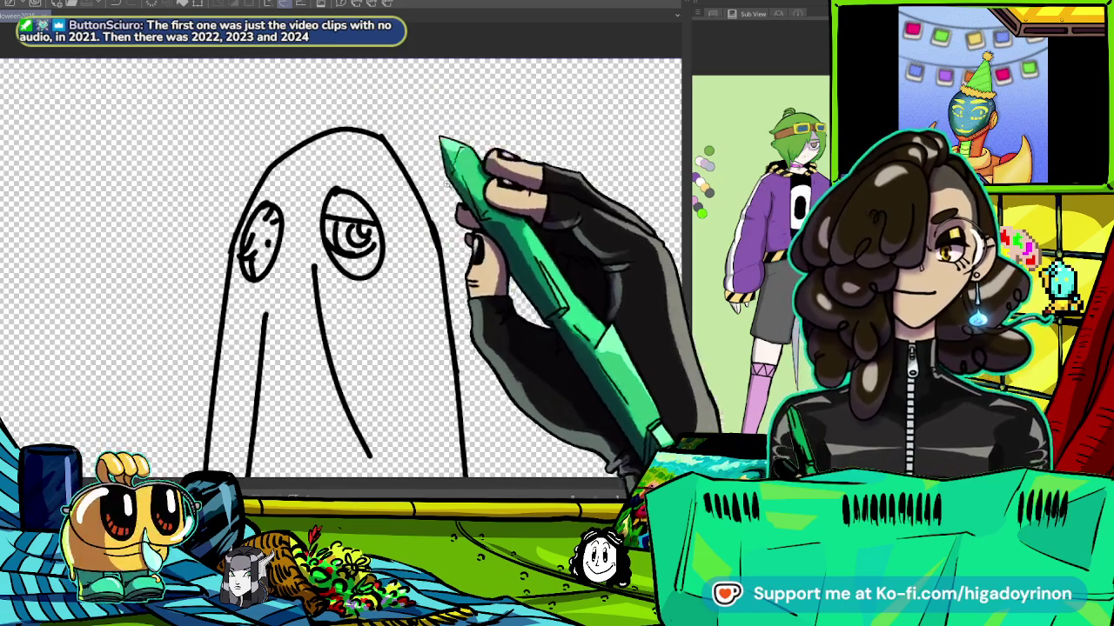
{"action": "key", "text": "ctrl+minus"}
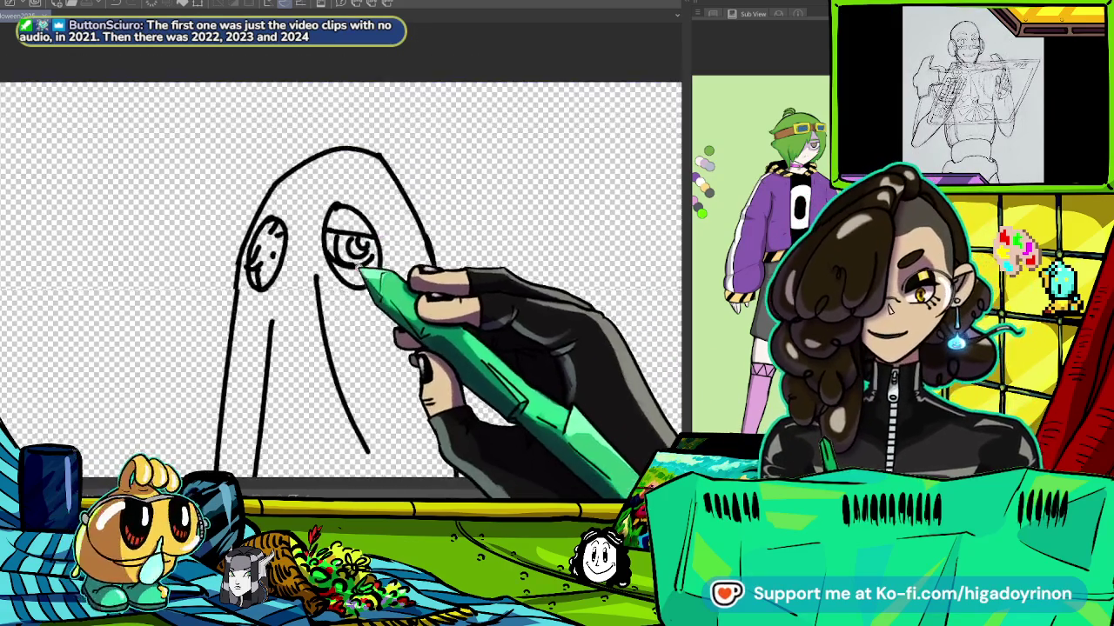
{"action": "scroll", "coordinate": [341, 278], "scroll_direction": "down", "scroll_amount": 2}
{"action": "left_click_drag", "start_coordinate": [508, 353], "coordinate": [435, 372]}
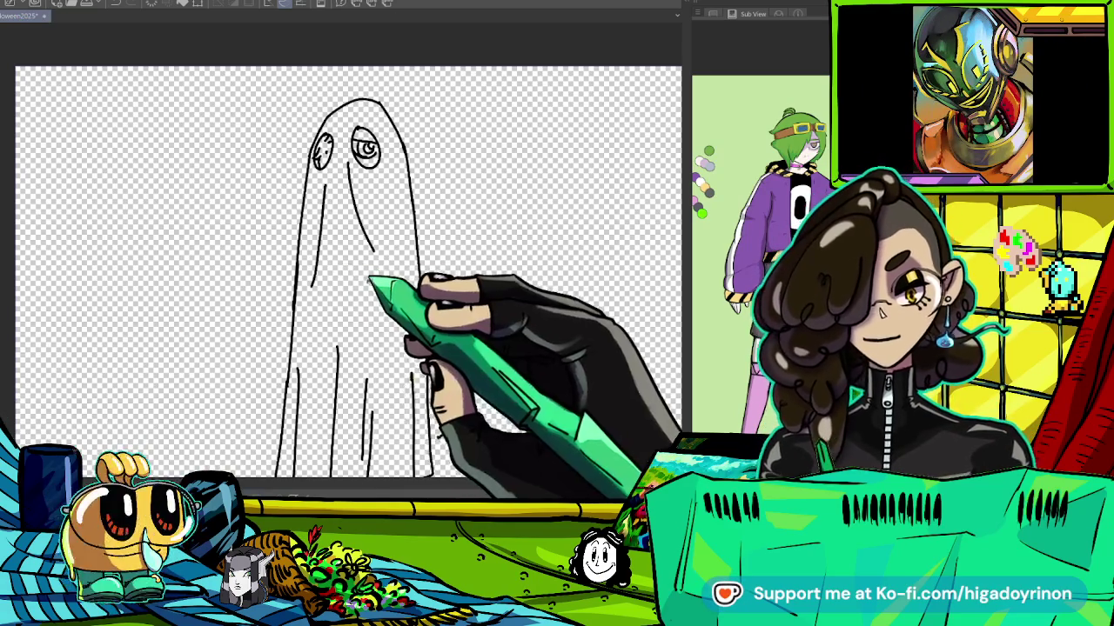
Fill the ghost's sheet white and both legs pink with the paint bucket.
{"action": "left_click", "coordinate": [368, 287]}
{"action": "left_click_drag", "start_coordinate": [373, 298], "coordinate": [316, 159]}
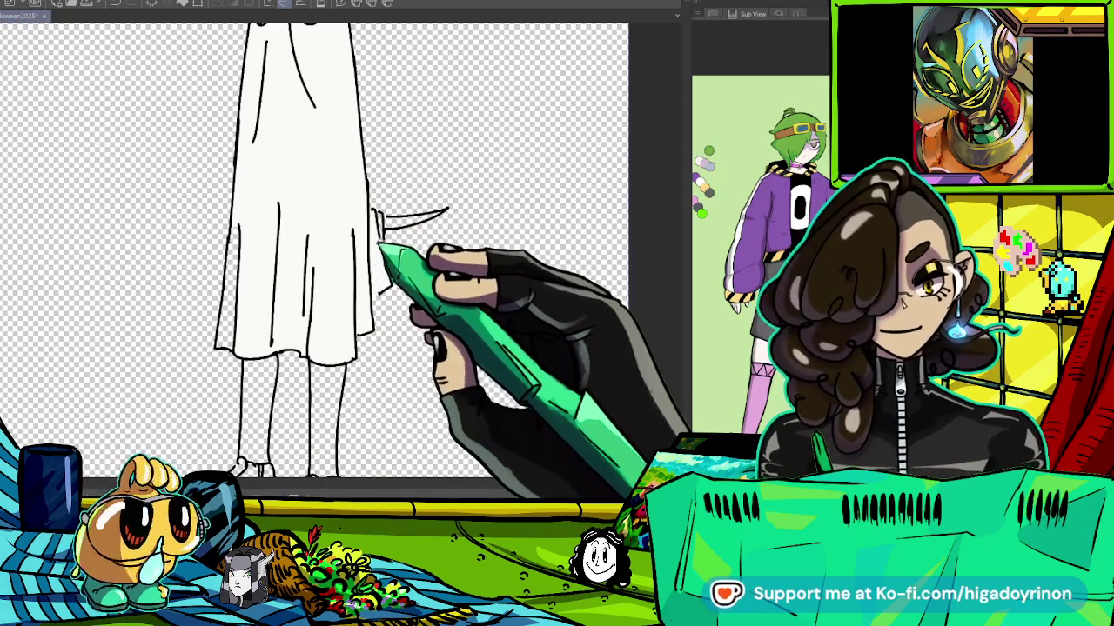
{"action": "mouse_move", "coordinate": [228, 311]}
{"action": "left_mouse_down"}
{"action": "mouse_move", "coordinate": [398, 235]}
{"action": "mouse_move", "coordinate": [448, 162]}
{"action": "left_mouse_up"}
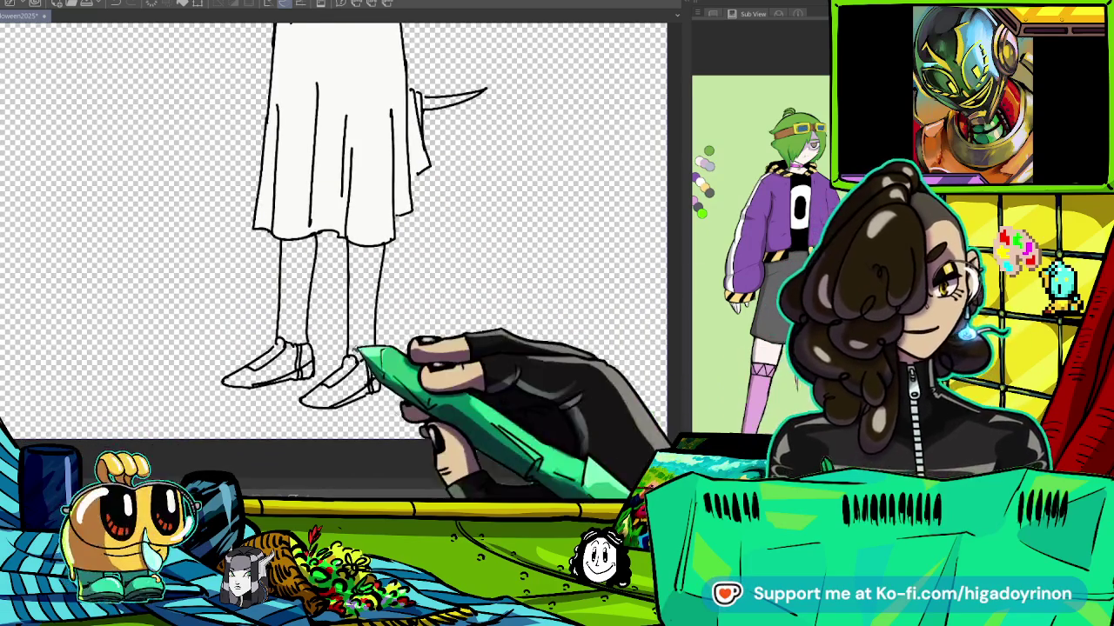
{"action": "left_click", "coordinate": [296, 287]}
{"action": "left_click", "coordinate": [365, 288]}
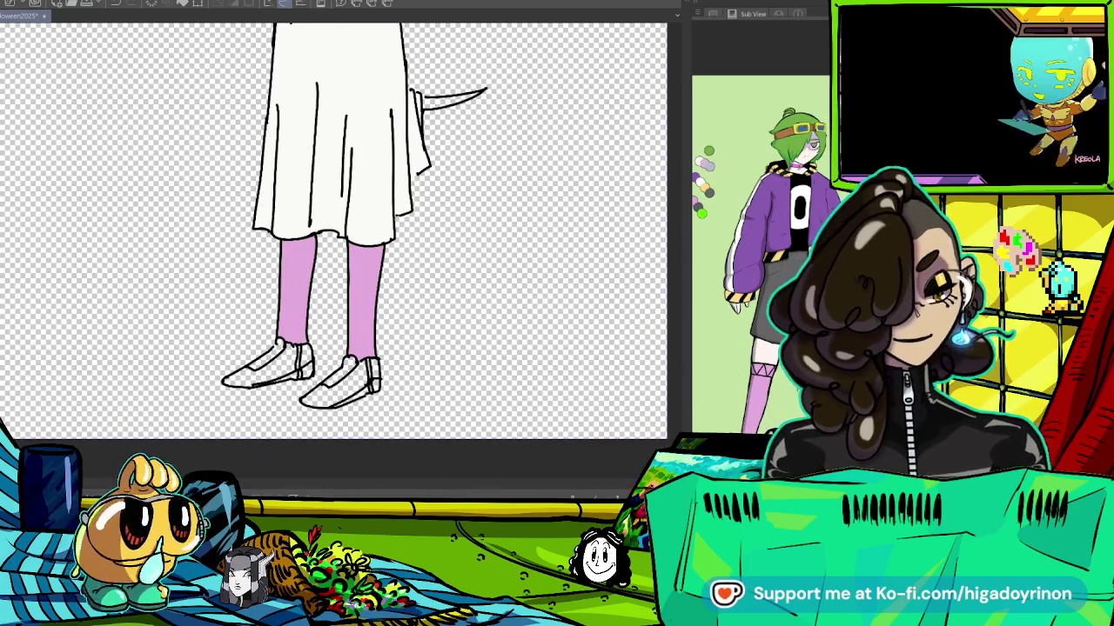
Fill the left and right shoes grey.
{"action": "left_click", "coordinate": [256, 370]}
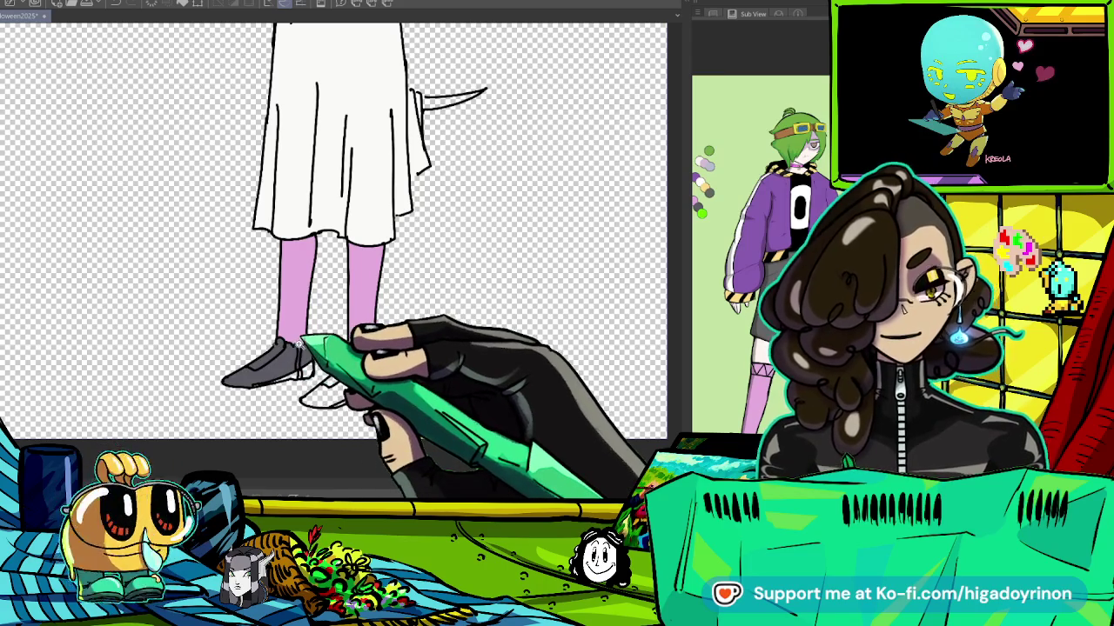
{"action": "scroll", "coordinate": [299, 344], "scroll_direction": "up", "scroll_amount": 3}
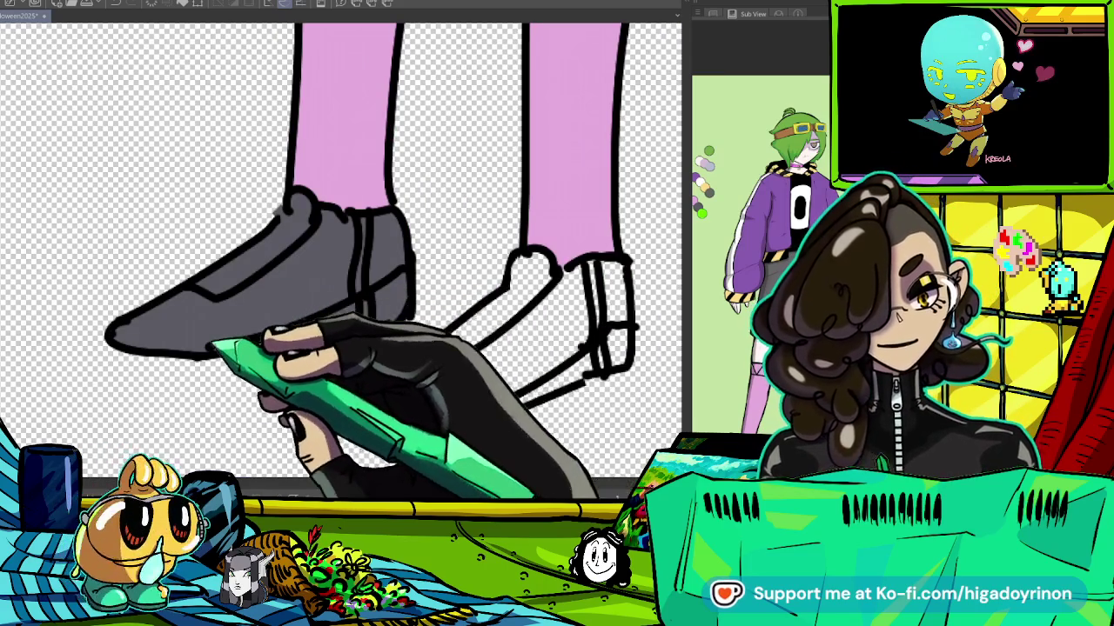
{"action": "left_click", "coordinate": [512, 341]}
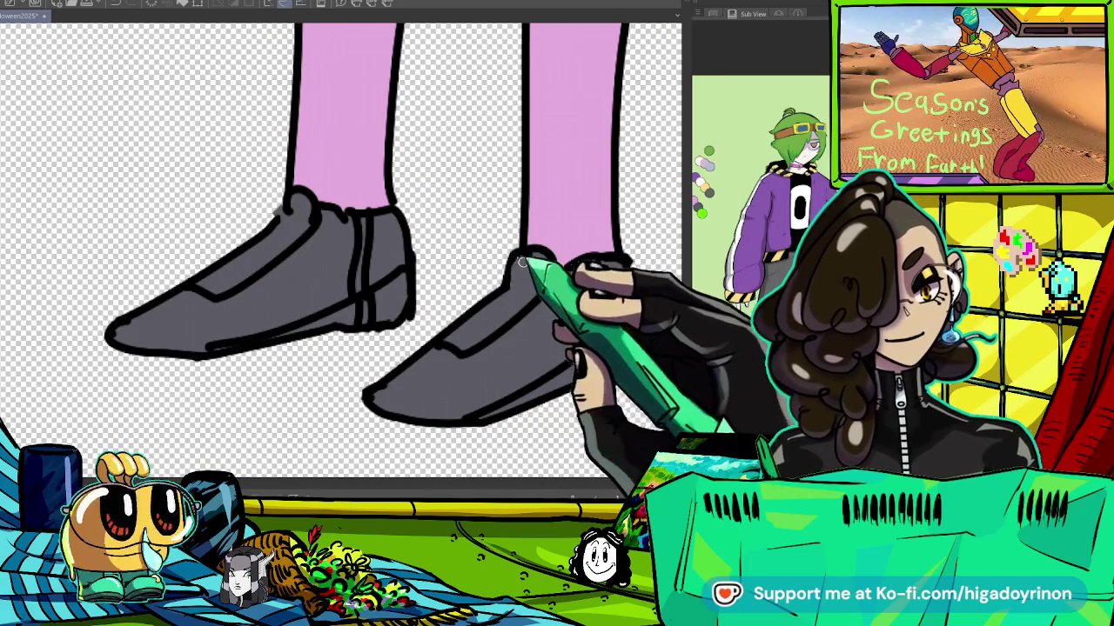
{"action": "left_click_drag", "start_coordinate": [478, 420], "coordinate": [351, 429]}
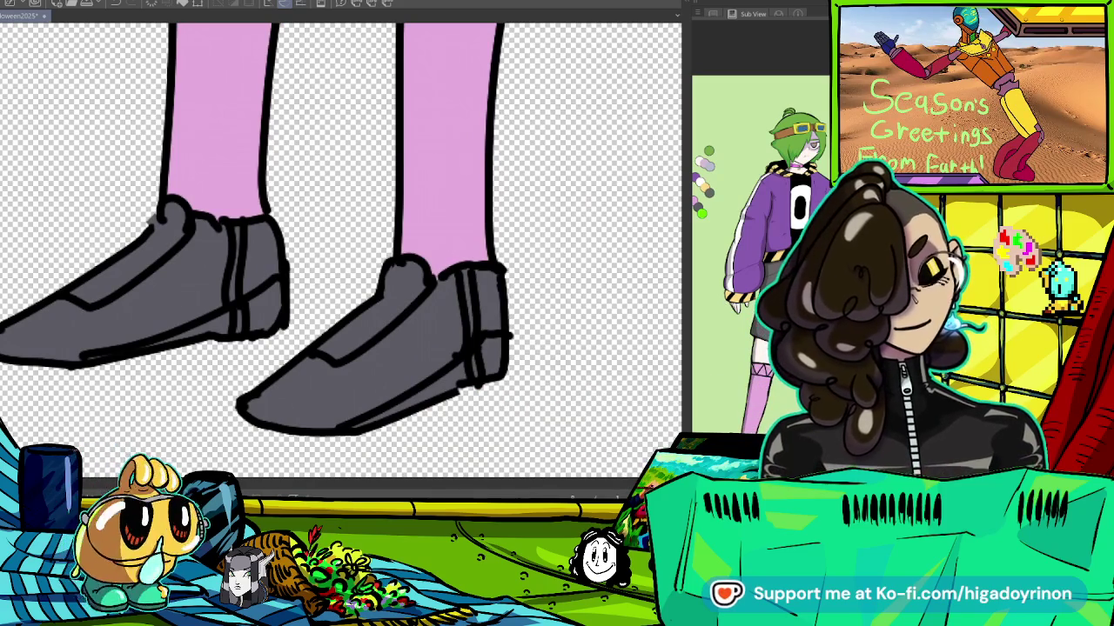
{"action": "scroll", "coordinate": [339, 253], "scroll_direction": "up", "scroll_amount": 5}
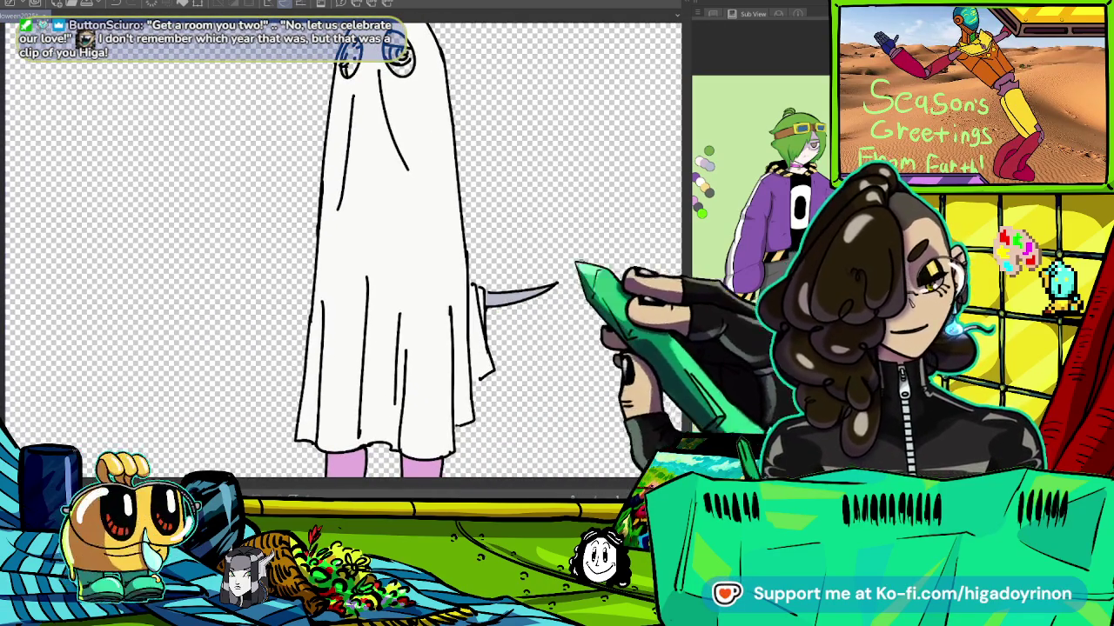
Fill the left eye green and draw a purple-and-green spiral pupil in the right eye.
{"action": "scroll", "coordinate": [348, 279], "scroll_direction": "down", "scroll_amount": 2}
{"action": "scroll", "coordinate": [348, 278], "scroll_direction": "up", "scroll_amount": 2}
{"action": "left_click_drag", "start_coordinate": [287, 157], "coordinate": [300, 195]}
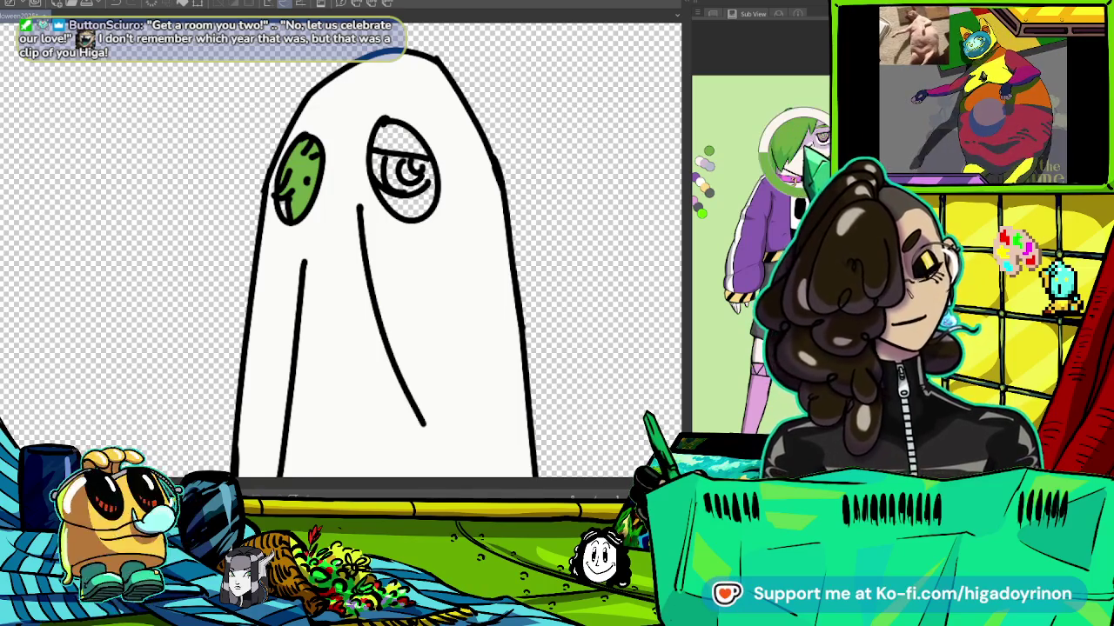
{"action": "left_click_drag", "start_coordinate": [383, 150], "coordinate": [407, 172]}
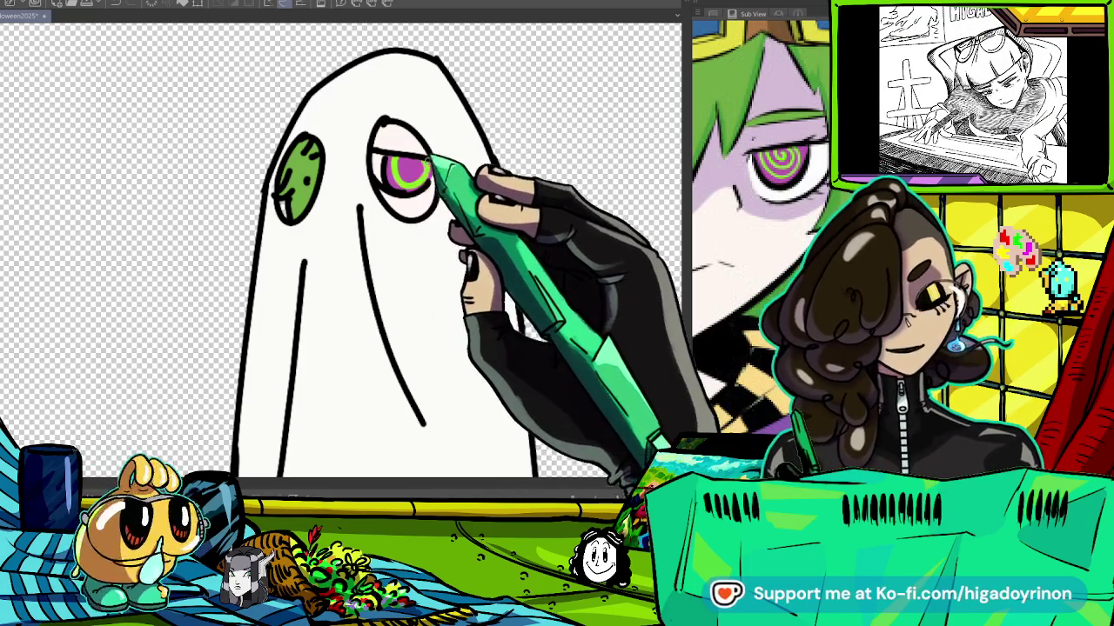
Zoom out to view the whole ghost, then pan down to the pink legs and shoes.
{"action": "key", "text": "ctrl+0"}
{"action": "scroll", "coordinate": [382, 261], "scroll_direction": "up", "scroll_amount": 3}
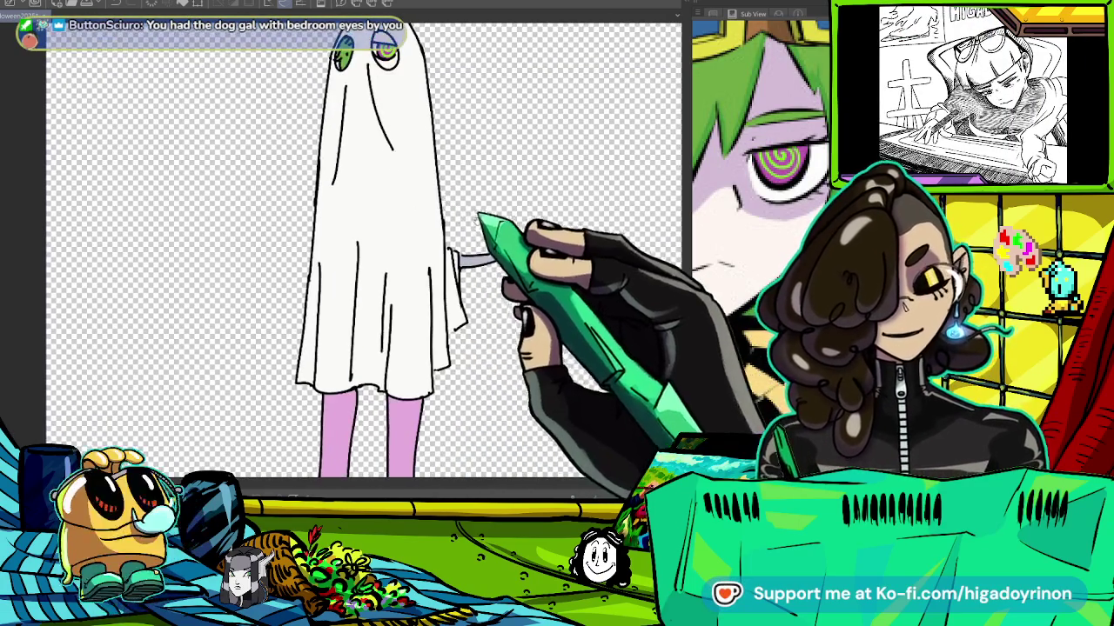
{"action": "scroll", "coordinate": [453, 195], "scroll_direction": "up", "scroll_amount": 1}
{"action": "scroll", "coordinate": [451, 209], "scroll_direction": "up", "scroll_amount": 1}
{"action": "scroll", "coordinate": [451, 220], "scroll_direction": "down", "scroll_amount": 3}
{"action": "scroll", "coordinate": [452, 252], "scroll_direction": "up", "scroll_amount": 1}
{"action": "scroll", "coordinate": [452, 266], "scroll_direction": "down", "scroll_amount": 1}
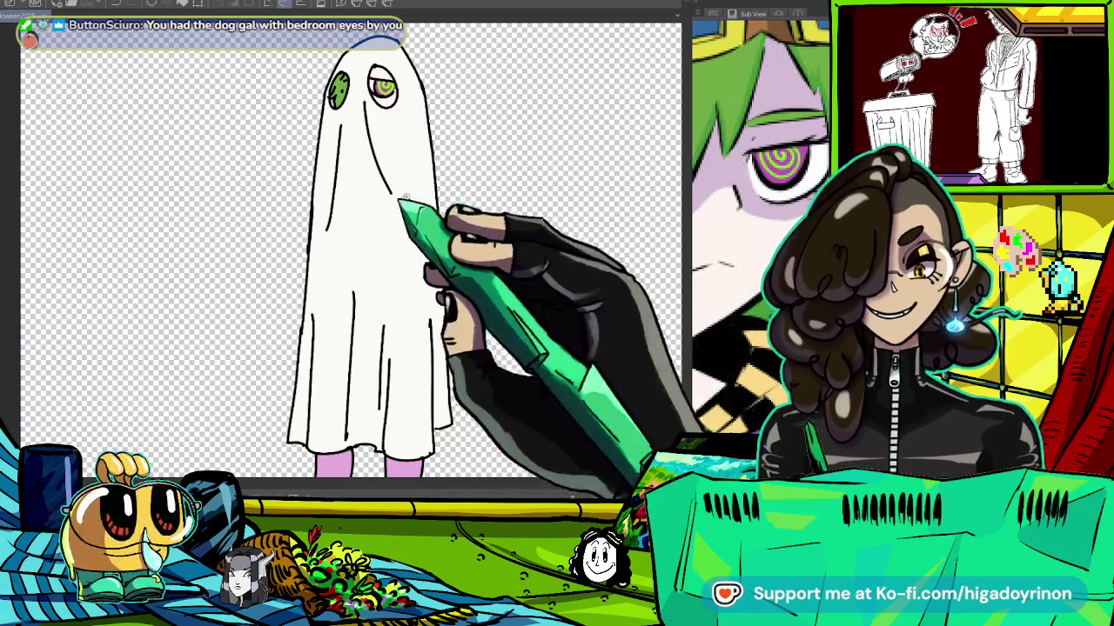
{"action": "scroll", "coordinate": [374, 96], "scroll_direction": "up", "scroll_amount": 2}
{"action": "scroll", "coordinate": [409, 109], "scroll_direction": "up", "scroll_amount": 1}
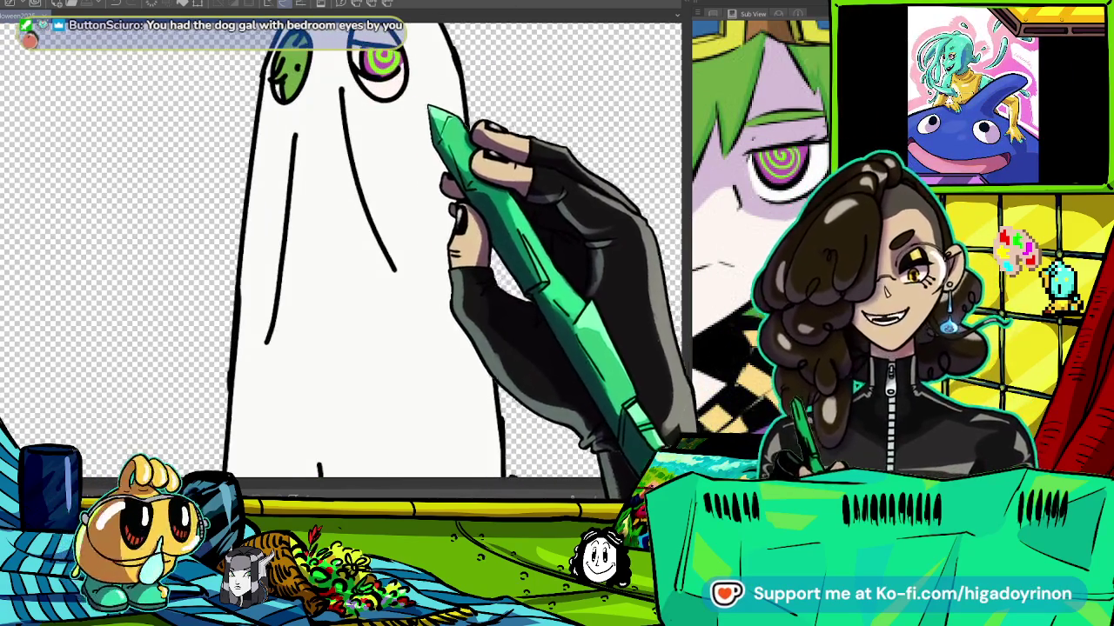
{"action": "left_click_drag", "start_coordinate": [504, 104], "coordinate": [576, 277]}
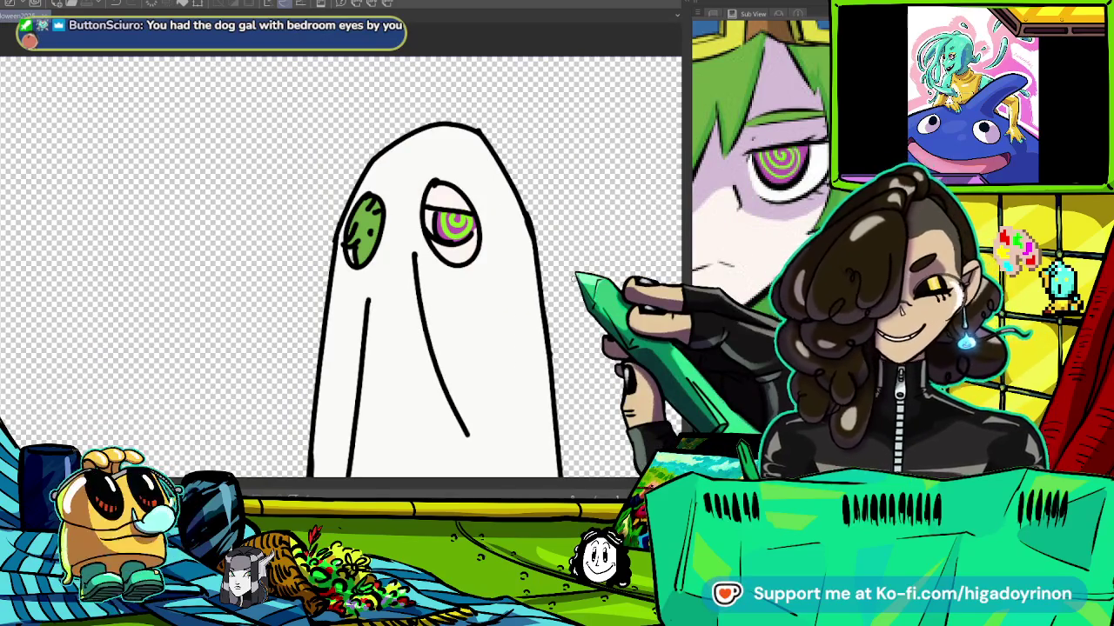
{"action": "scroll", "coordinate": [411, 175], "scroll_direction": "up", "scroll_amount": 3}
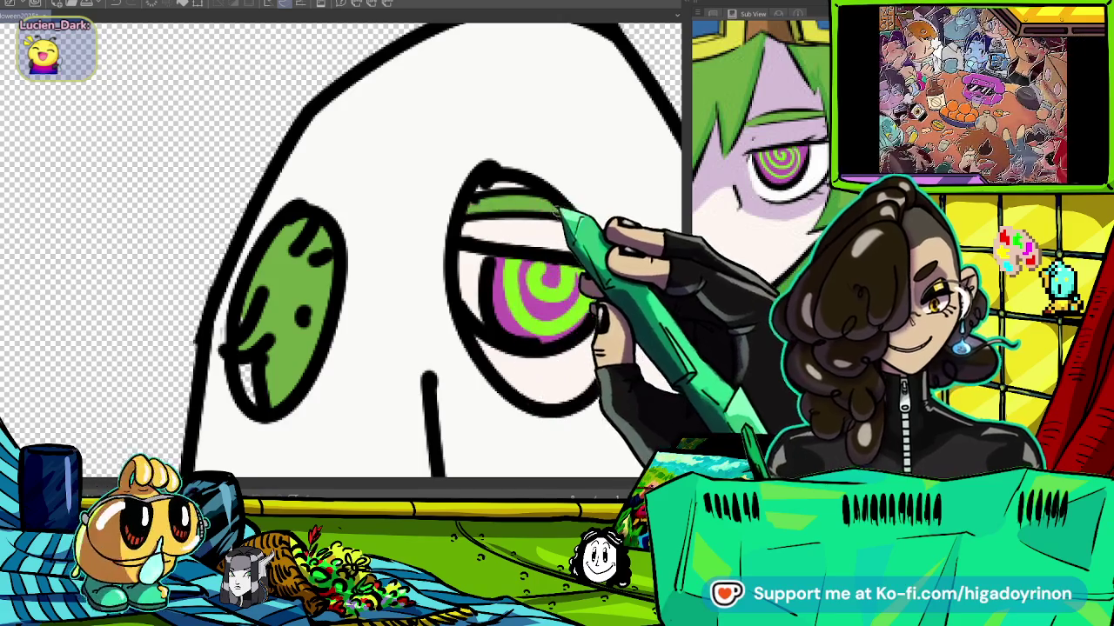
{"action": "key", "text": "ctrl+0"}
{"action": "left_click_drag", "start_coordinate": [618, 457], "coordinate": [566, 205]}
{"action": "left_click_drag", "start_coordinate": [565, 470], "coordinate": [566, 130]}
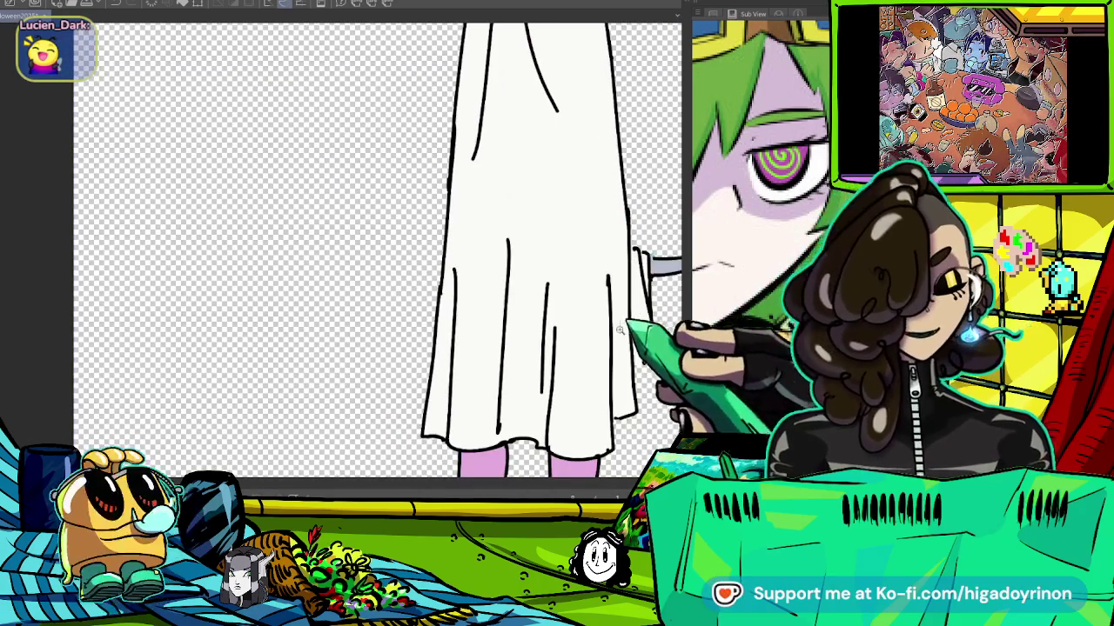
{"action": "left_click_drag", "start_coordinate": [574, 366], "coordinate": [574, 122]}
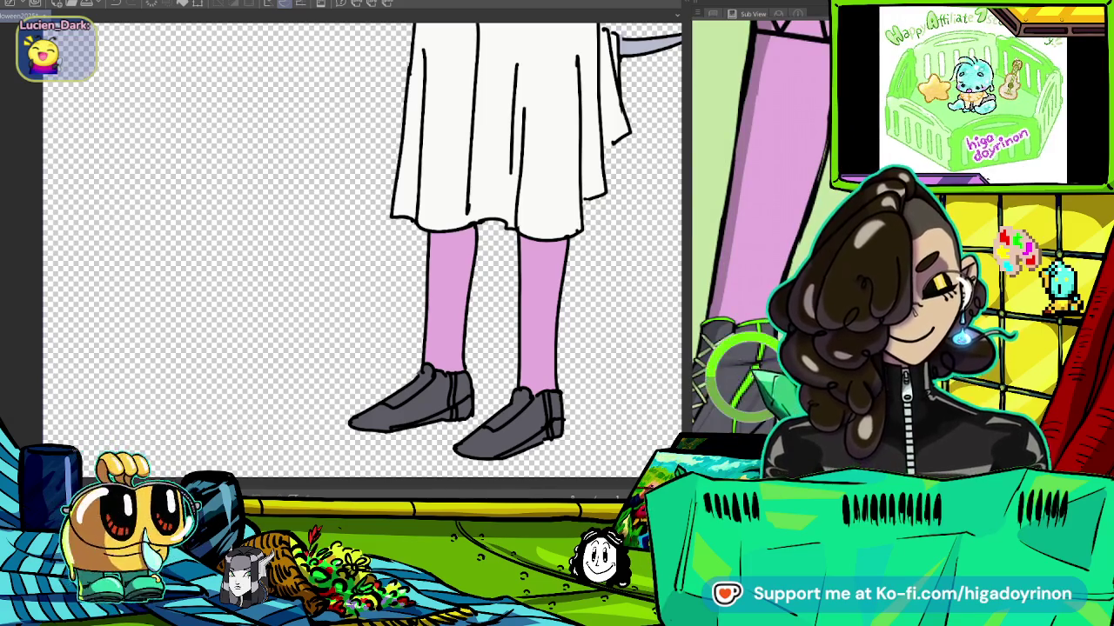
Draw a dark crease line, green stripes and pale green zigzag laces on the grey shoes.
{"action": "scroll", "coordinate": [440, 393], "scroll_direction": "up", "scroll_amount": 3}
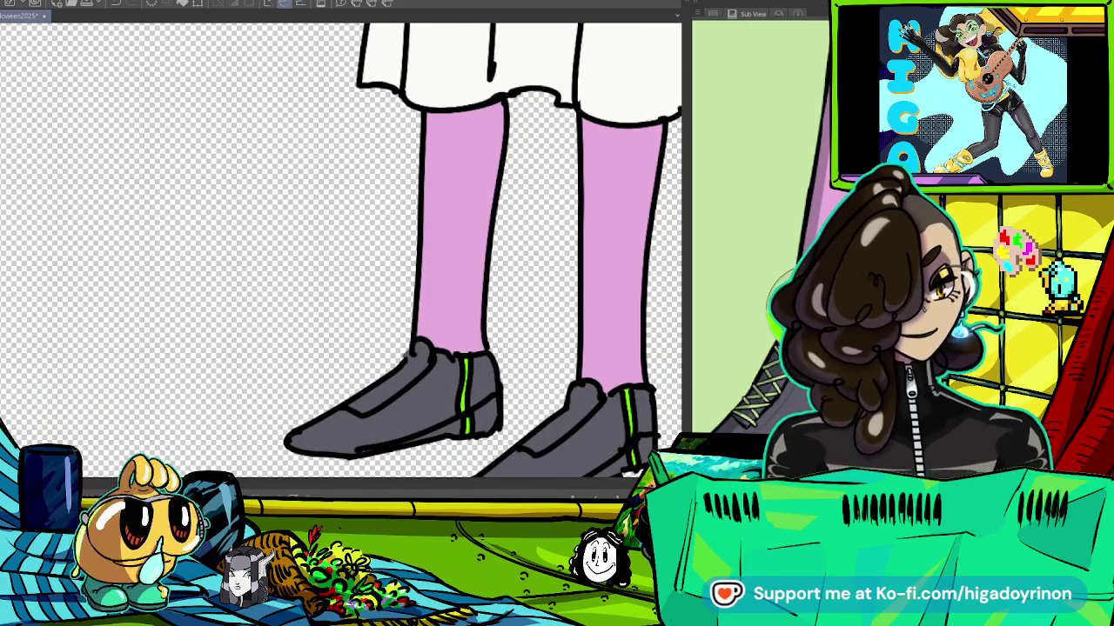
{"action": "scroll", "coordinate": [364, 415], "scroll_direction": "up", "scroll_amount": 3}
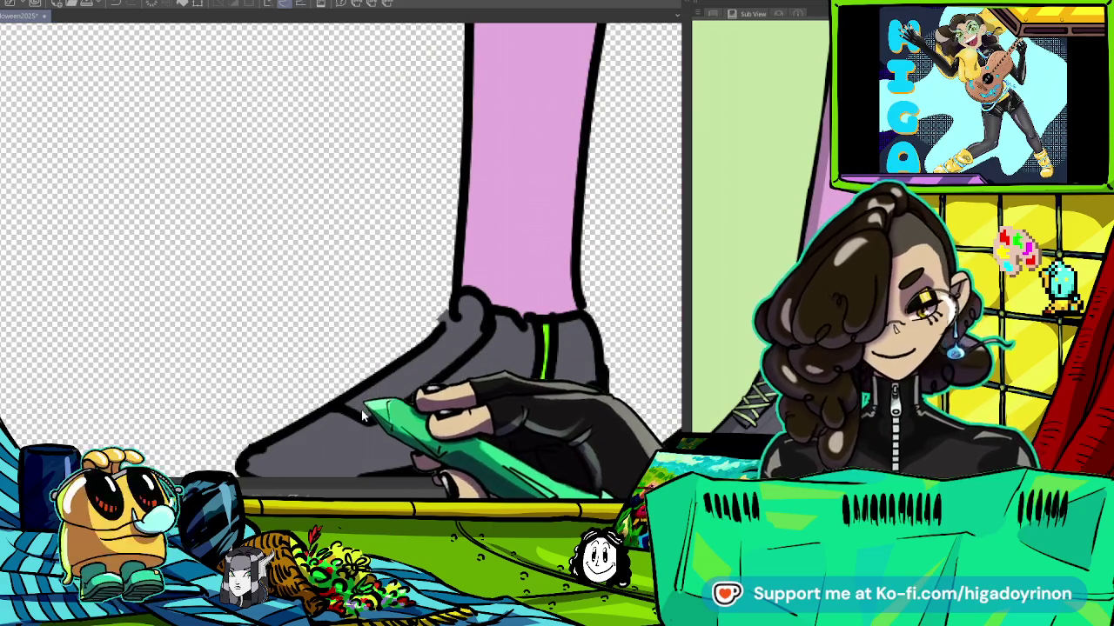
{"action": "mouse_move", "coordinate": [324, 402]}
{"action": "left_mouse_down"}
{"action": "mouse_move", "coordinate": [390, 392]}
{"action": "mouse_move", "coordinate": [451, 331]}
{"action": "left_mouse_up"}
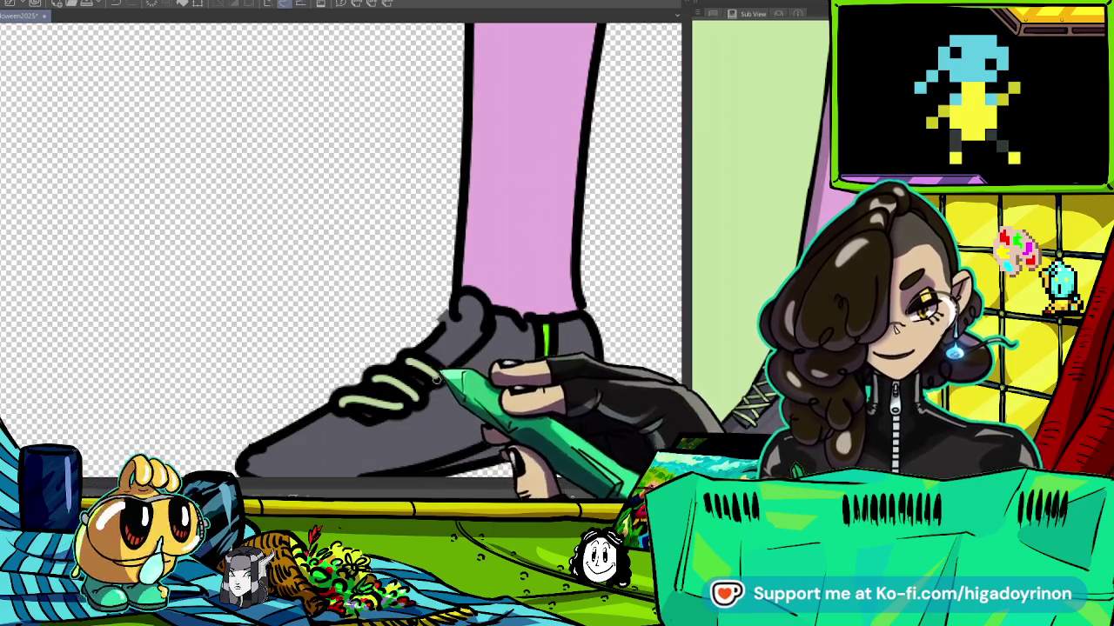
{"action": "scroll", "coordinate": [341, 261], "scroll_direction": "down", "scroll_amount": 2}
{"action": "left_click_drag", "start_coordinate": [348, 328], "coordinate": [479, 236]}
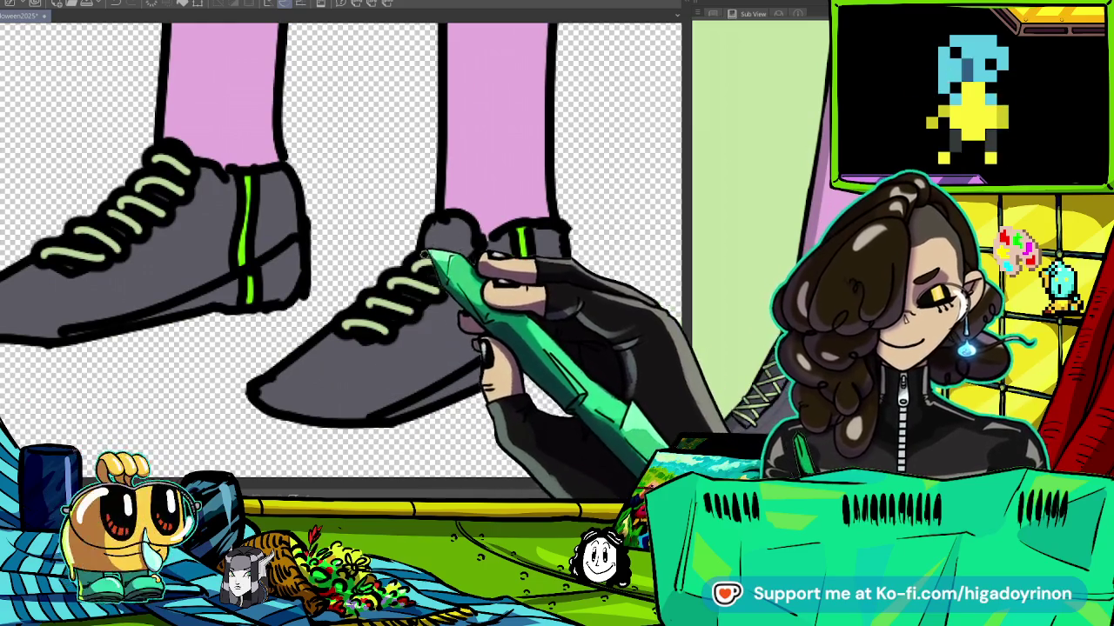
{"action": "scroll", "coordinate": [461, 261], "scroll_direction": "down", "scroll_amount": 5}
{"action": "left_click_drag", "start_coordinate": [459, 300], "coordinate": [416, 405]}
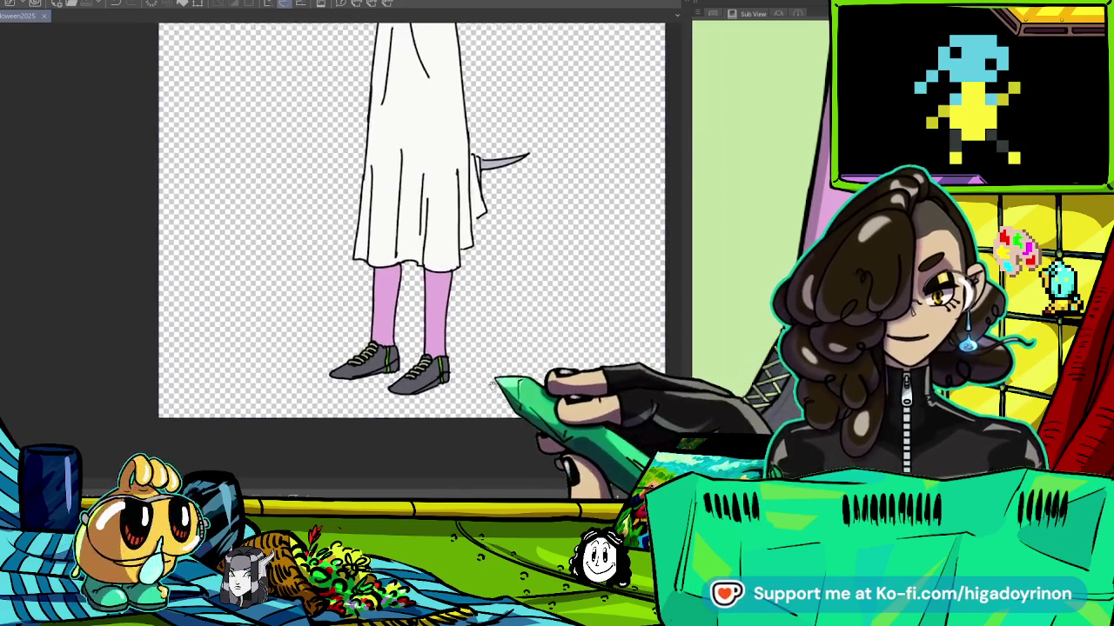
{"action": "scroll", "coordinate": [527, 313], "scroll_direction": "down", "scroll_amount": 5}
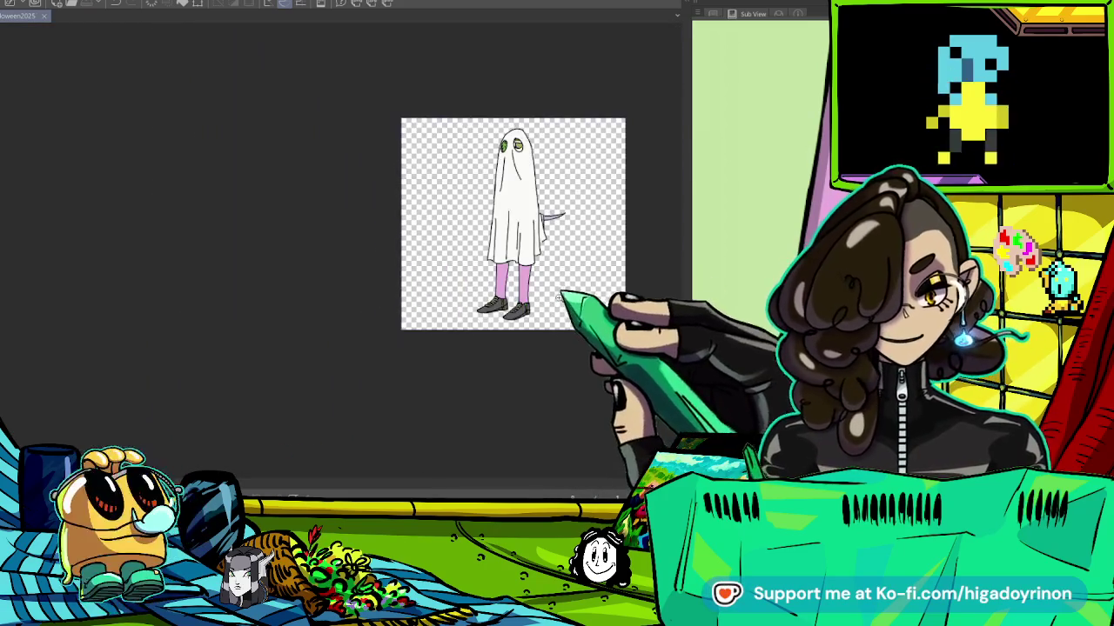
{"action": "scroll", "coordinate": [539, 213], "scroll_direction": "up", "scroll_amount": 6}
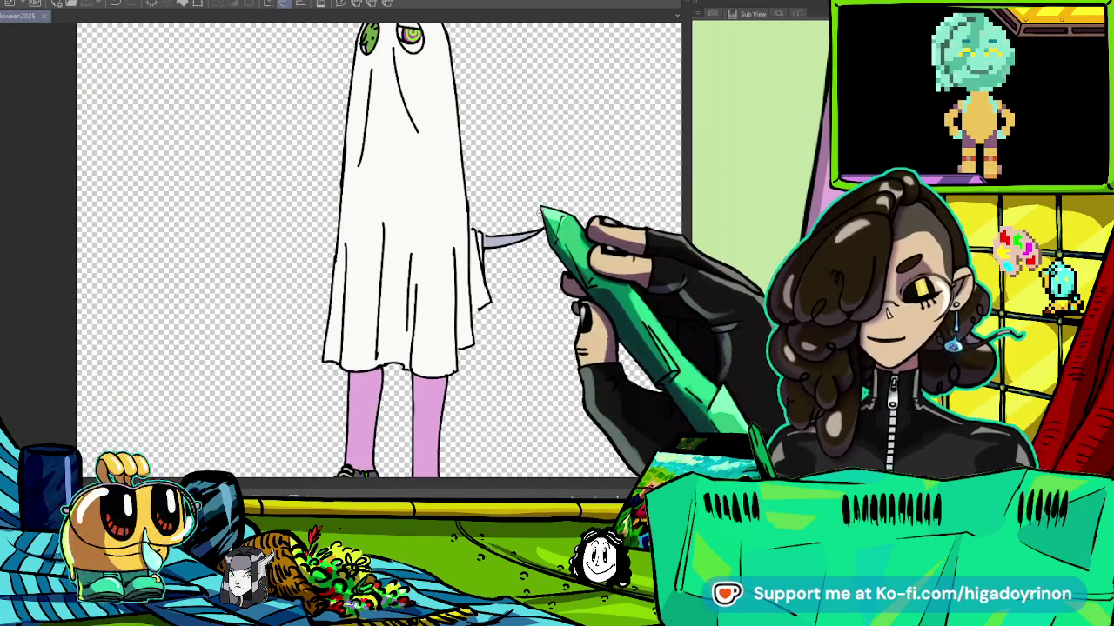
{"action": "key", "text": "ctrl+Tab"}
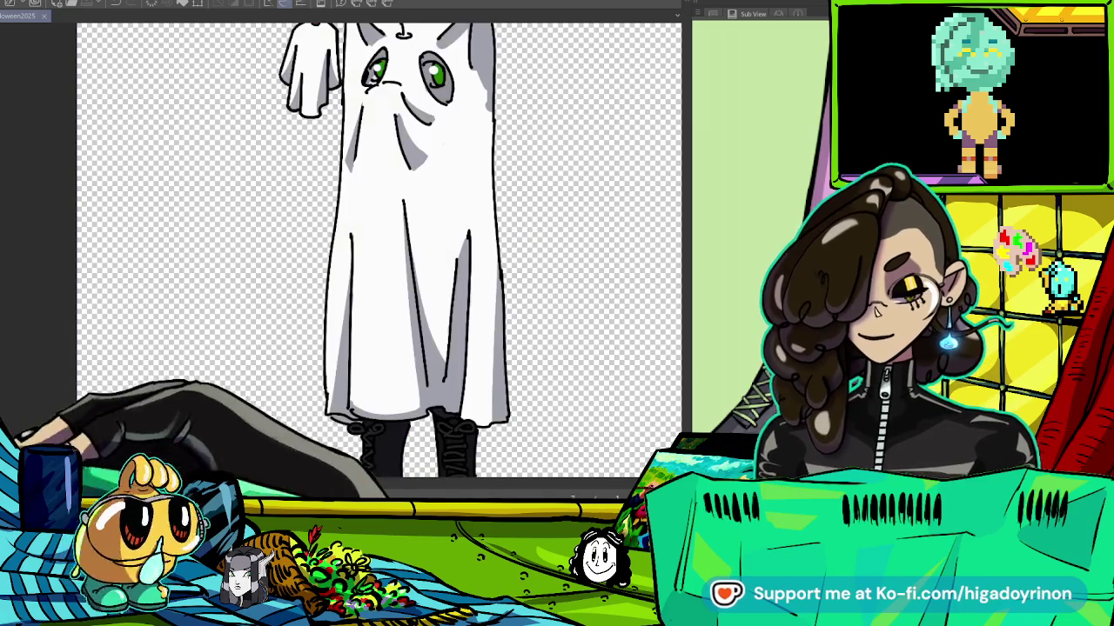
{"action": "key", "text": "ctrl+Tab"}
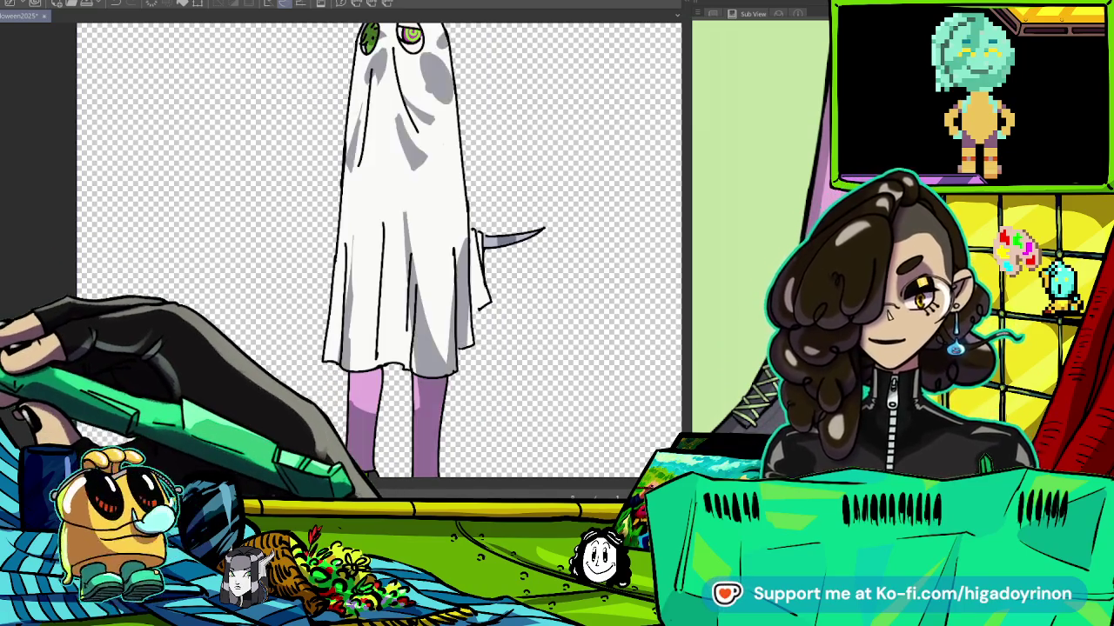
{"action": "key", "text": "ctrl+z"}
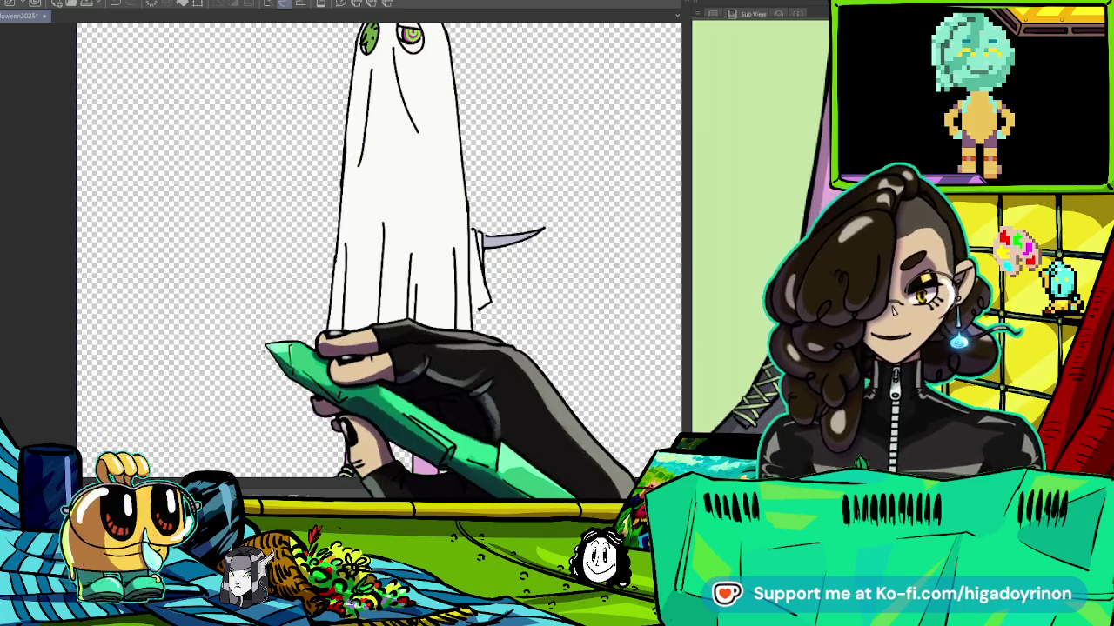
{"action": "key", "text": "ctrl+Tab"}
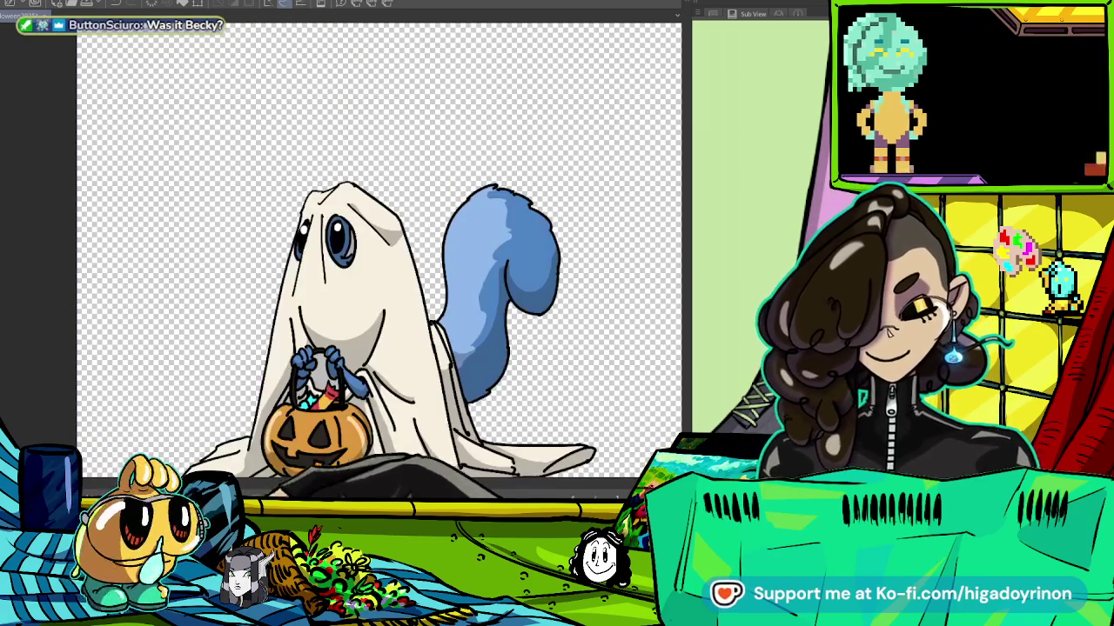
{"action": "key", "text": "ctrl+Tab"}
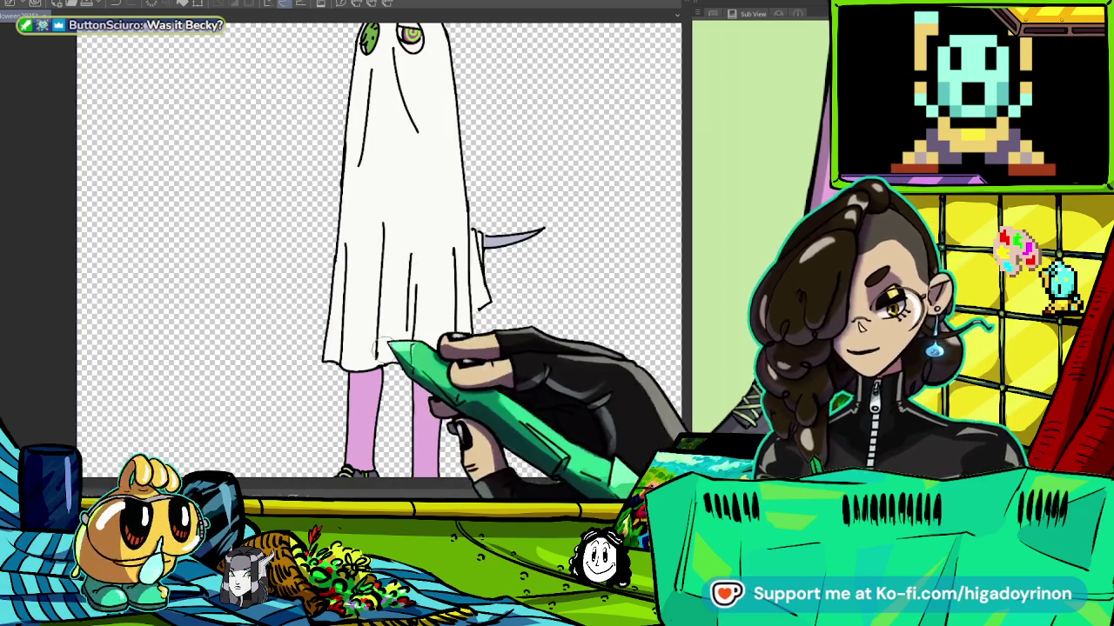
Paint grey shading over the lower and most of the ghost's sheet on the shading layer.
{"action": "left_click_drag", "start_coordinate": [395, 244], "coordinate": [391, 357]}
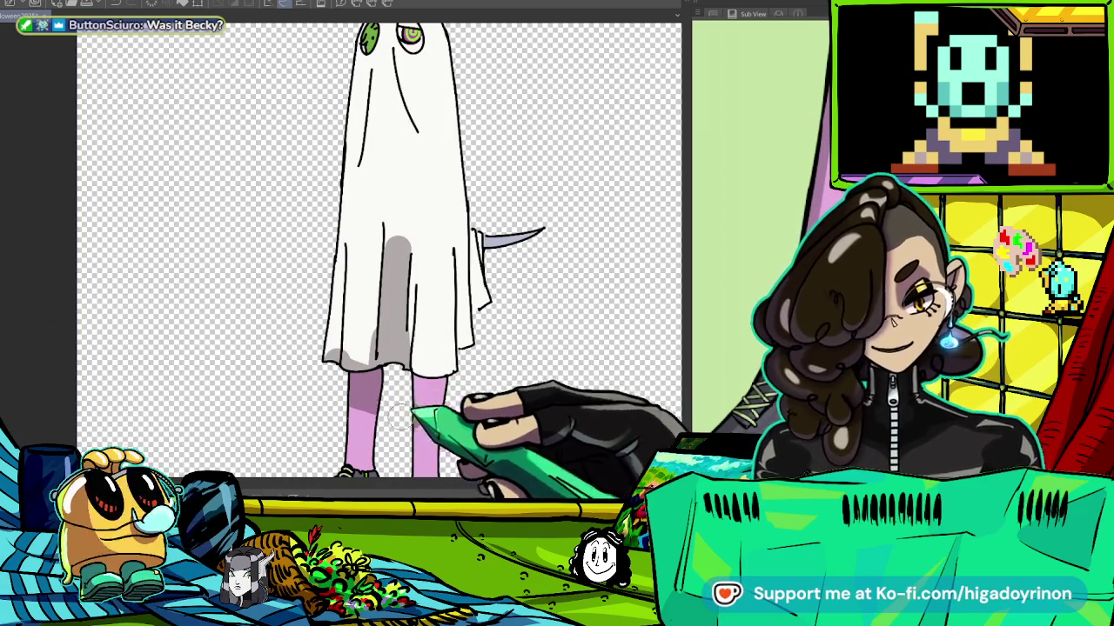
{"action": "left_click_drag", "start_coordinate": [467, 436], "coordinate": [458, 273]}
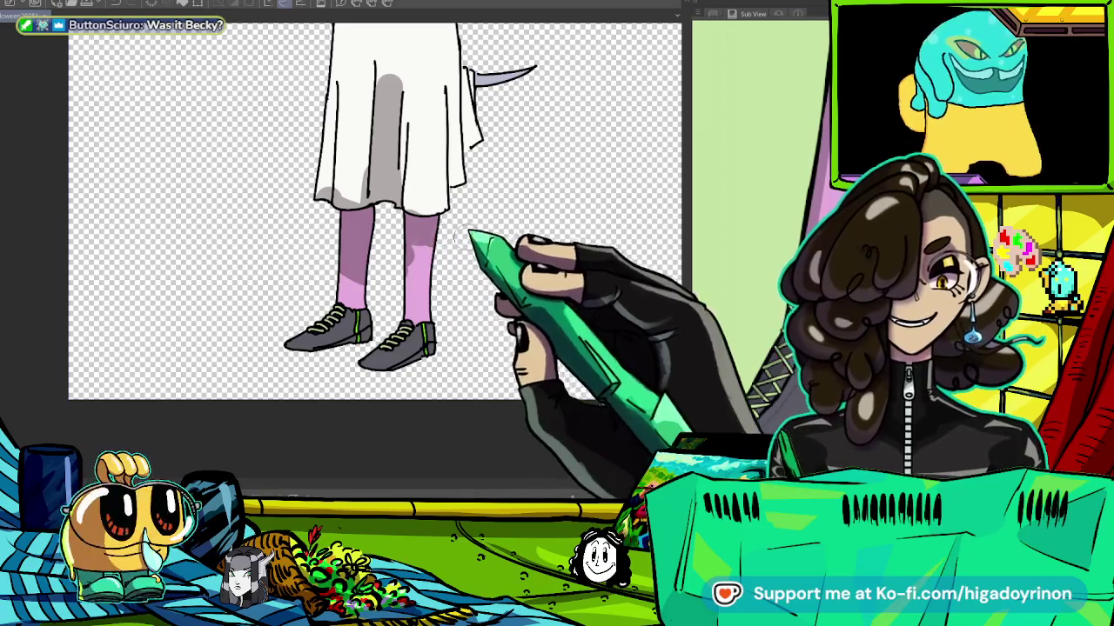
{"action": "left_click_drag", "start_coordinate": [400, 270], "coordinate": [410, 480]}
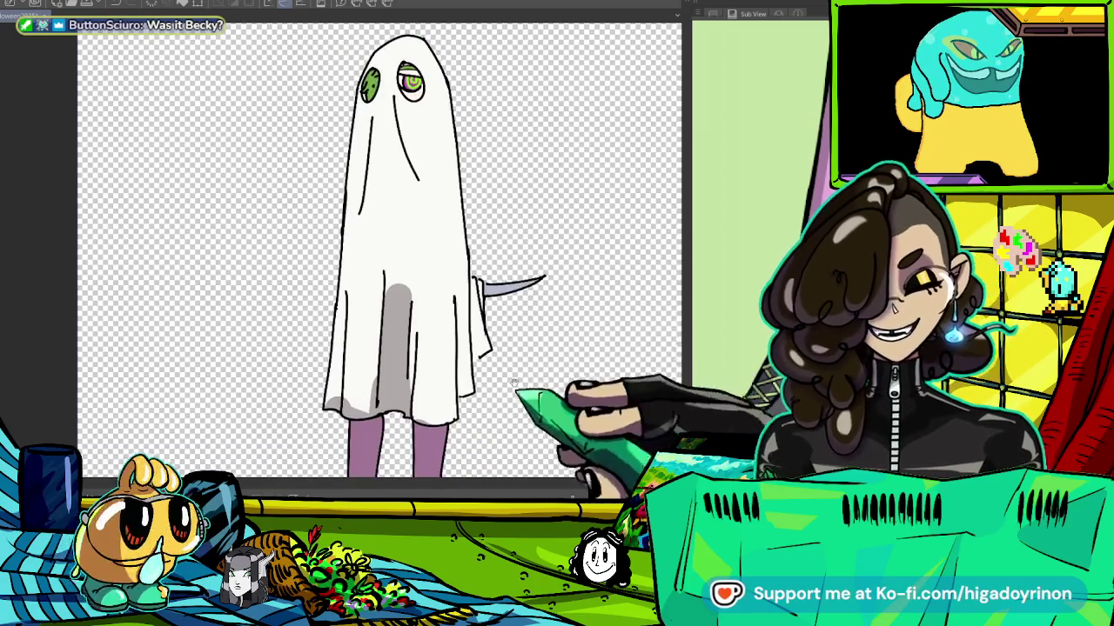
{"action": "left_click_drag", "start_coordinate": [400, 87], "coordinate": [401, 367]}
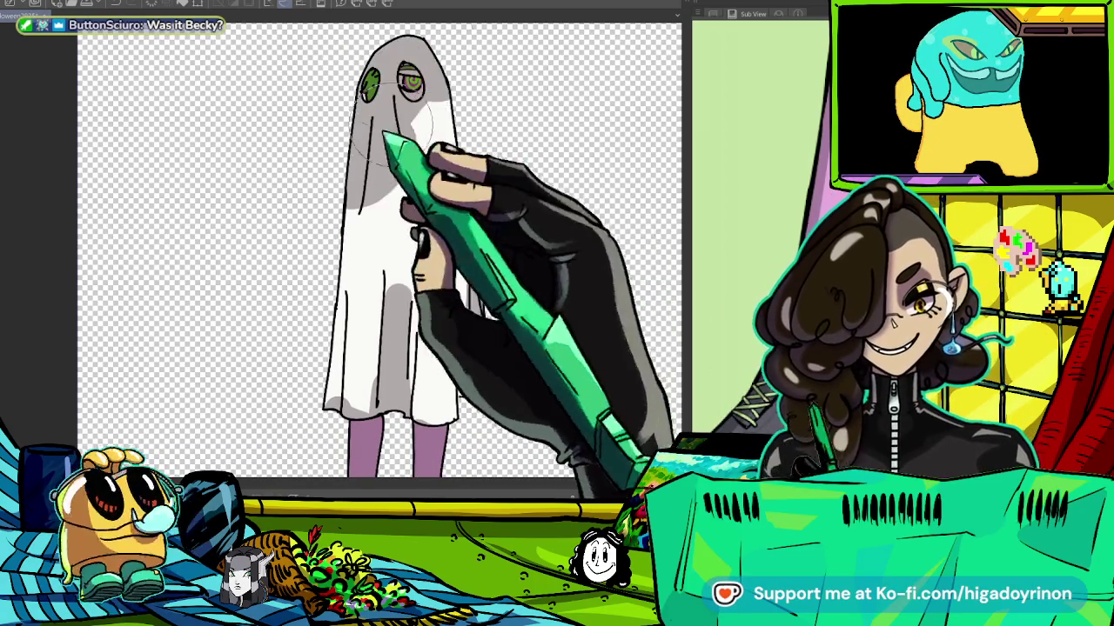
{"action": "left_click_drag", "start_coordinate": [562, 348], "coordinate": [468, 212]}
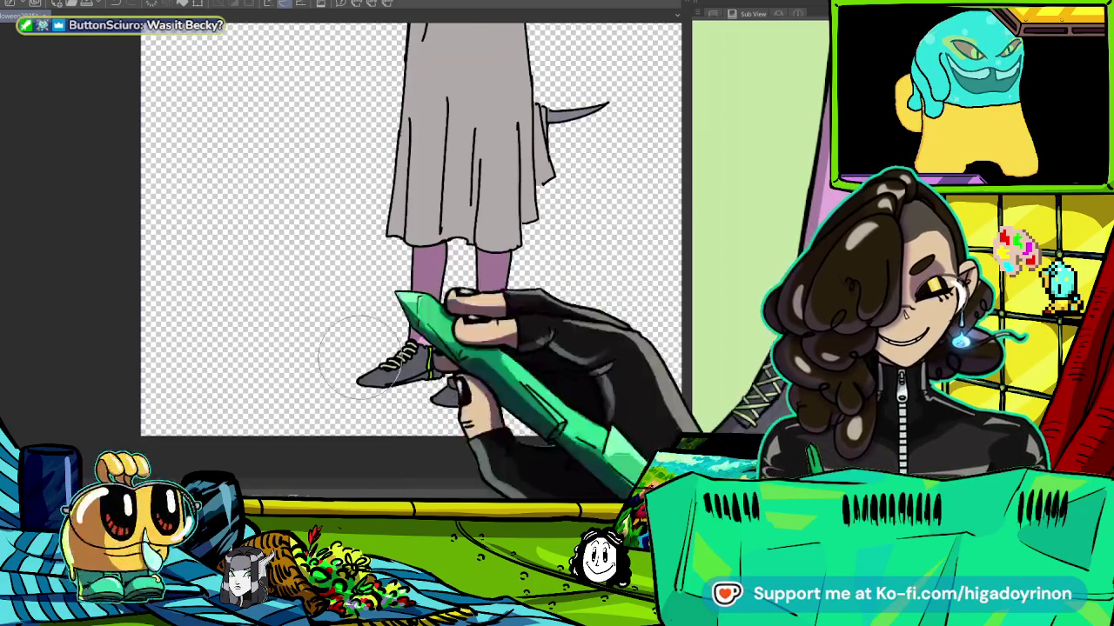
{"action": "scroll", "coordinate": [584, 360], "scroll_direction": "down", "scroll_amount": 3}
{"action": "scroll", "coordinate": [469, 126], "scroll_direction": "up", "scroll_amount": 5}
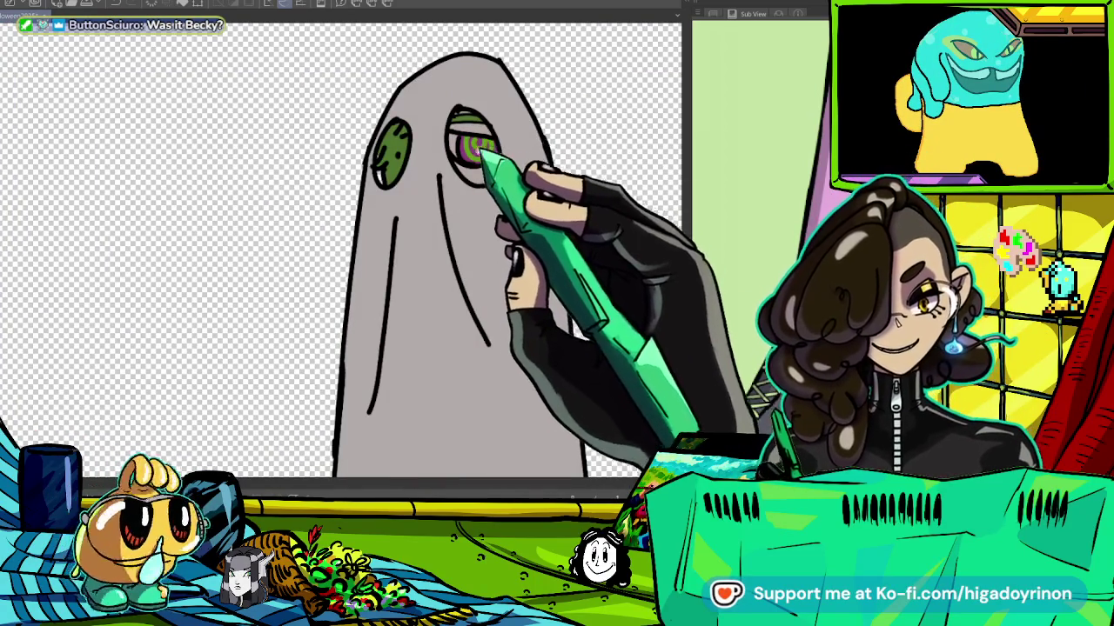
{"action": "scroll", "coordinate": [487, 148], "scroll_direction": "down", "scroll_amount": 5}
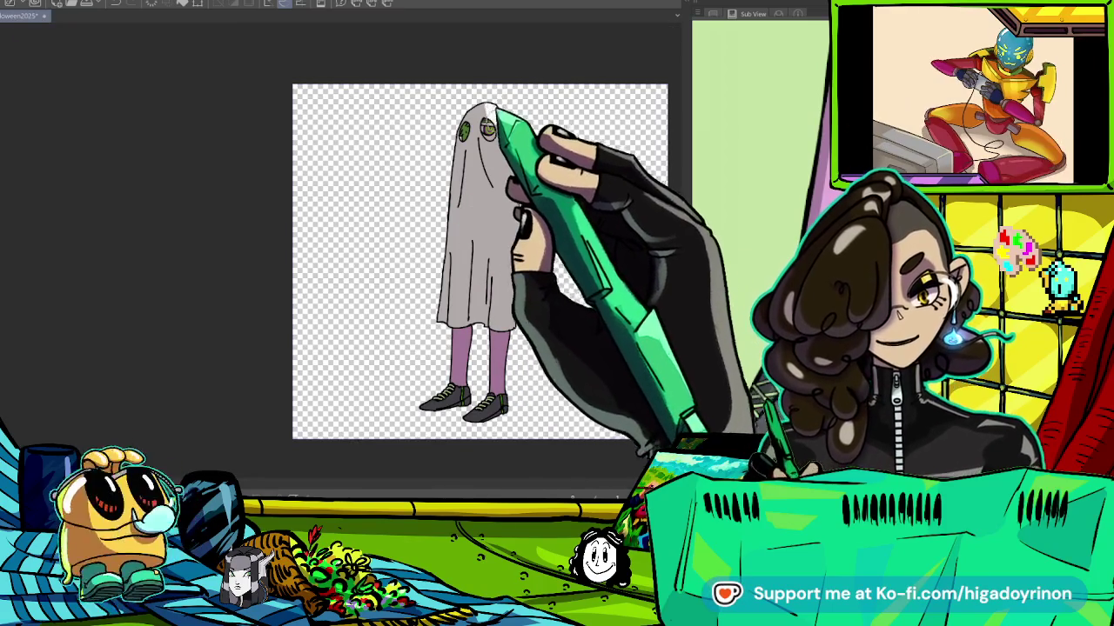
Paint white back over the upper sheet so only the lower part stays grey.
{"action": "mouse_move", "coordinate": [509, 157]}
{"action": "left_mouse_down"}
{"action": "mouse_move", "coordinate": [470, 205]}
{"action": "mouse_move", "coordinate": [475, 296]}
{"action": "left_mouse_up"}
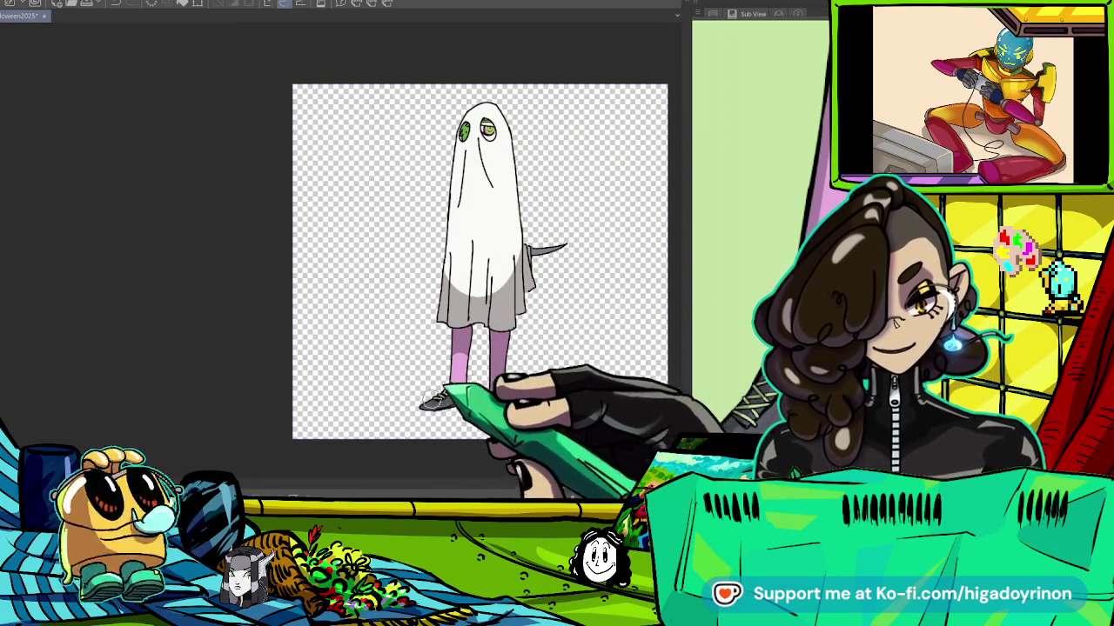
{"action": "scroll", "coordinate": [437, 406], "scroll_direction": "up", "scroll_amount": 4}
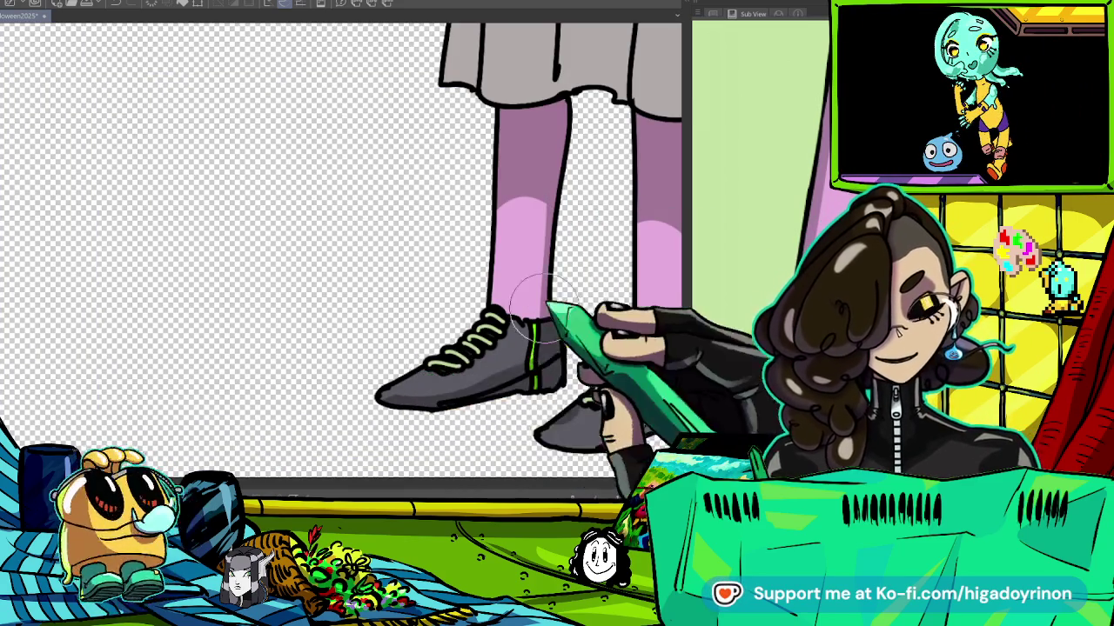
{"action": "left_click_drag", "start_coordinate": [500, 315], "coordinate": [444, 361]}
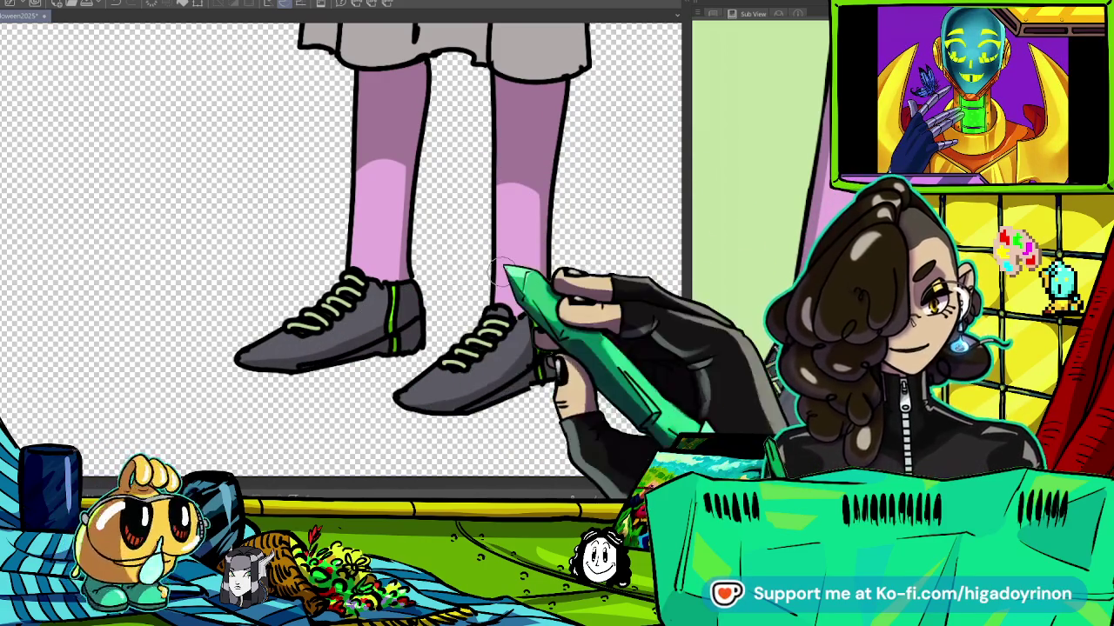
{"action": "scroll", "coordinate": [504, 261], "scroll_direction": "up", "scroll_amount": 2}
{"action": "scroll", "coordinate": [505, 261], "scroll_direction": "up", "scroll_amount": 5}
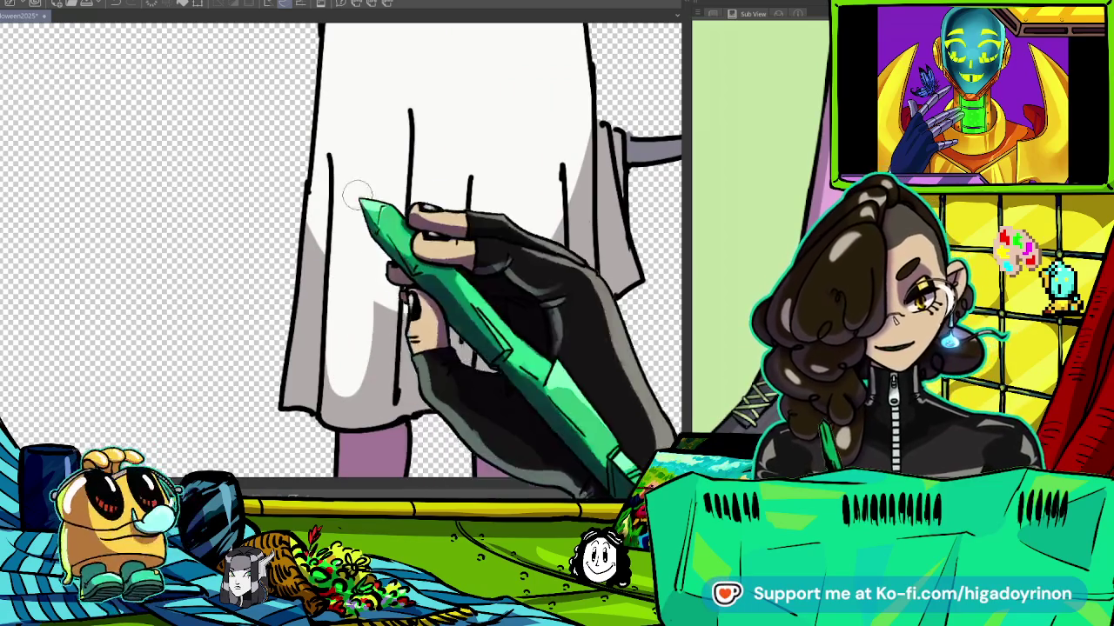
Paint a grey fold shadow down the skirt, undoing the over-wide stroke.
{"action": "left_click_drag", "start_coordinate": [357, 227], "coordinate": [287, 386]}
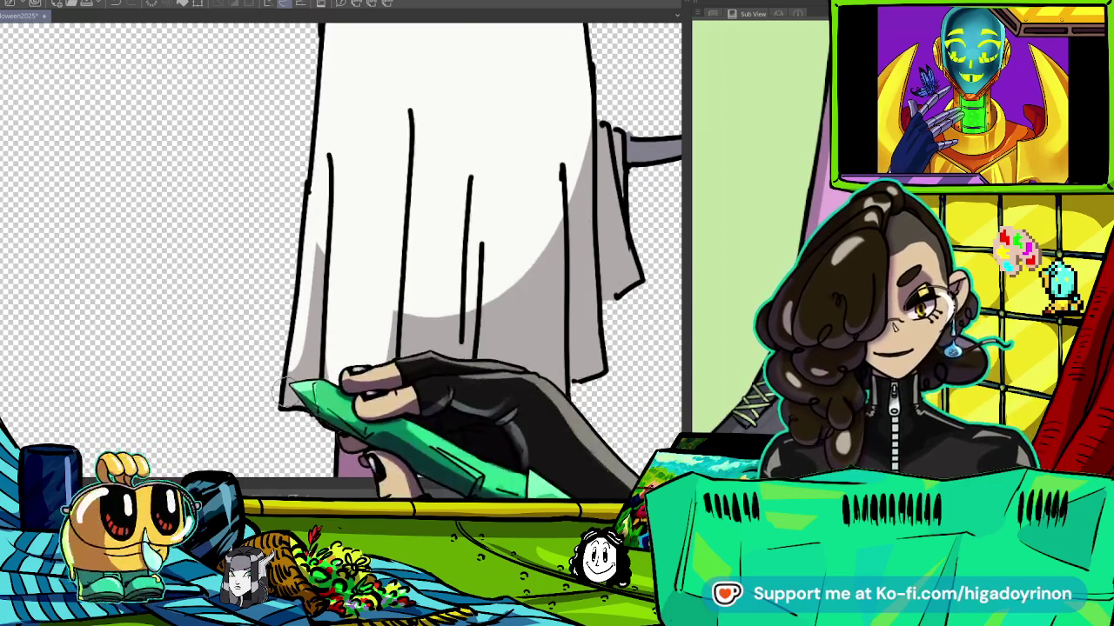
{"action": "key", "text": "ctrl+z"}
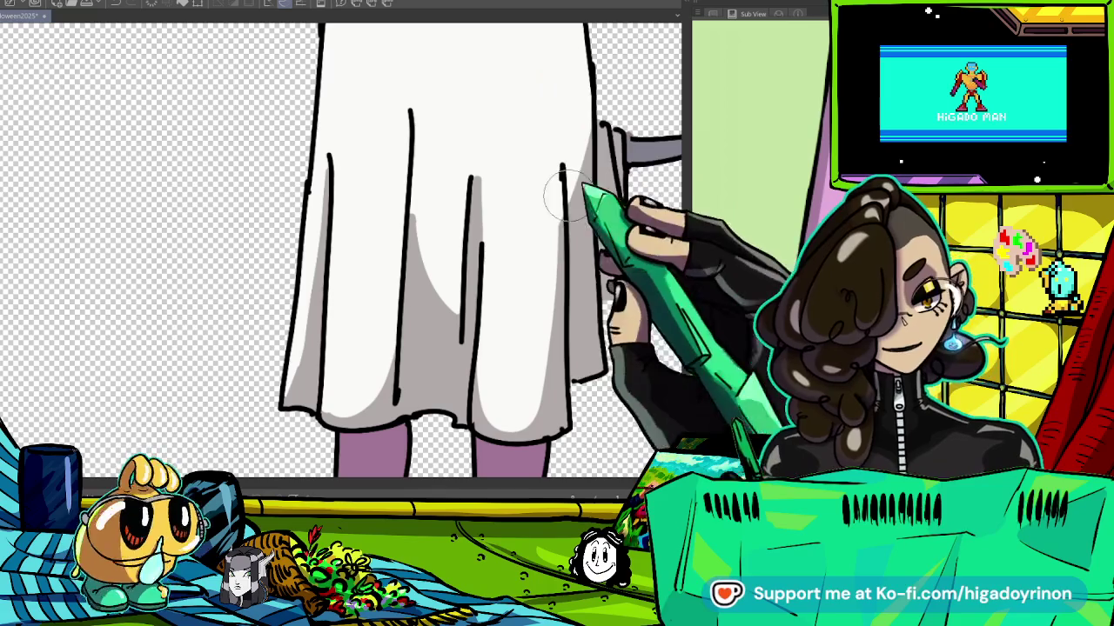
{"action": "scroll", "coordinate": [547, 358], "scroll_direction": "down", "scroll_amount": 3}
{"action": "scroll", "coordinate": [497, 146], "scroll_direction": "up", "scroll_amount": 3}
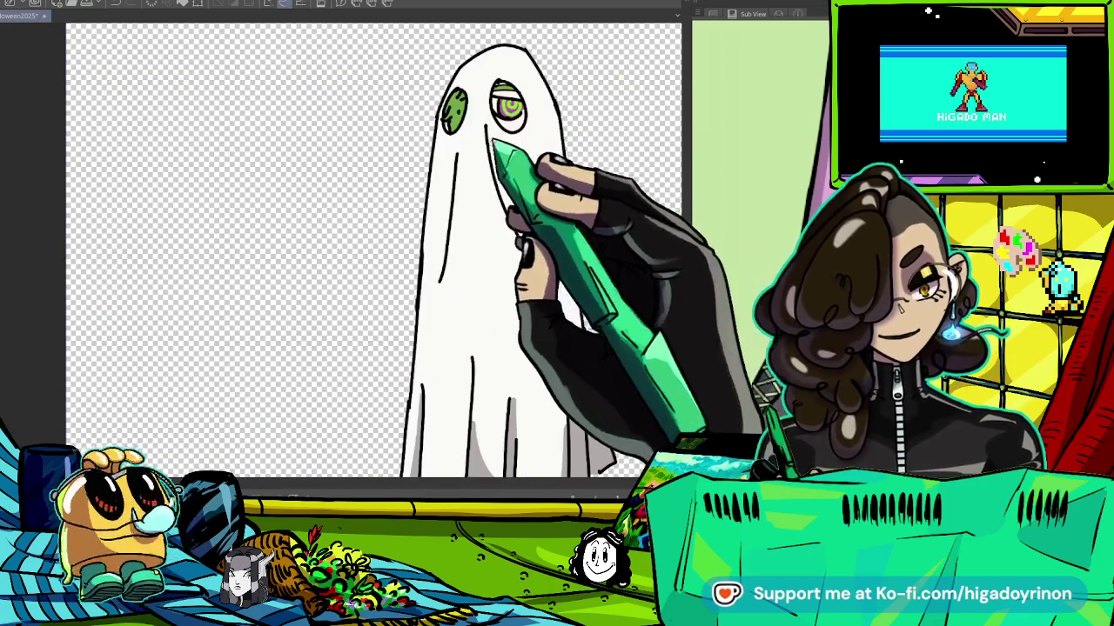
Fill a grey shadow wedge beneath the ghost's face.
{"action": "left_click_drag", "start_coordinate": [520, 242], "coordinate": [541, 211]}
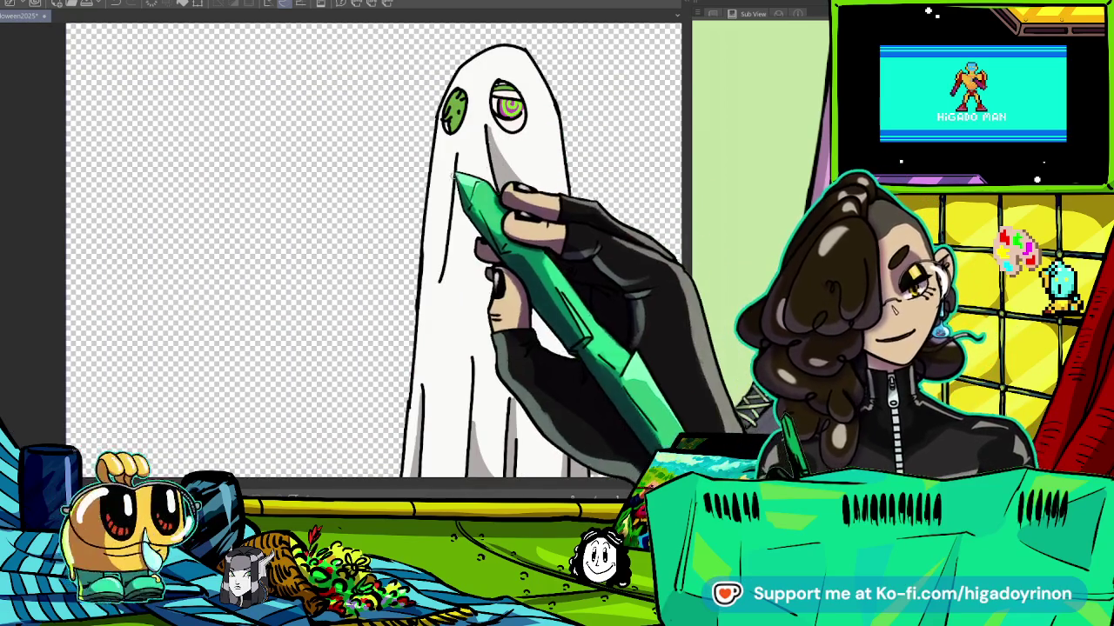
{"action": "left_click", "coordinate": [505, 279]}
{"action": "key", "text": "ctrl+z"}
{"action": "left_click", "coordinate": [526, 187]}
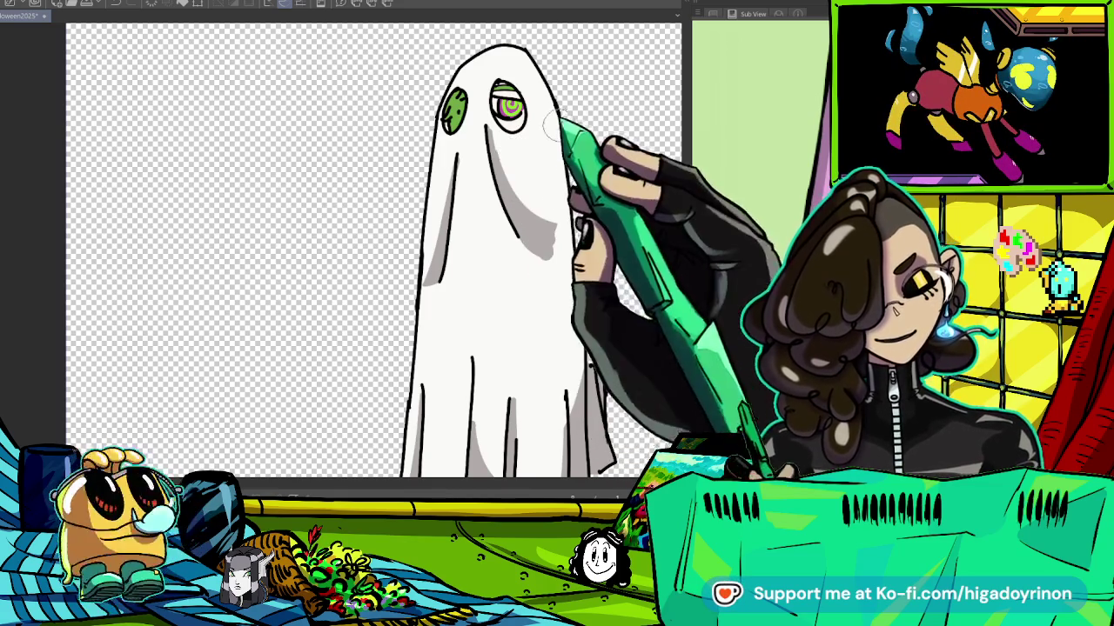
{"action": "scroll", "coordinate": [533, 200], "scroll_direction": "down", "scroll_amount": 5}
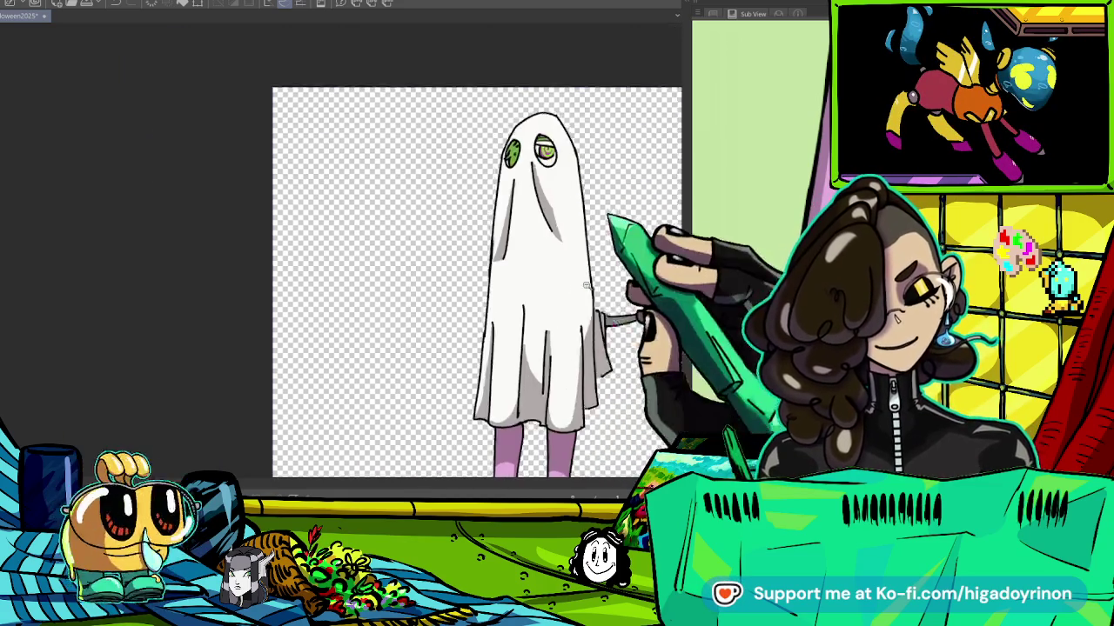
{"action": "scroll", "coordinate": [600, 207], "scroll_direction": "down", "scroll_amount": 1}
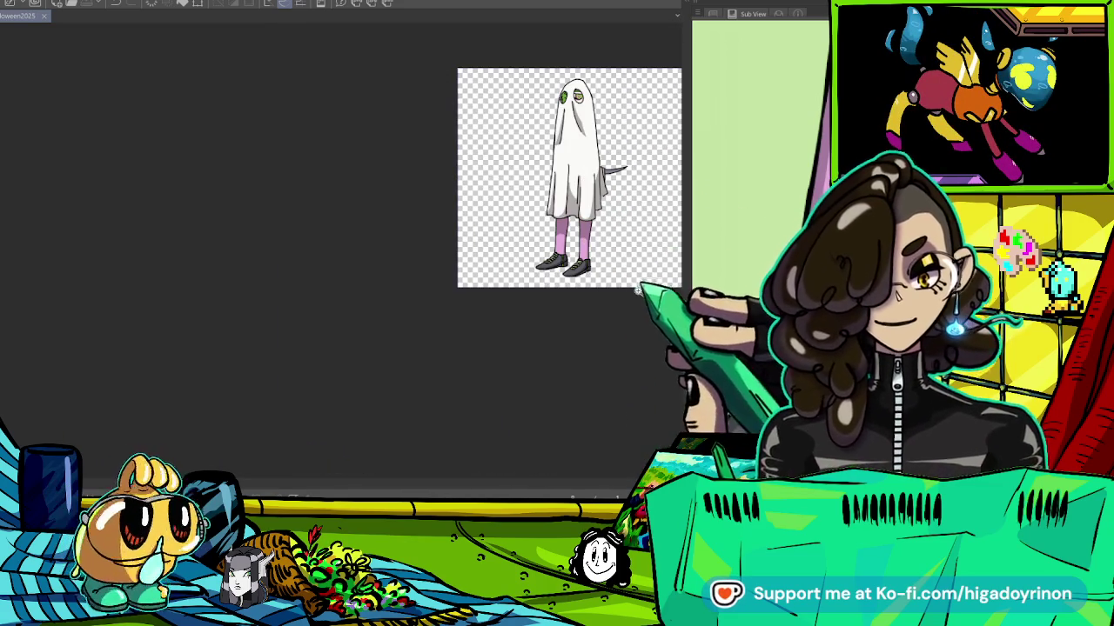
{"action": "left_click_drag", "start_coordinate": [618, 284], "coordinate": [520, 304]}
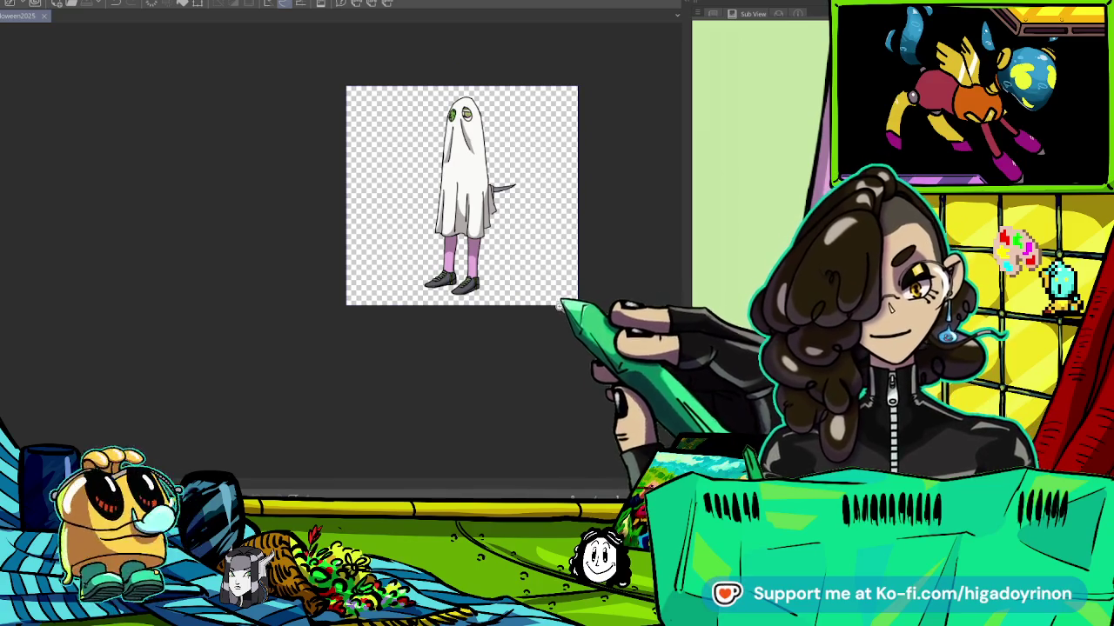
{"action": "scroll", "coordinate": [559, 308], "scroll_direction": "up", "scroll_amount": 1}
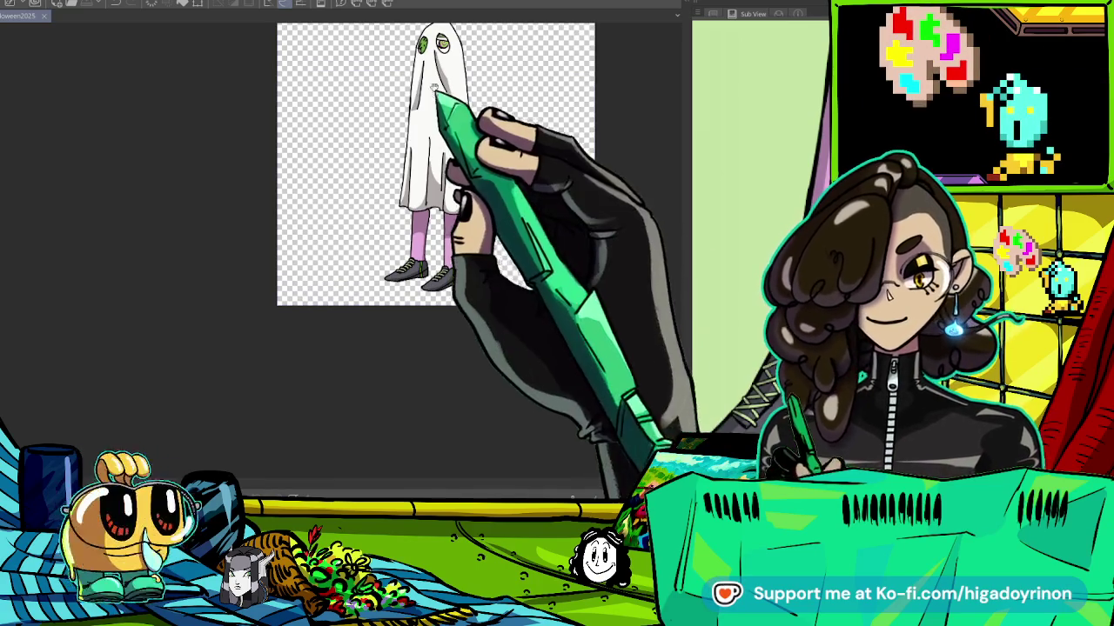
{"action": "scroll", "coordinate": [435, 166], "scroll_direction": "down", "scroll_amount": 1}
{"action": "scroll", "coordinate": [435, 166], "scroll_direction": "up", "scroll_amount": 4}
{"action": "key", "text": "ctrl+Tab"}
{"action": "key", "text": "ctrl+Tab"}
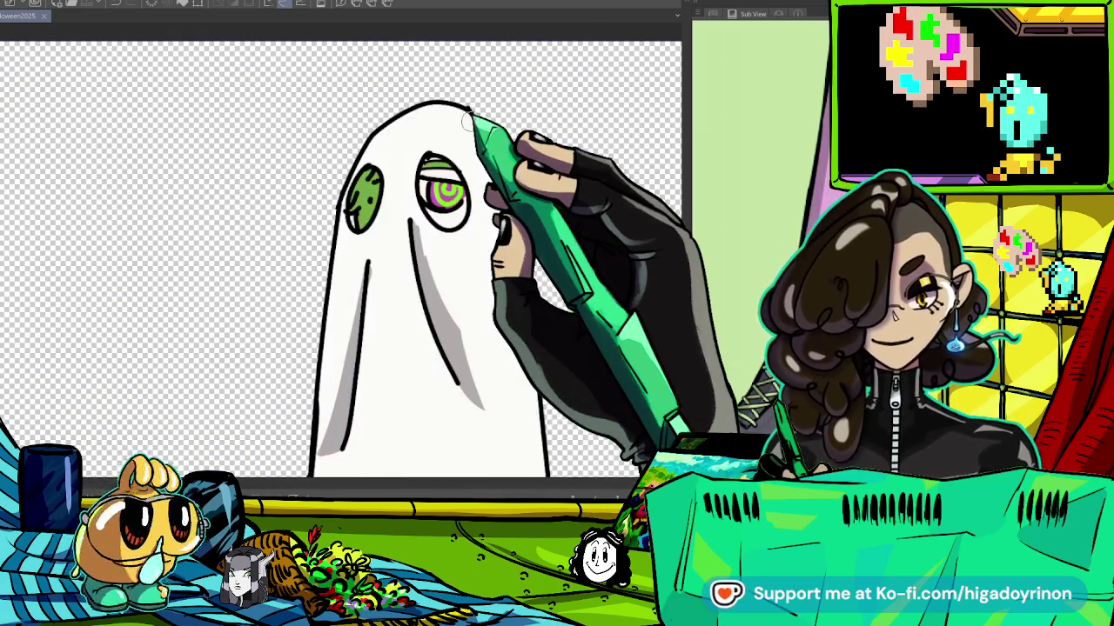
{"action": "key", "text": "ctrl+Tab"}
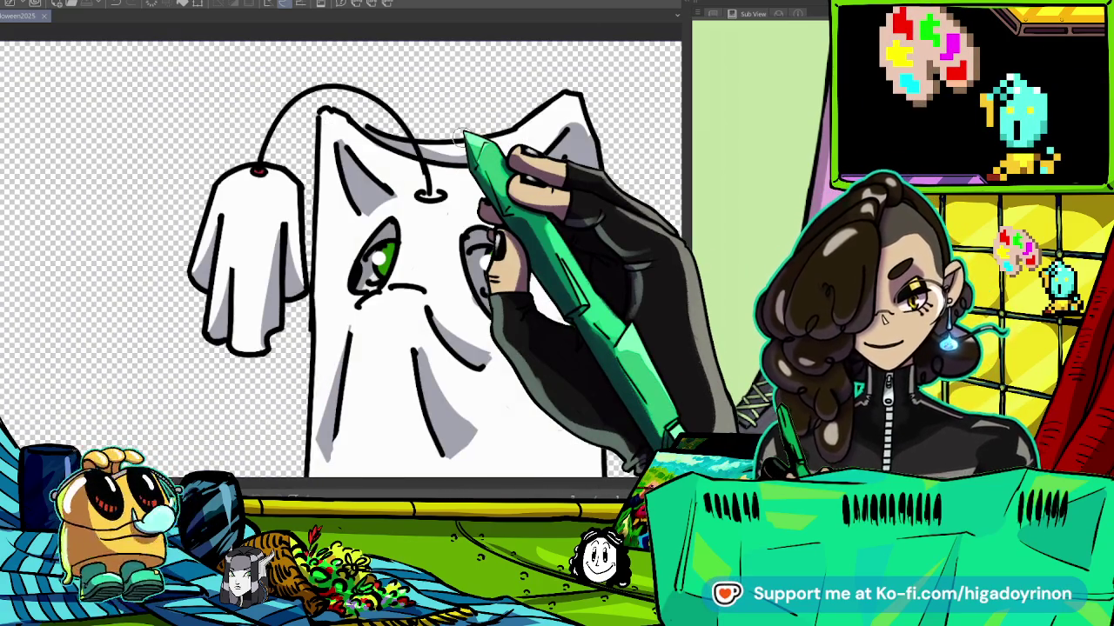
{"action": "key", "text": "ctrl+Tab"}
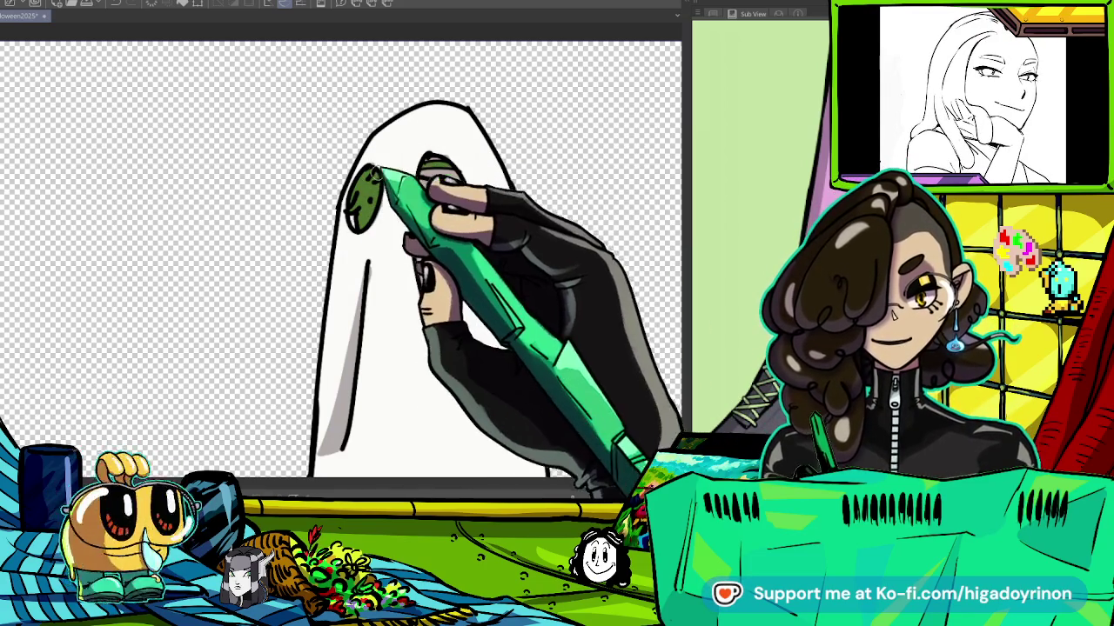
{"action": "left_click_drag", "start_coordinate": [433, 180], "coordinate": [452, 198]}
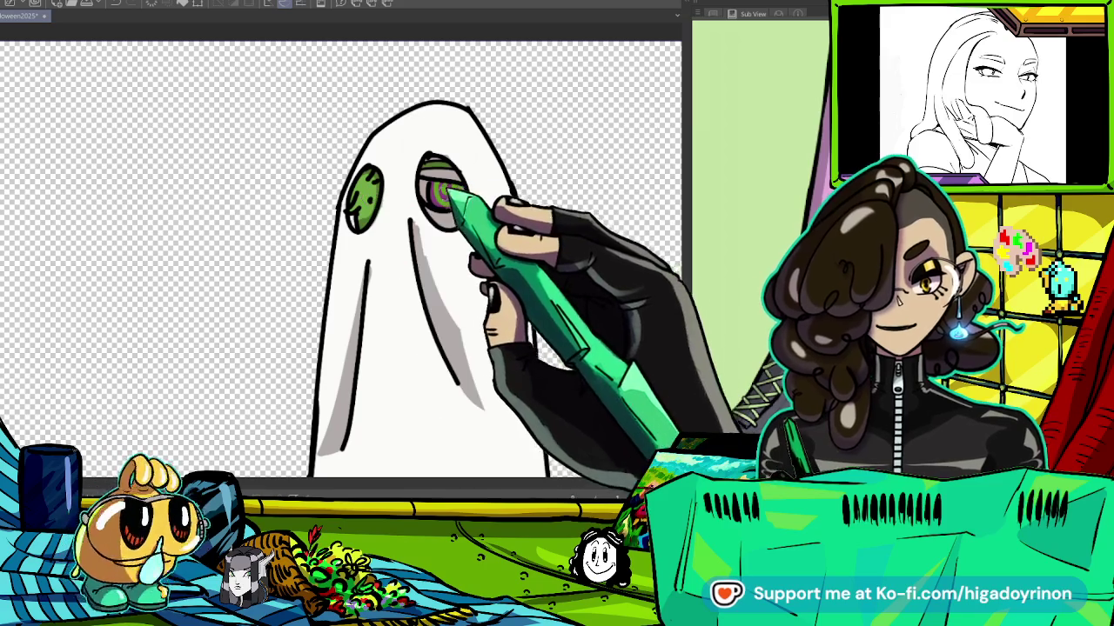
{"action": "key", "text": "ctrl+z"}
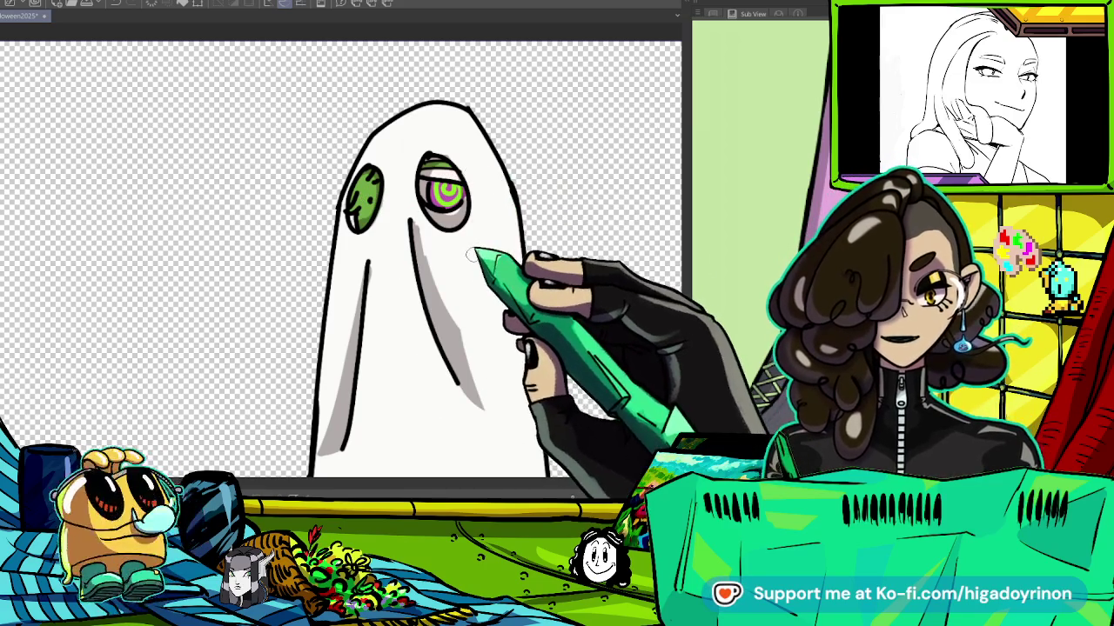
{"action": "key", "text": "ctrl+minus"}
{"action": "key", "text": "ctrl+minus"}
{"action": "scroll", "coordinate": [504, 313], "scroll_direction": "down", "scroll_amount": 2}
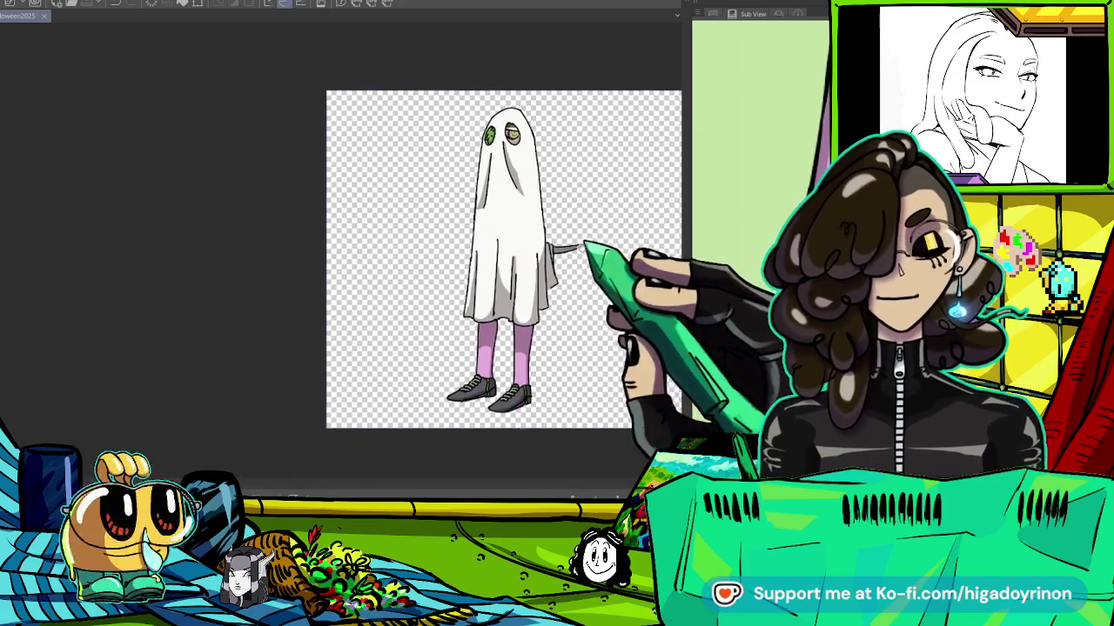
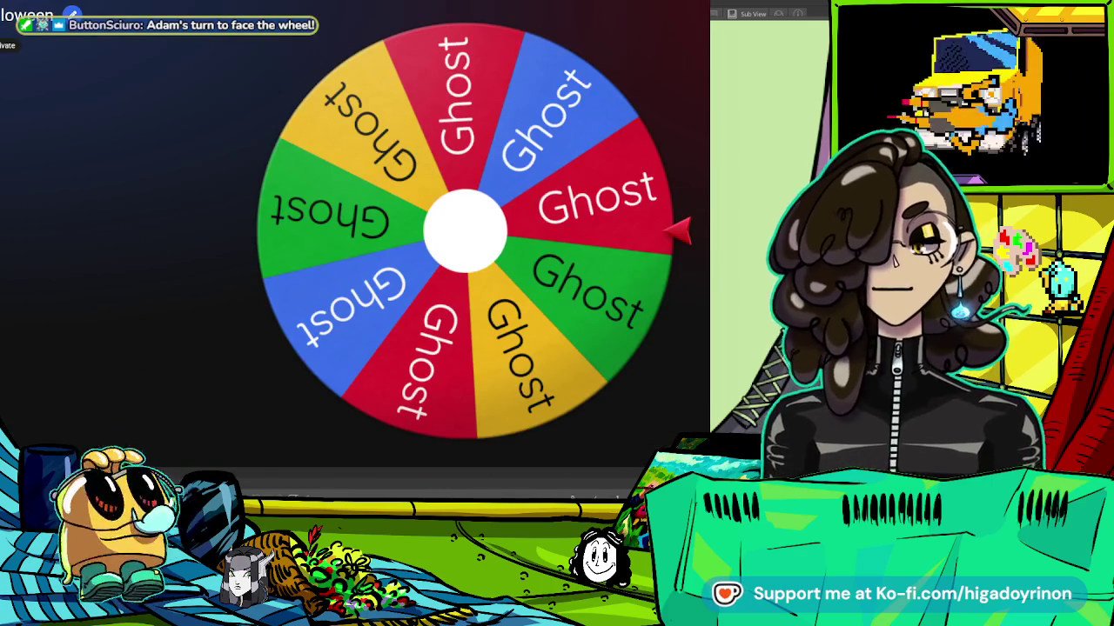
Spin Wheel of Names, accept 'Ghost' as the theme, and bring up the blank Clip Studio Paint canvas.
{"action": "left_click", "coordinate": [466, 240]}
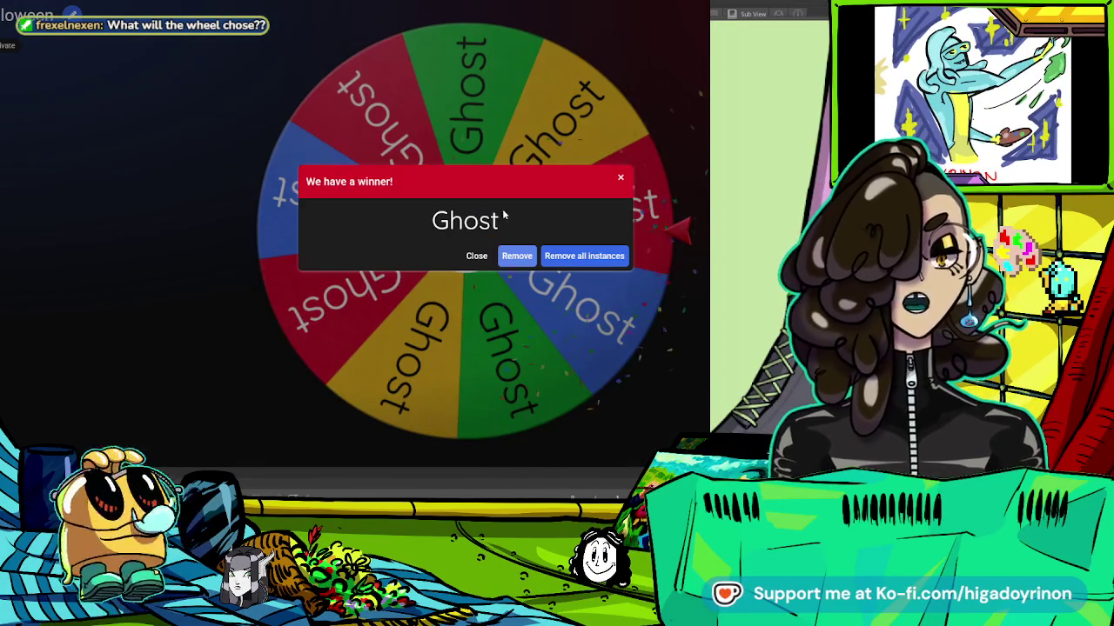
{"action": "left_click", "coordinate": [476, 257]}
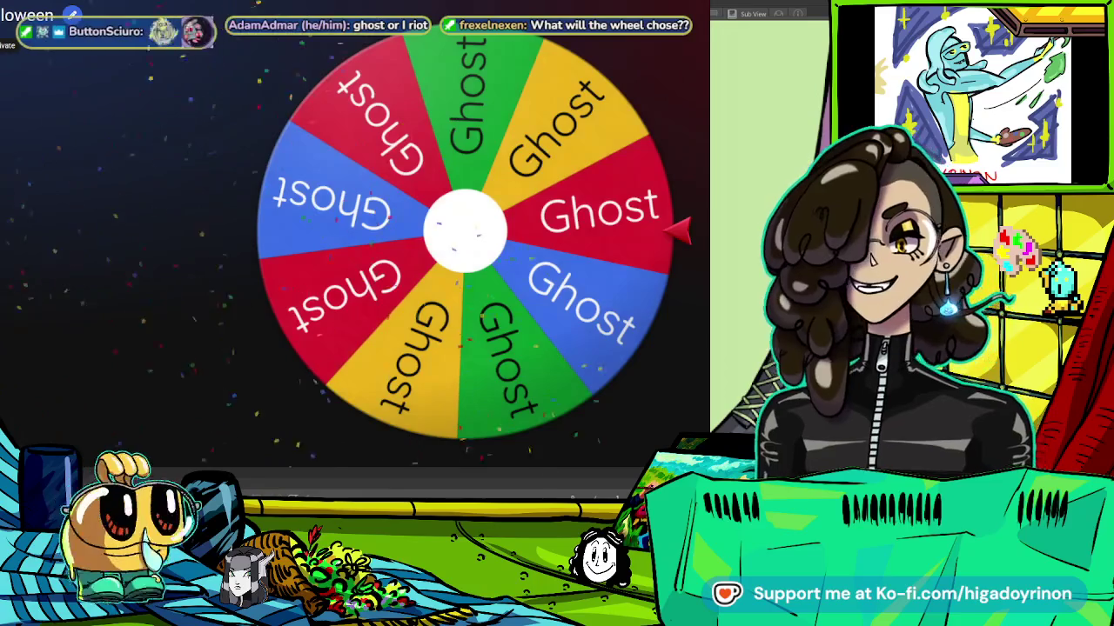
{"action": "key", "text": "alt+Tab"}
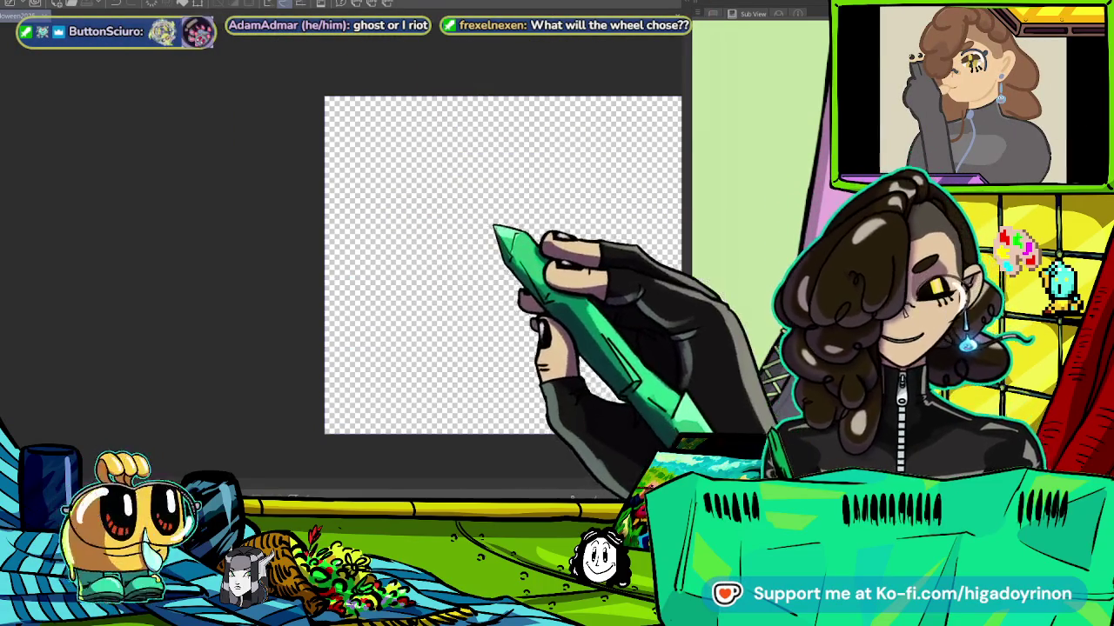
Zoom in on the blank transparent canvas to frame the area for the grey head circle.
{"action": "scroll", "coordinate": [460, 257], "scroll_direction": "up", "scroll_amount": 2}
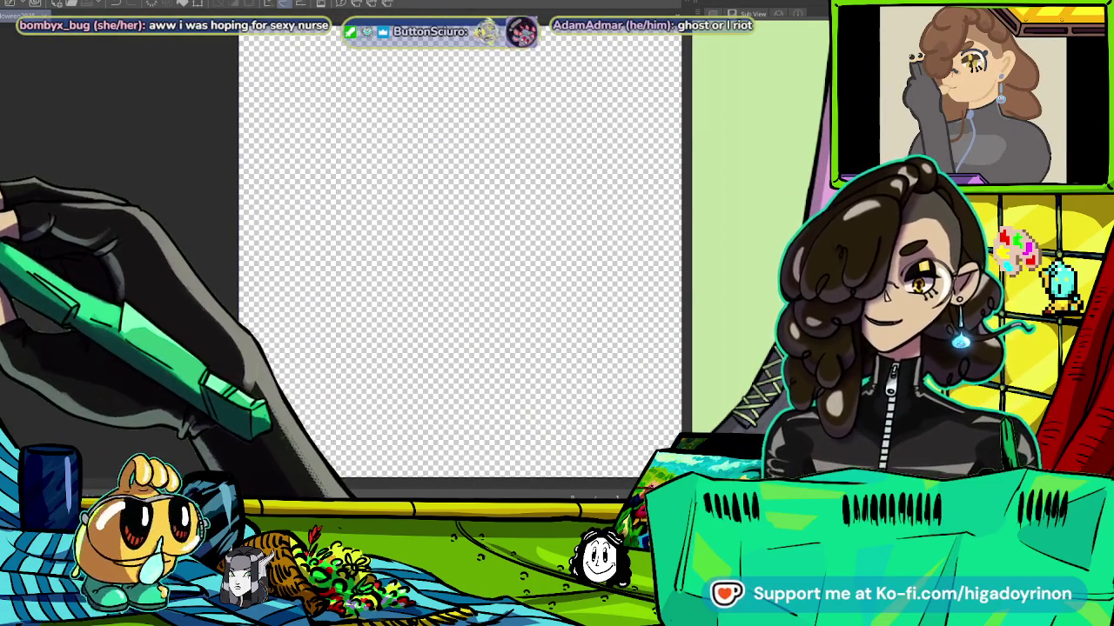
{"action": "scroll", "coordinate": [302, 261], "scroll_direction": "up", "scroll_amount": 2}
{"action": "scroll", "coordinate": [443, 266], "scroll_direction": "down", "scroll_amount": 2}
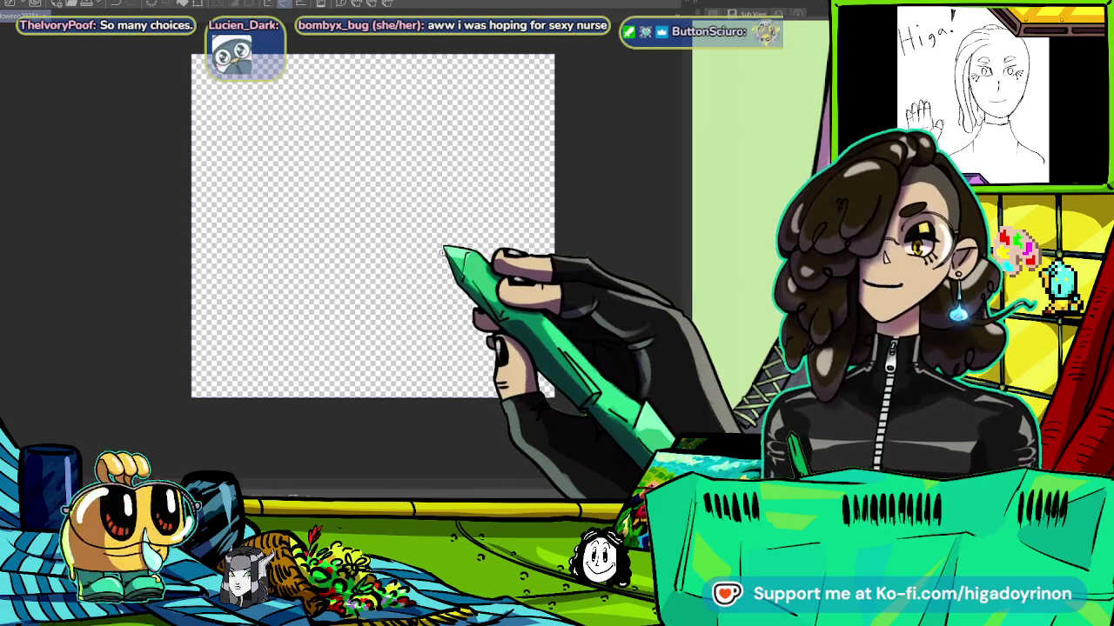
{"action": "scroll", "coordinate": [439, 213], "scroll_direction": "down", "scroll_amount": 2}
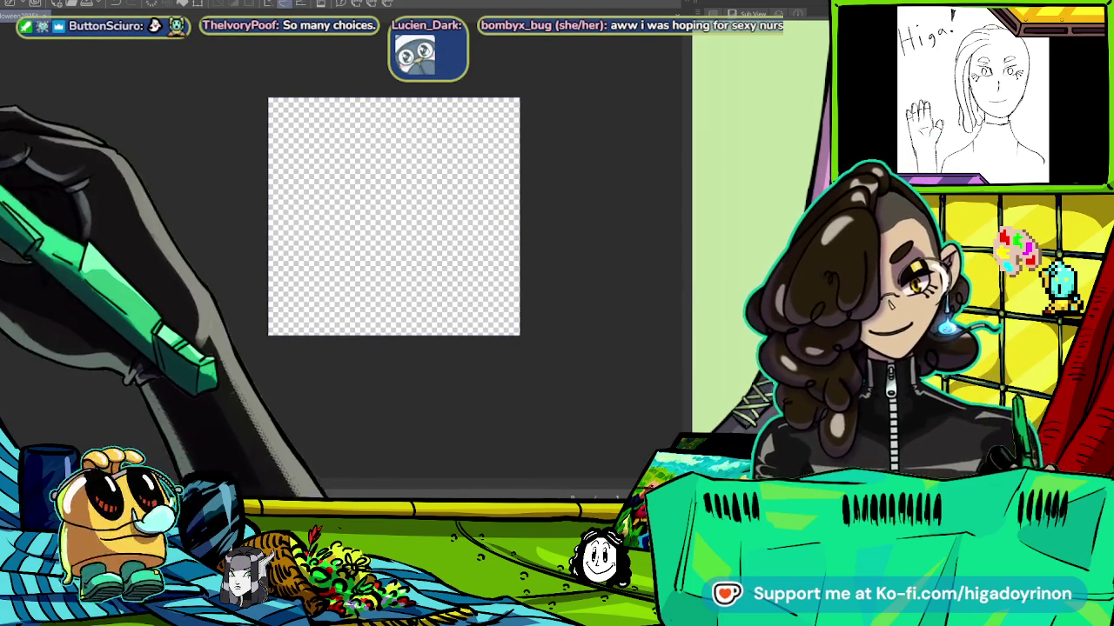
{"action": "scroll", "coordinate": [377, 186], "scroll_direction": "up", "scroll_amount": 2}
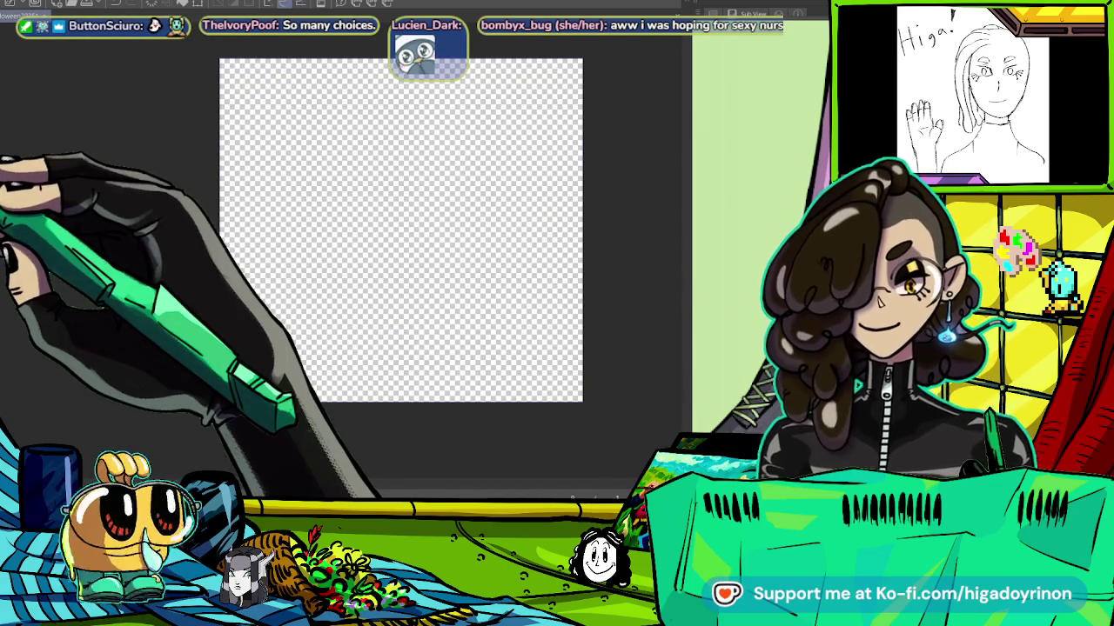
{"action": "scroll", "coordinate": [416, 237], "scroll_direction": "up", "scroll_amount": 1}
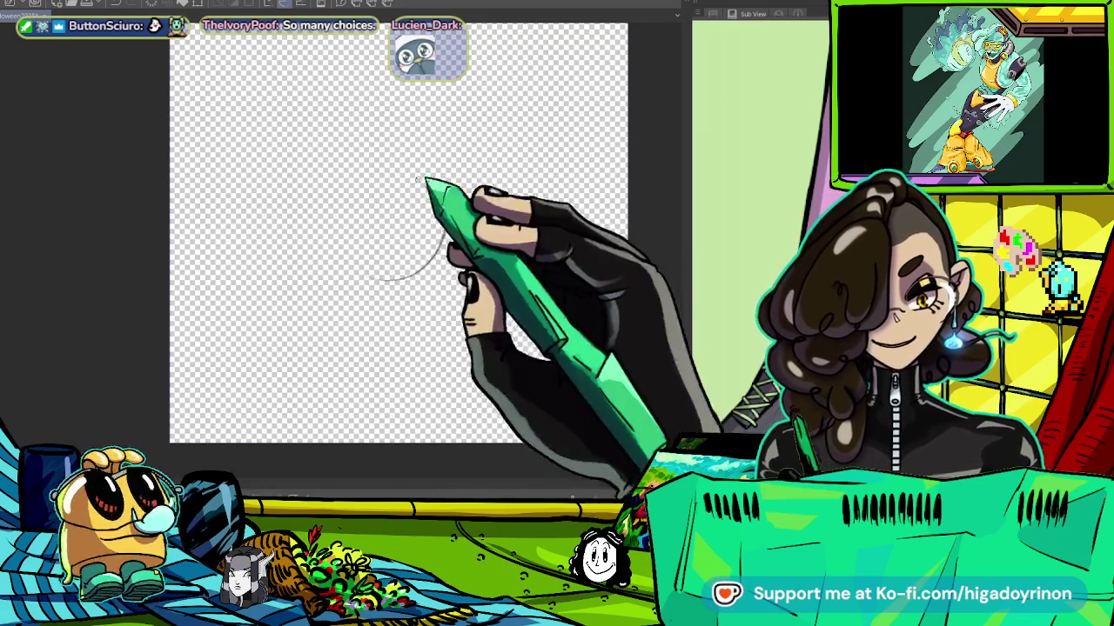
{"action": "scroll", "coordinate": [397, 214], "scroll_direction": "up", "scroll_amount": 2}
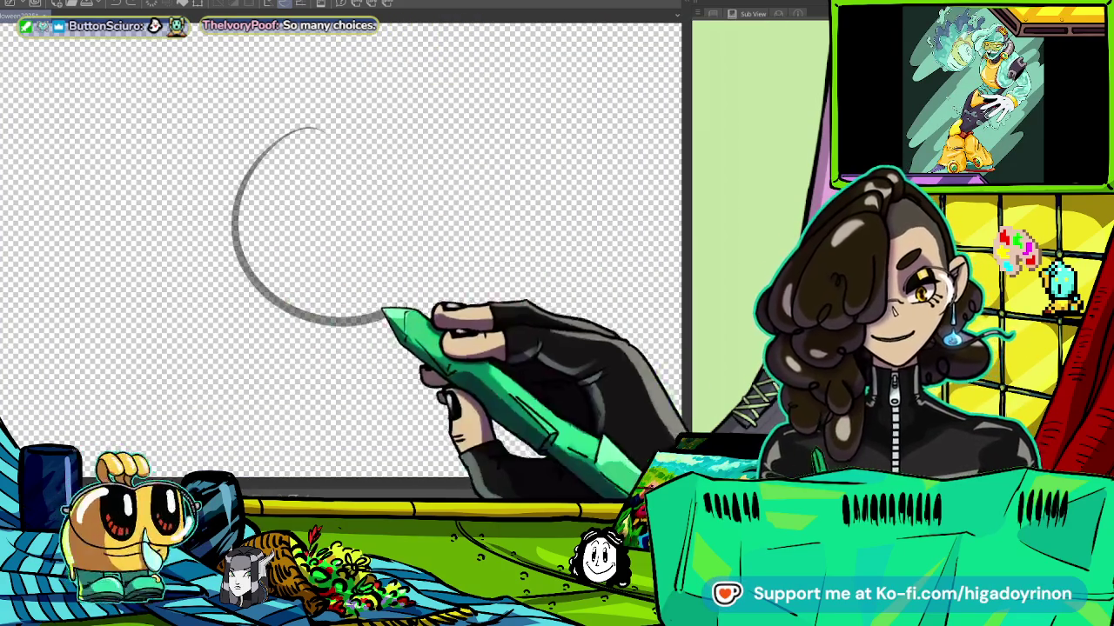
Draw an oval eye, a curved smile and an outline over the top of the face.
{"action": "left_click_drag", "start_coordinate": [282, 222], "coordinate": [306, 215]}
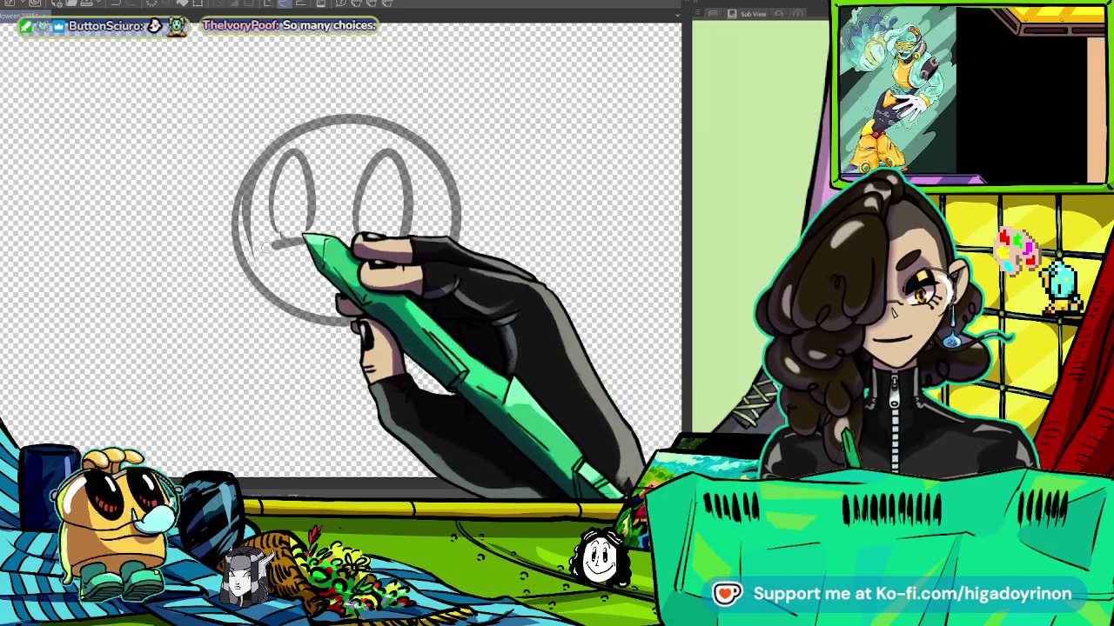
{"action": "left_click_drag", "start_coordinate": [311, 236], "coordinate": [259, 250]}
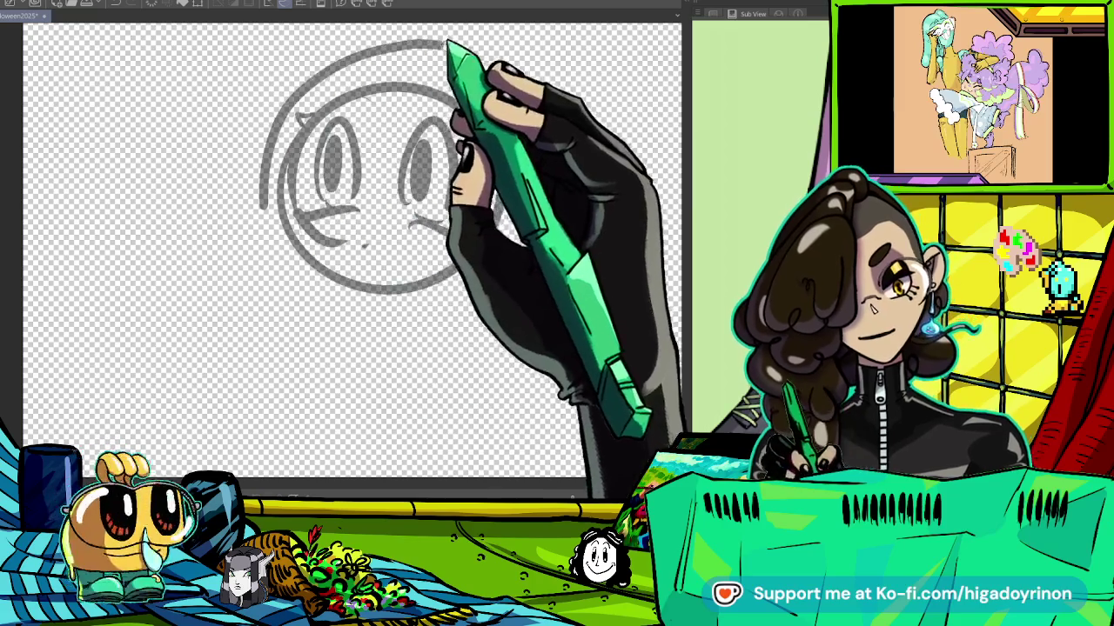
{"action": "left_click_drag", "start_coordinate": [266, 170], "coordinate": [535, 300]}
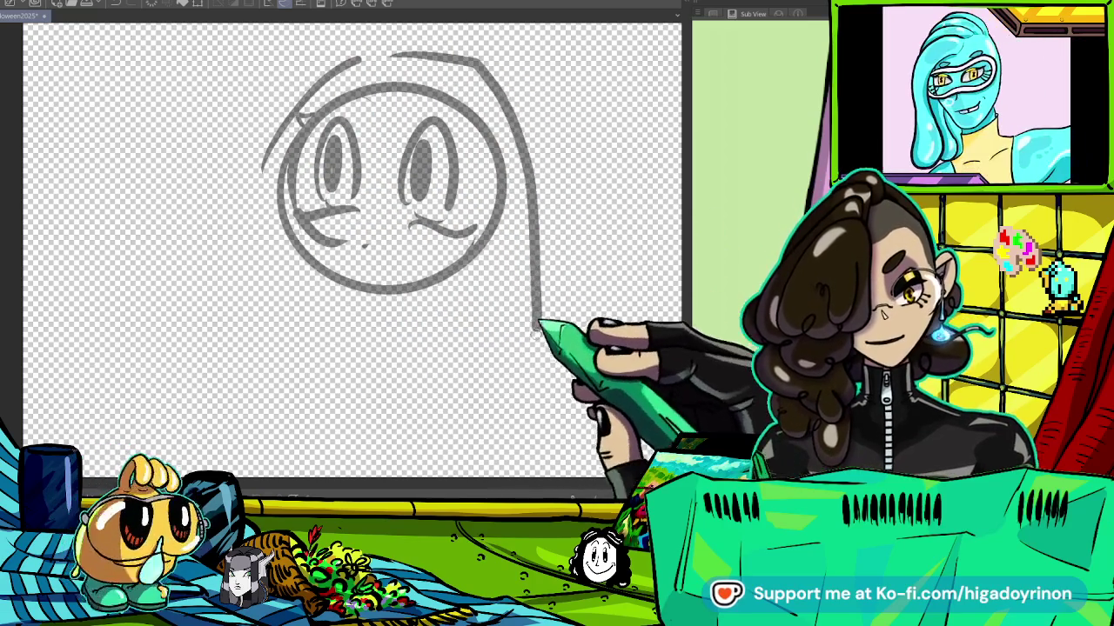
{"action": "scroll", "coordinate": [353, 252], "scroll_direction": "down", "scroll_amount": 3}
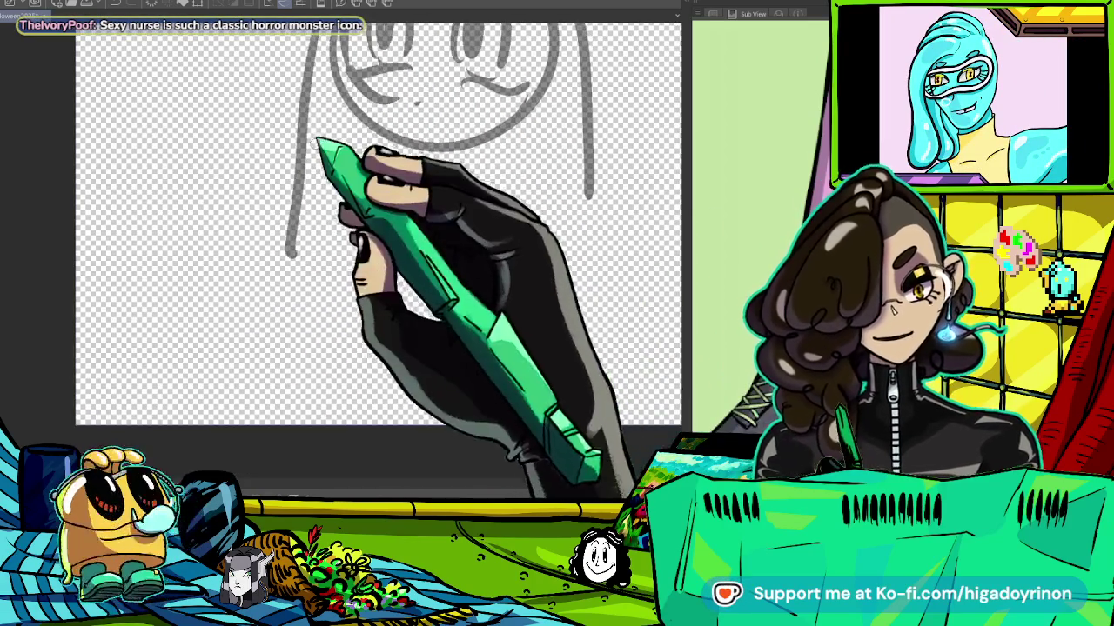
{"action": "scroll", "coordinate": [370, 252], "scroll_direction": "up", "scroll_amount": 3}
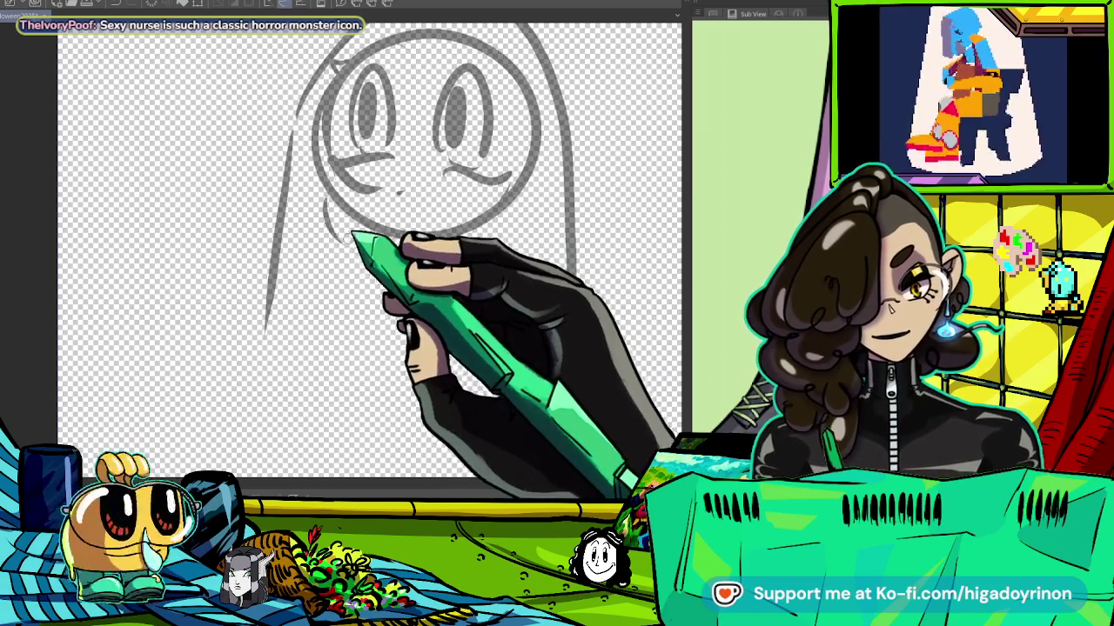
Remove a stray stroke below the chin and extend the ghost's left outline downward.
{"action": "left_click_drag", "start_coordinate": [363, 258], "coordinate": [364, 352]}
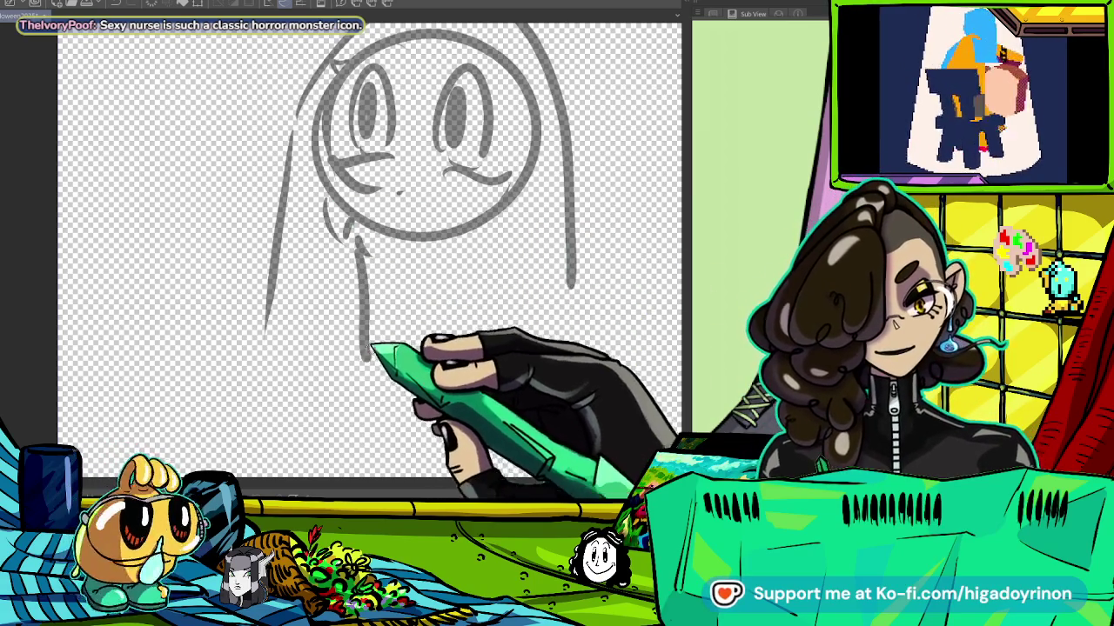
{"action": "key", "text": "ctrl+z"}
{"action": "mouse_move", "coordinate": [390, 298]}
{"action": "left_mouse_down"}
{"action": "mouse_move", "coordinate": [455, 366]}
{"action": "mouse_move", "coordinate": [472, 269]}
{"action": "left_mouse_up"}
{"action": "left_click_drag", "start_coordinate": [544, 346], "coordinate": [577, 311]}
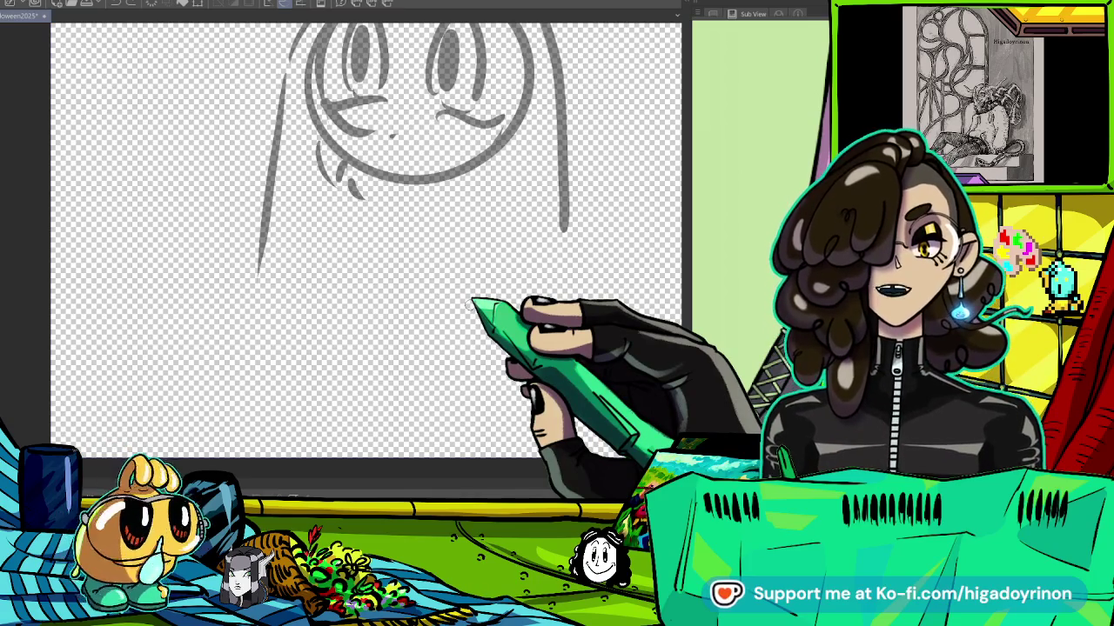
{"action": "scroll", "coordinate": [470, 303], "scroll_direction": "up", "scroll_amount": 3}
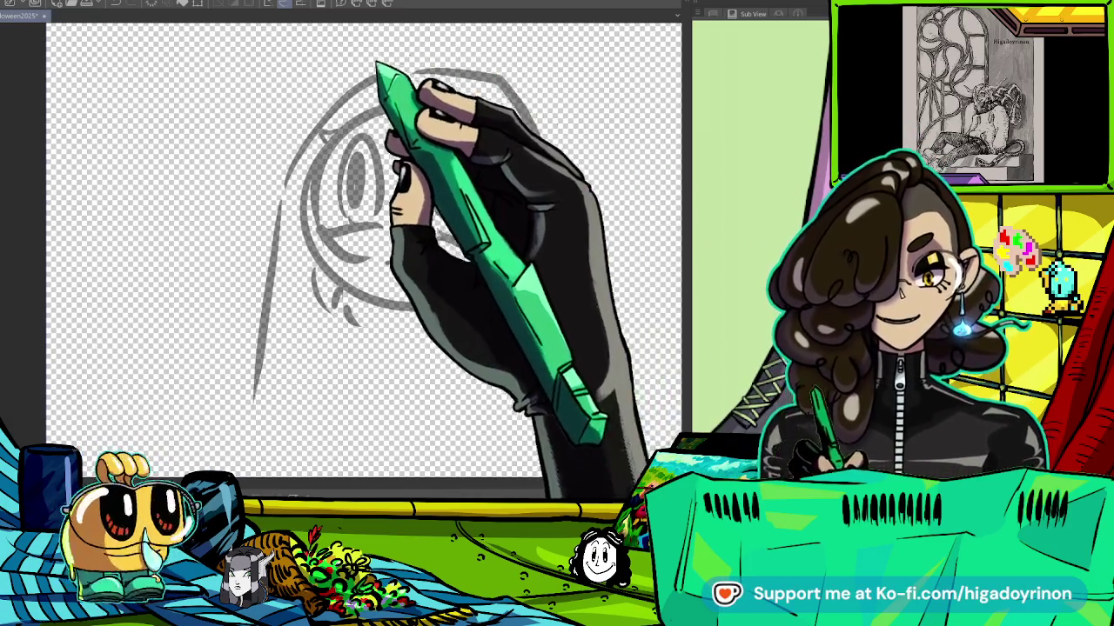
{"action": "scroll", "coordinate": [600, 211], "scroll_direction": "down", "scroll_amount": 2}
{"action": "scroll", "coordinate": [600, 212], "scroll_direction": "up", "scroll_amount": 2}
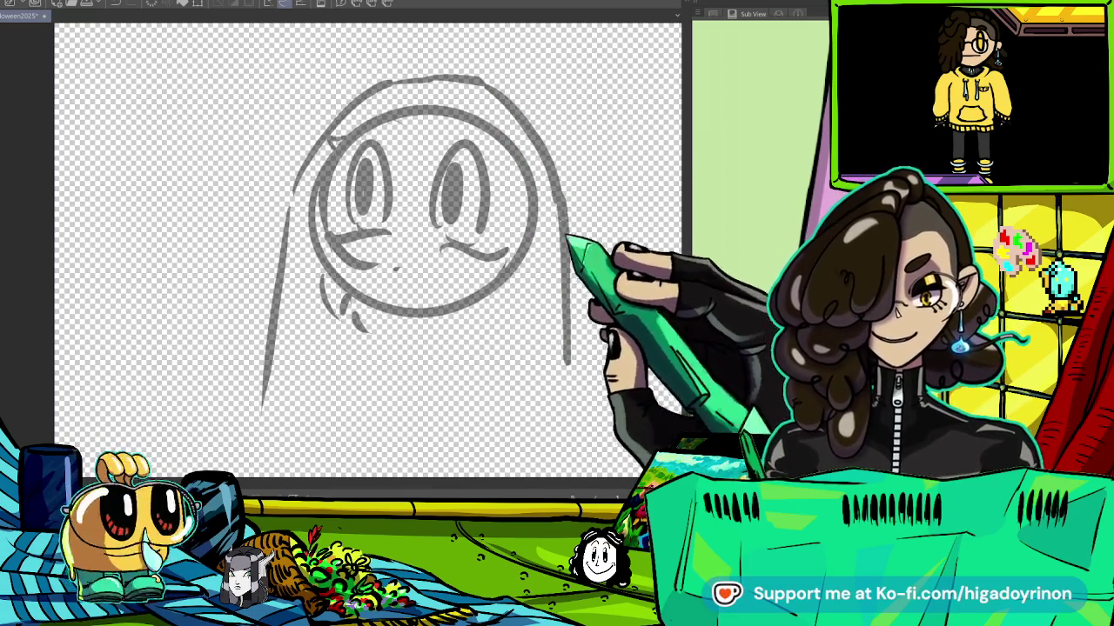
{"action": "scroll", "coordinate": [591, 352], "scroll_direction": "down", "scroll_amount": 2}
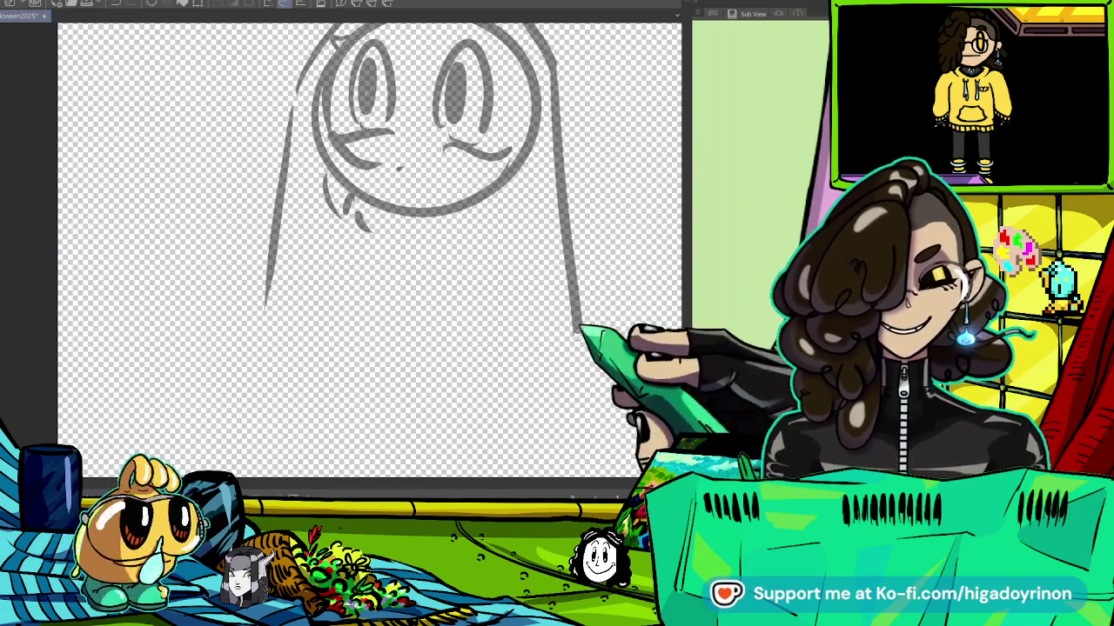
{"action": "left_click_drag", "start_coordinate": [266, 305], "coordinate": [237, 431]}
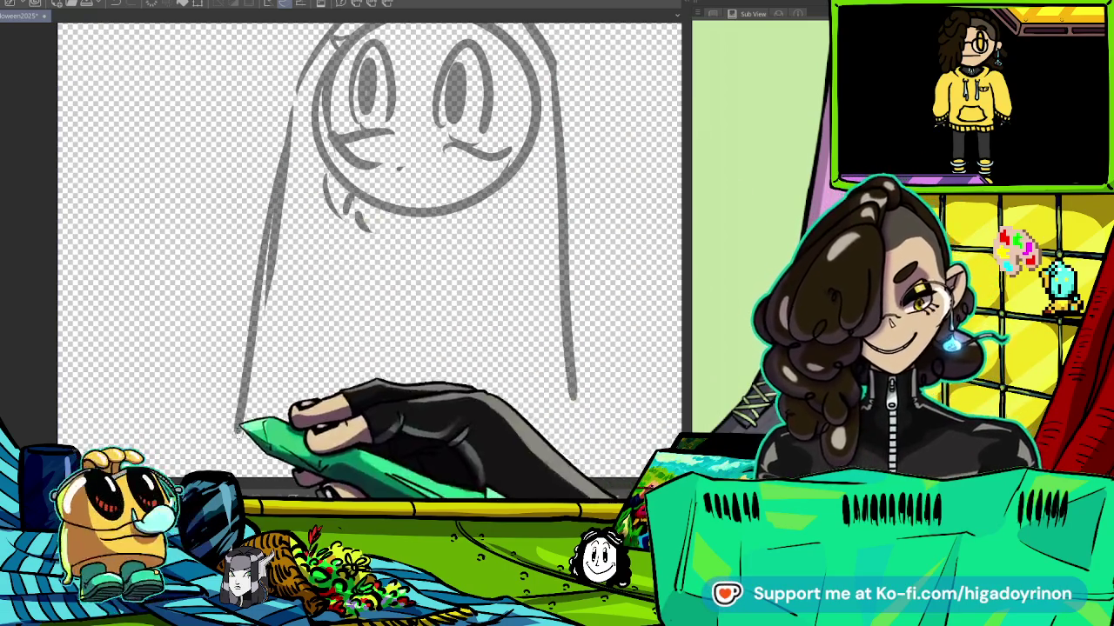
Undo the long left-outline extension, try a short hook, then undo that too.
{"action": "key", "text": "ctrl+z"}
{"action": "left_click_drag", "start_coordinate": [265, 305], "coordinate": [206, 359]}
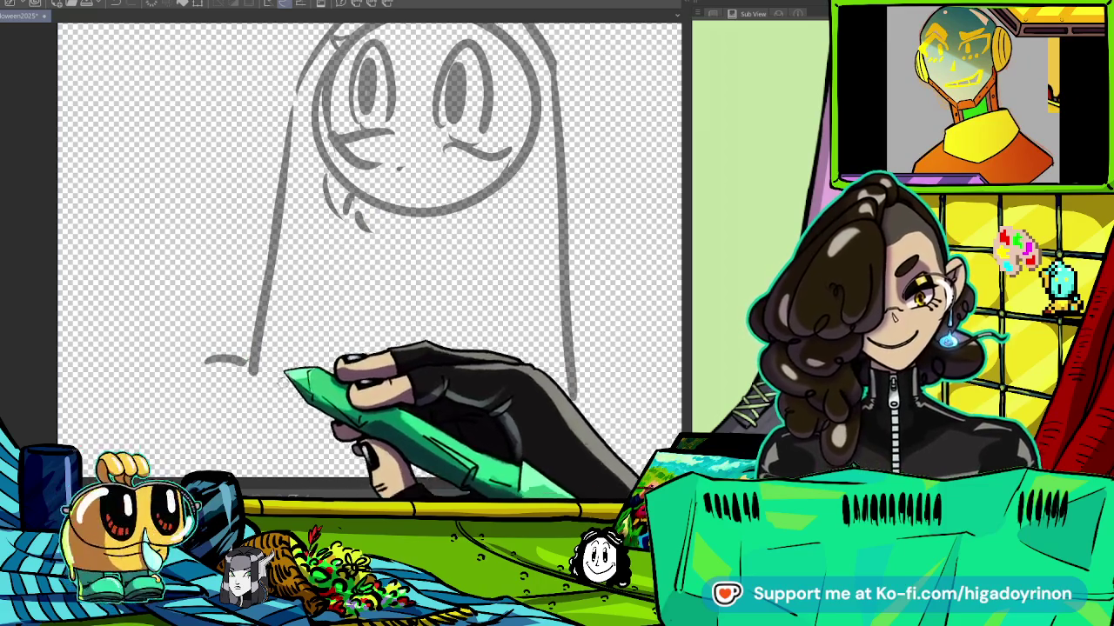
{"action": "left_click_drag", "start_coordinate": [391, 261], "coordinate": [314, 313]}
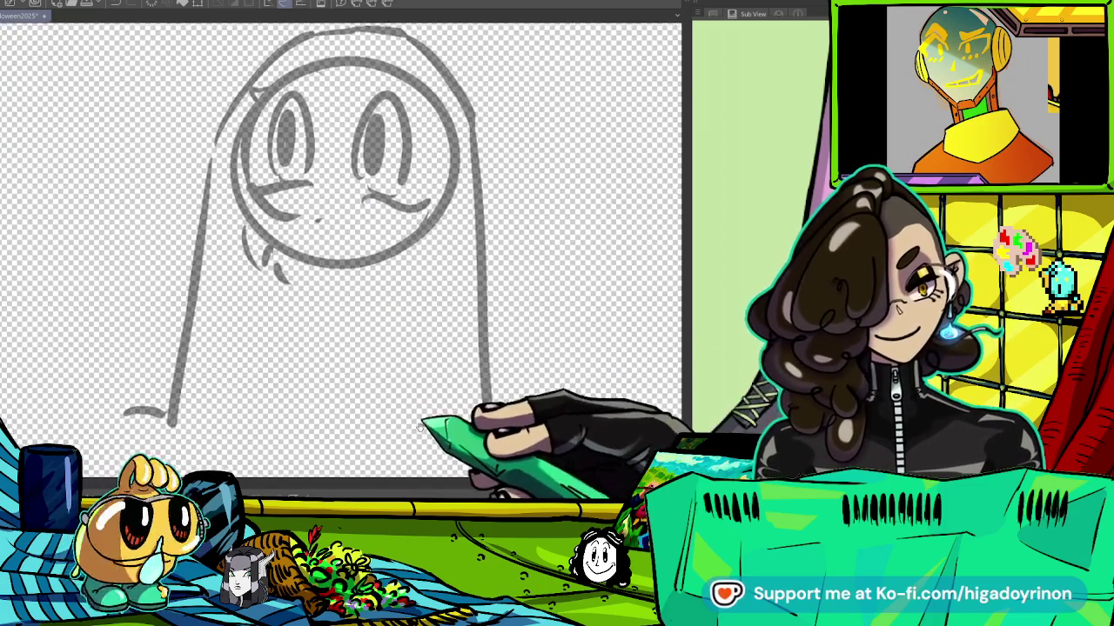
{"action": "key", "text": "ctrl+z"}
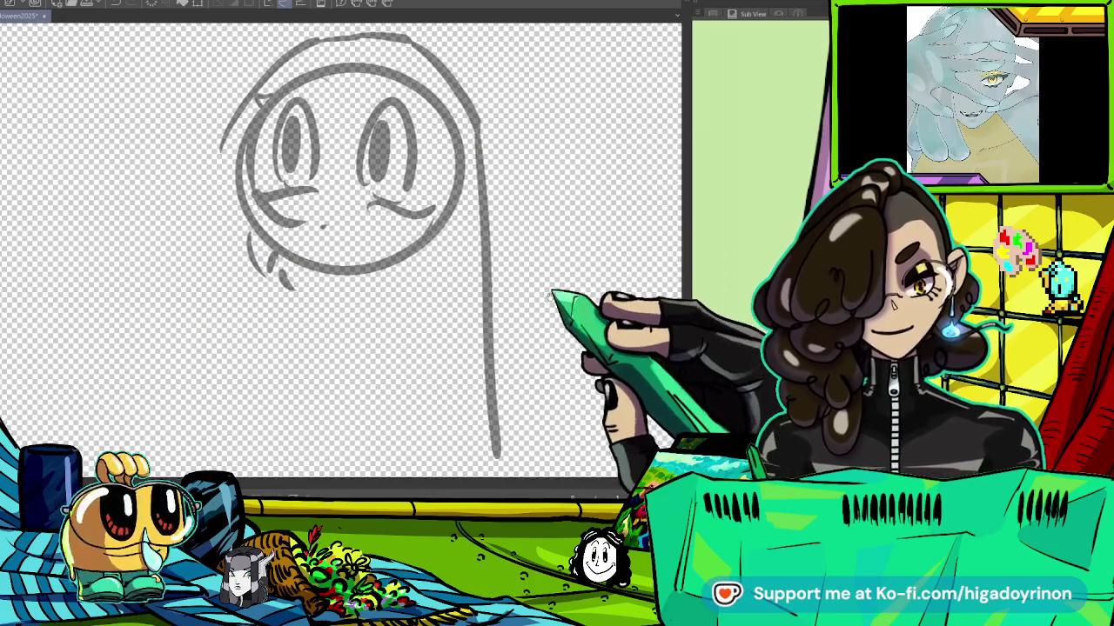
{"action": "mouse_move", "coordinate": [549, 297]}
{"action": "left_mouse_down"}
{"action": "mouse_move", "coordinate": [575, 281]}
{"action": "mouse_move", "coordinate": [512, 278]}
{"action": "left_mouse_up"}
{"action": "scroll", "coordinate": [528, 284], "scroll_direction": "down", "scroll_amount": 3}
{"action": "scroll", "coordinate": [475, 287], "scroll_direction": "up", "scroll_amount": 2}
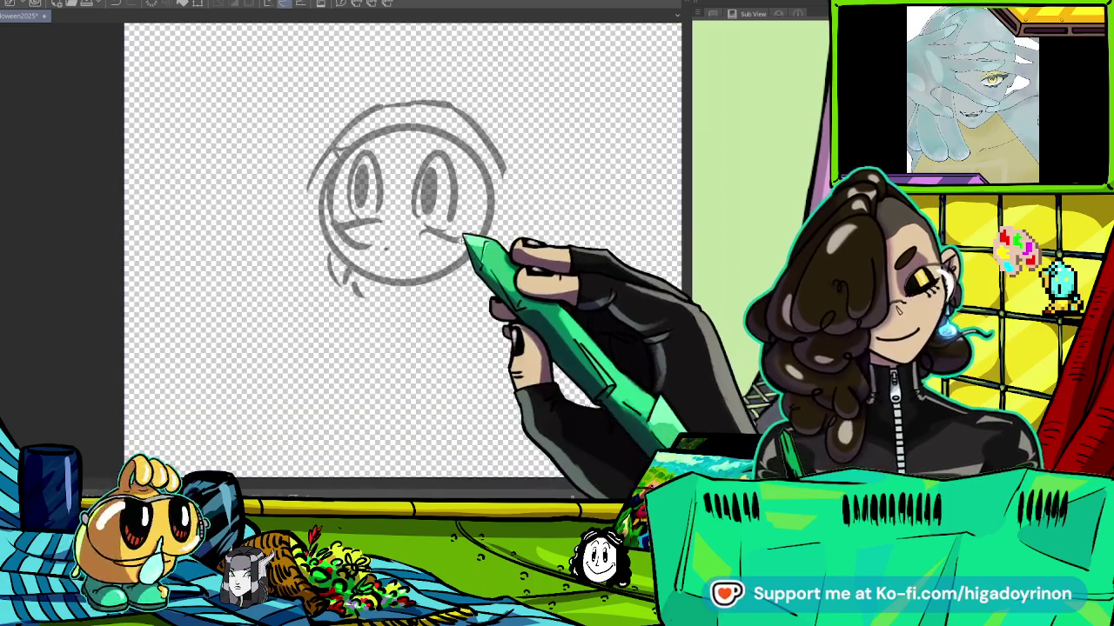
Draw a long line down the face's left side, a short stroke below it and an angled stroke.
{"action": "left_click_drag", "start_coordinate": [310, 218], "coordinate": [300, 339]}
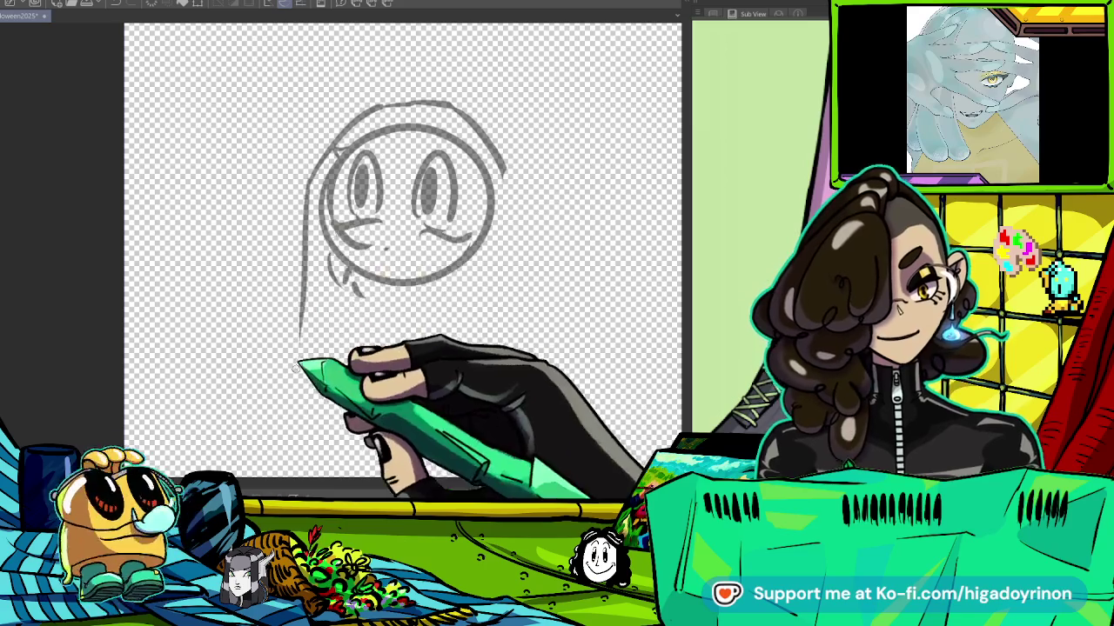
{"action": "scroll", "coordinate": [483, 253], "scroll_direction": "up", "scroll_amount": 2}
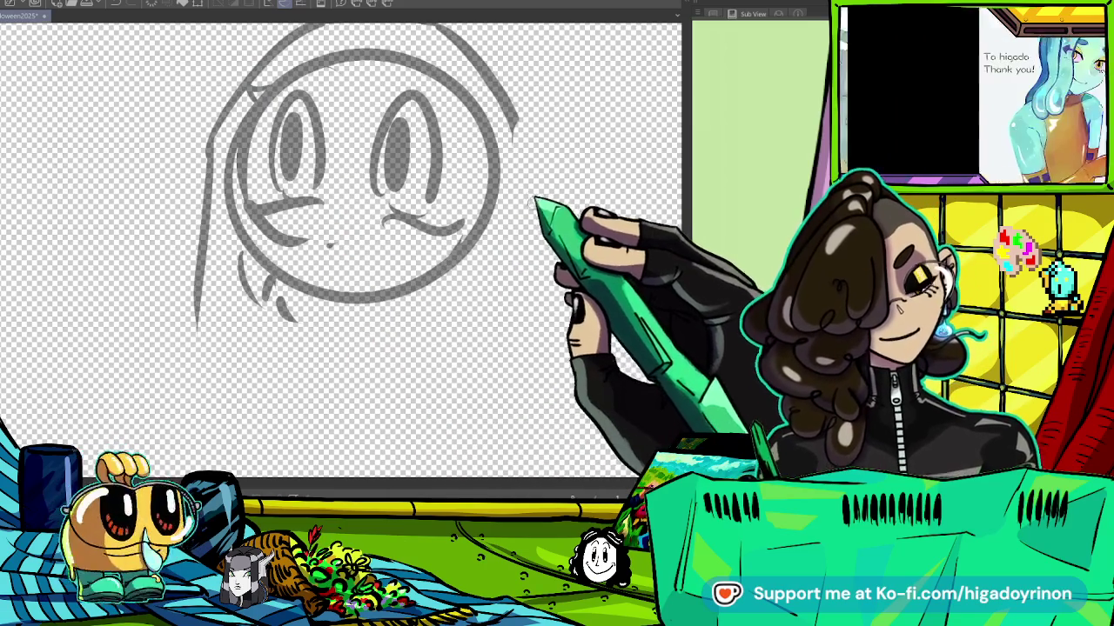
{"action": "left_click_drag", "start_coordinate": [534, 211], "coordinate": [372, 223]}
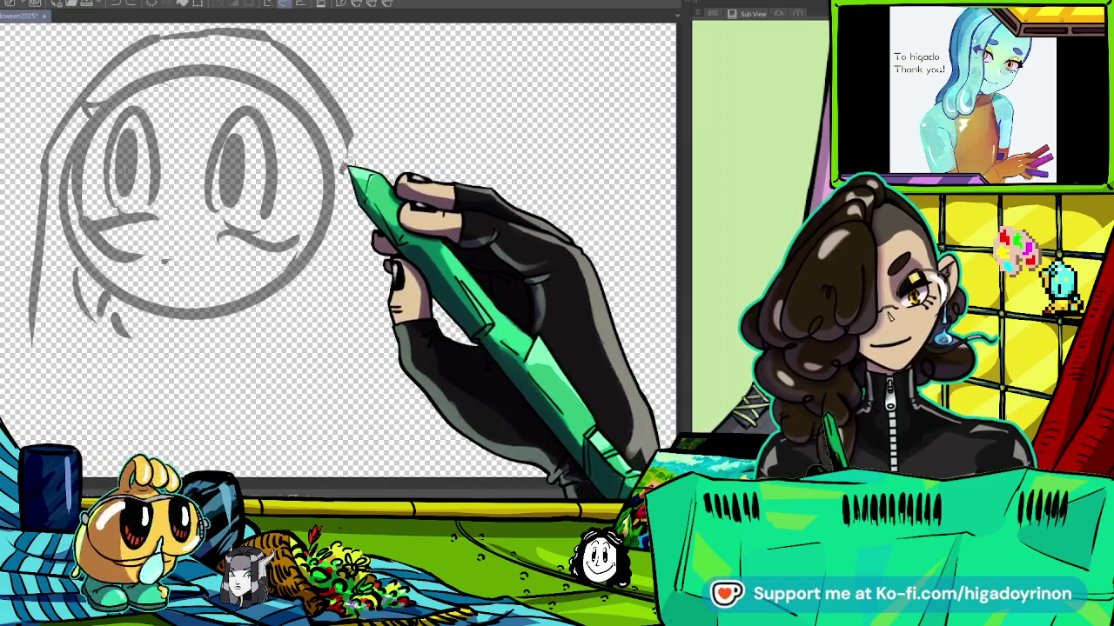
{"action": "mouse_move", "coordinate": [334, 227]}
{"action": "left_mouse_down"}
{"action": "mouse_move", "coordinate": [378, 277]}
{"action": "mouse_move", "coordinate": [448, 295]}
{"action": "left_mouse_up"}
{"action": "left_click_drag", "start_coordinate": [144, 202], "coordinate": [122, 348]}
Replace the last vertical stroke with a redrawn line on the face's left side.
{"action": "left_click_drag", "start_coordinate": [348, 261], "coordinate": [356, 217]}
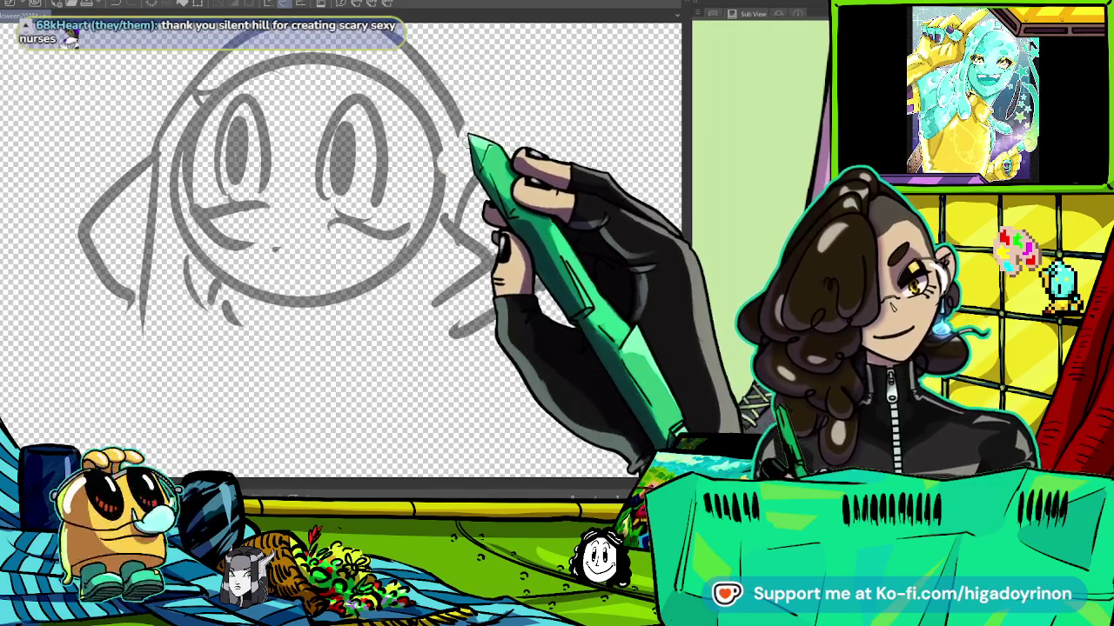
{"action": "left_click_drag", "start_coordinate": [526, 225], "coordinate": [508, 208]}
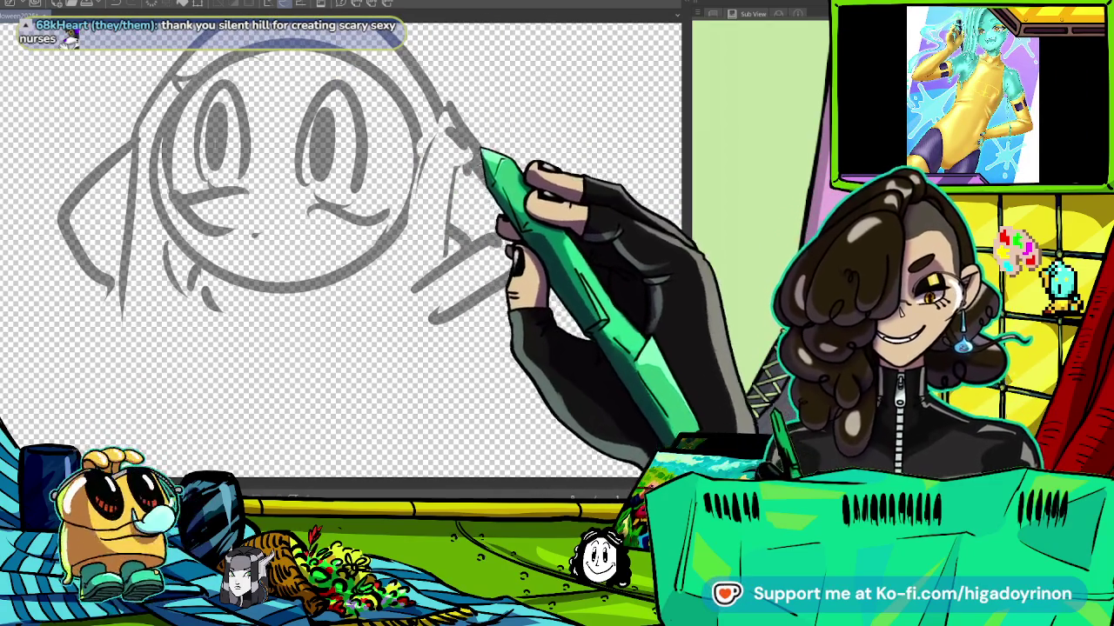
{"action": "mouse_move", "coordinate": [497, 325]}
{"action": "left_mouse_down"}
{"action": "mouse_move", "coordinate": [606, 317]}
{"action": "mouse_move", "coordinate": [637, 272]}
{"action": "left_mouse_up"}
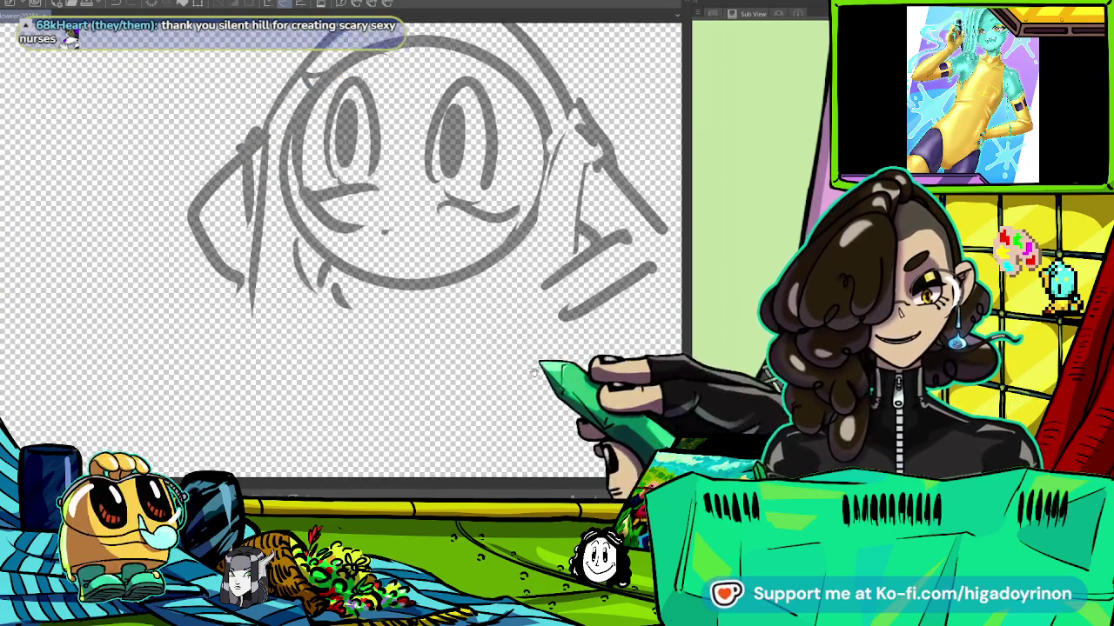
{"action": "mouse_move", "coordinate": [265, 122]}
{"action": "left_mouse_down"}
{"action": "mouse_move", "coordinate": [277, 202]}
{"action": "mouse_move", "coordinate": [238, 315]}
{"action": "left_mouse_up"}
{"action": "key", "text": "ctrl+z"}
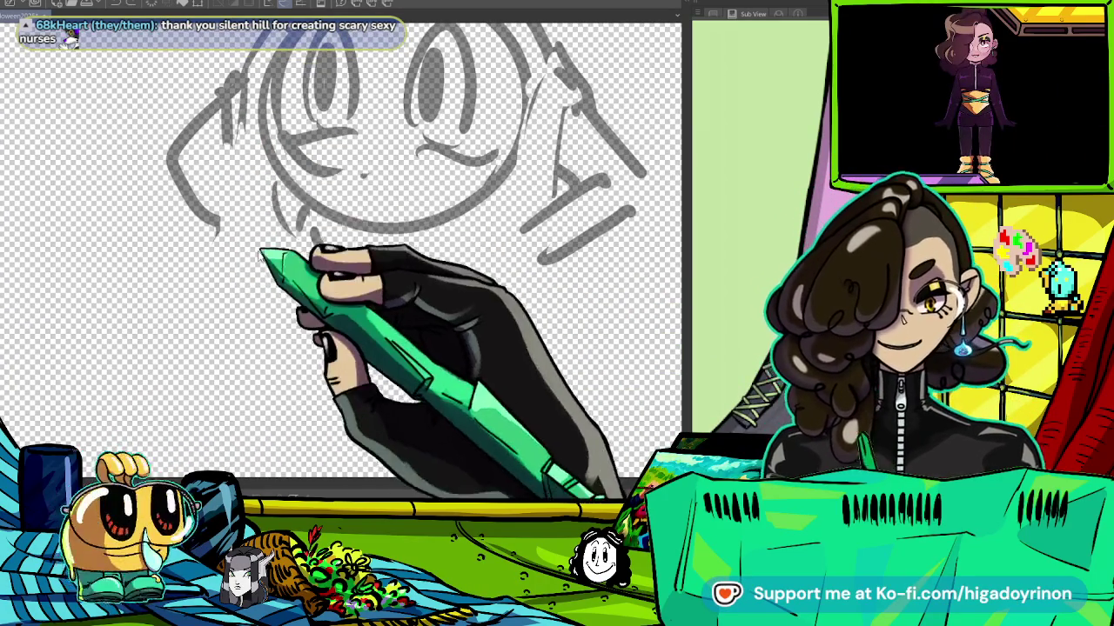
{"action": "mouse_move", "coordinate": [230, 174]}
{"action": "left_mouse_down"}
{"action": "mouse_move", "coordinate": [224, 279]}
{"action": "mouse_move", "coordinate": [176, 345]}
{"action": "mouse_move", "coordinate": [176, 383]}
{"action": "left_mouse_up"}
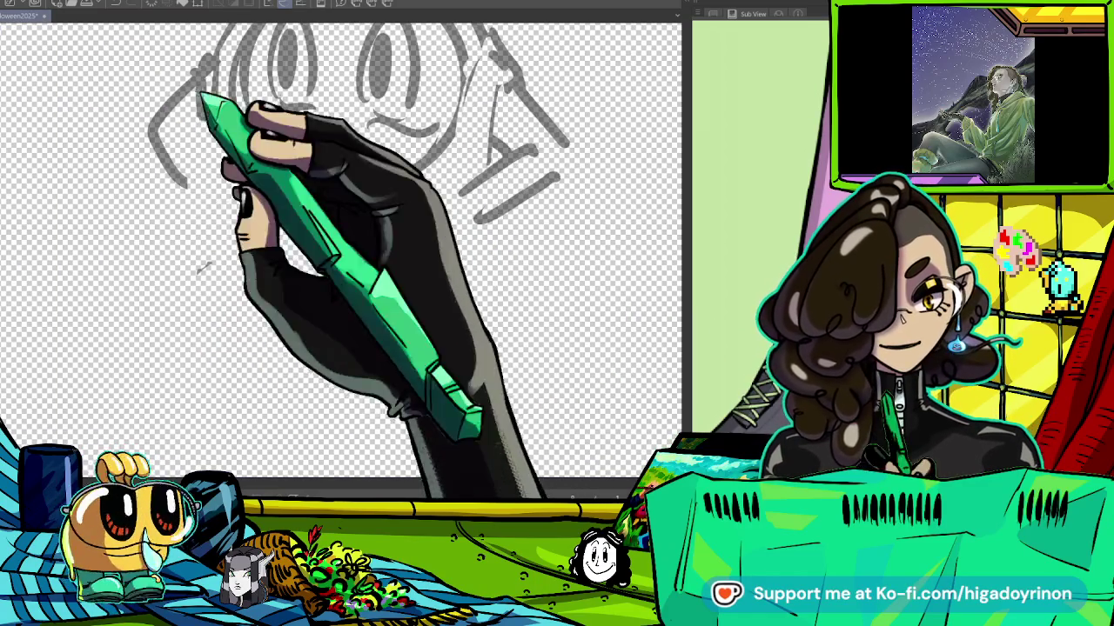
Rough in the face outline, side strokes and the left and right jaw curves.
{"action": "left_click_drag", "start_coordinate": [201, 95], "coordinate": [202, 248]}
{"action": "mouse_move", "coordinate": [230, 83]}
{"action": "left_mouse_down"}
{"action": "mouse_move", "coordinate": [453, 131]}
{"action": "mouse_move", "coordinate": [466, 166]}
{"action": "left_mouse_up"}
{"action": "mouse_move", "coordinate": [557, 177]}
{"action": "left_mouse_down"}
{"action": "mouse_move", "coordinate": [505, 202]}
{"action": "mouse_move", "coordinate": [522, 218]}
{"action": "left_mouse_up"}
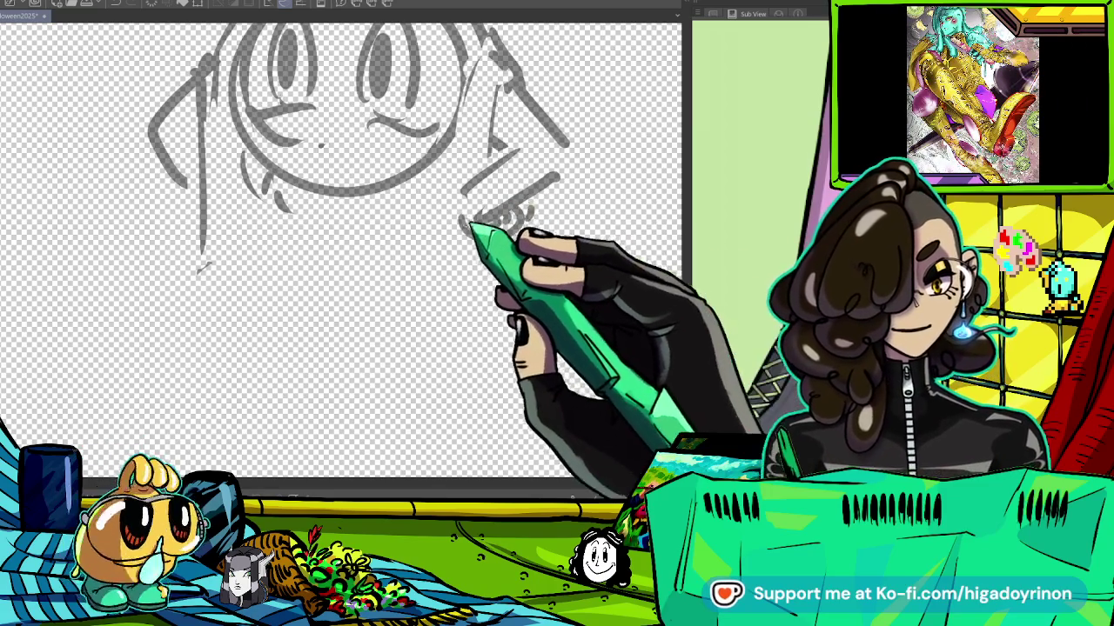
{"action": "left_click_drag", "start_coordinate": [244, 340], "coordinate": [346, 364]}
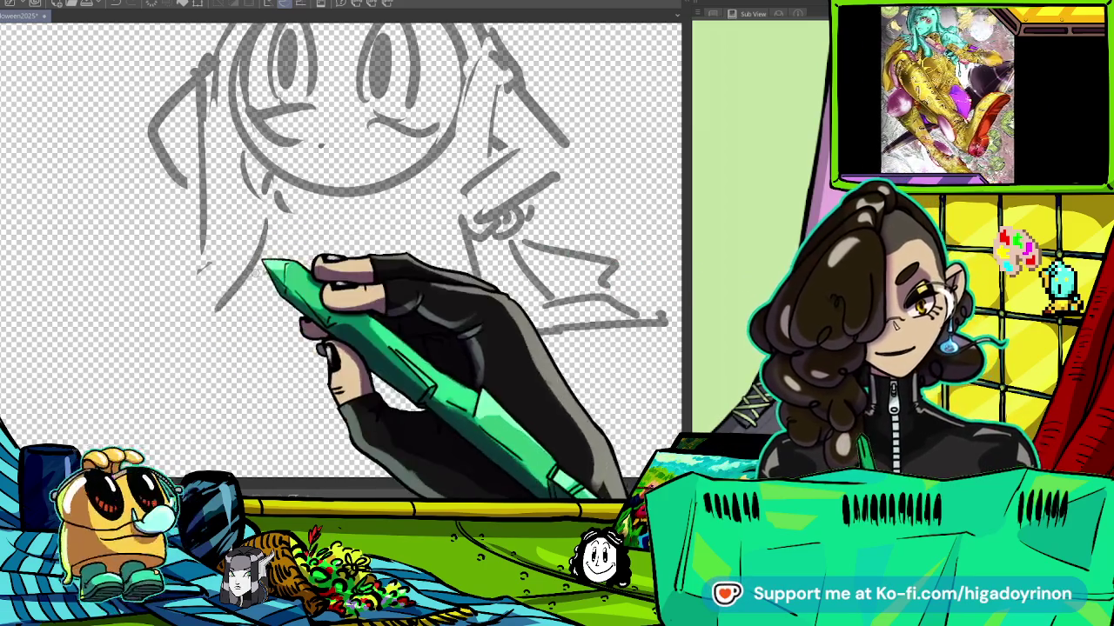
{"action": "left_click_drag", "start_coordinate": [247, 193], "coordinate": [352, 293]}
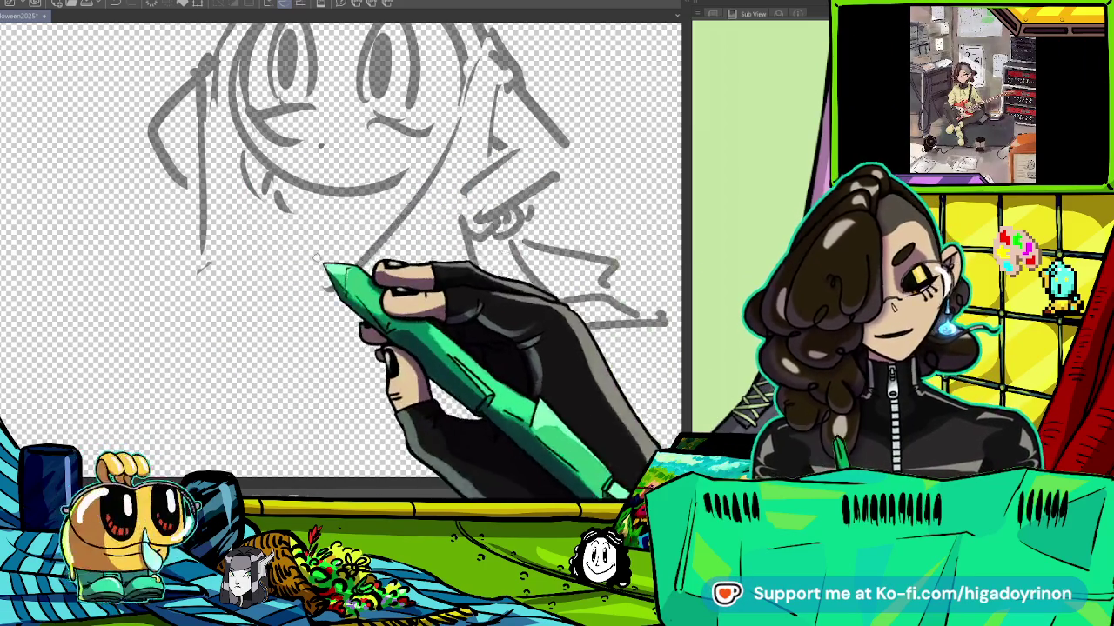
{"action": "left_click_drag", "start_coordinate": [409, 178], "coordinate": [292, 277]}
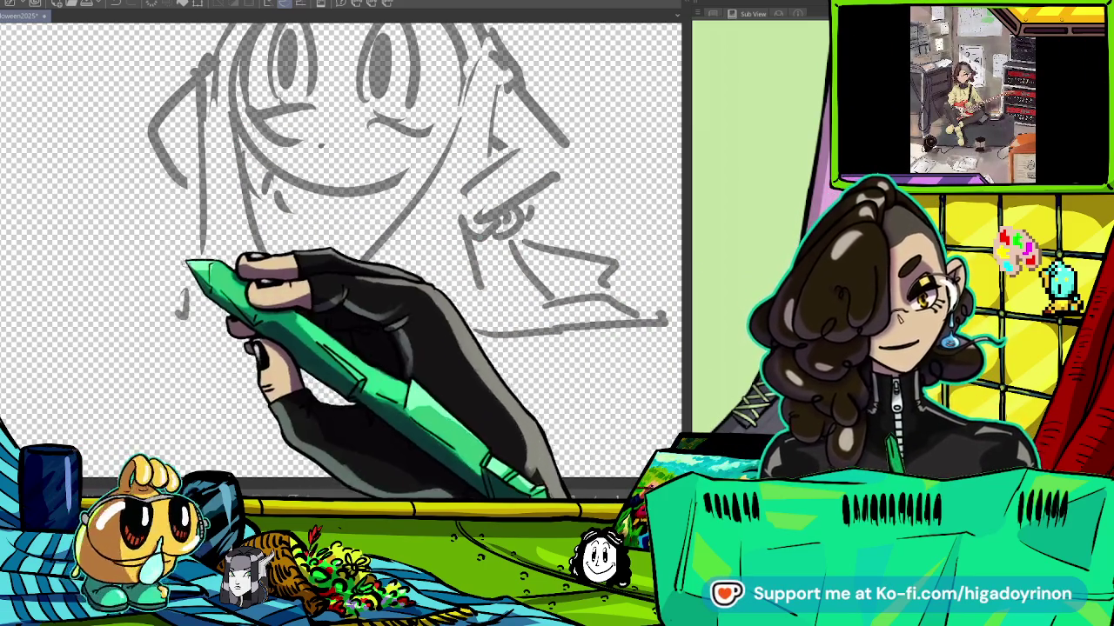
Sweep broad body lines across the lower canvas, then zoom out to see the whole sketch.
{"action": "mouse_move", "coordinate": [87, 278]}
{"action": "left_mouse_down"}
{"action": "mouse_move", "coordinate": [196, 230]}
{"action": "mouse_move", "coordinate": [187, 268]}
{"action": "left_mouse_up"}
{"action": "left_click_drag", "start_coordinate": [135, 329], "coordinate": [378, 349]}
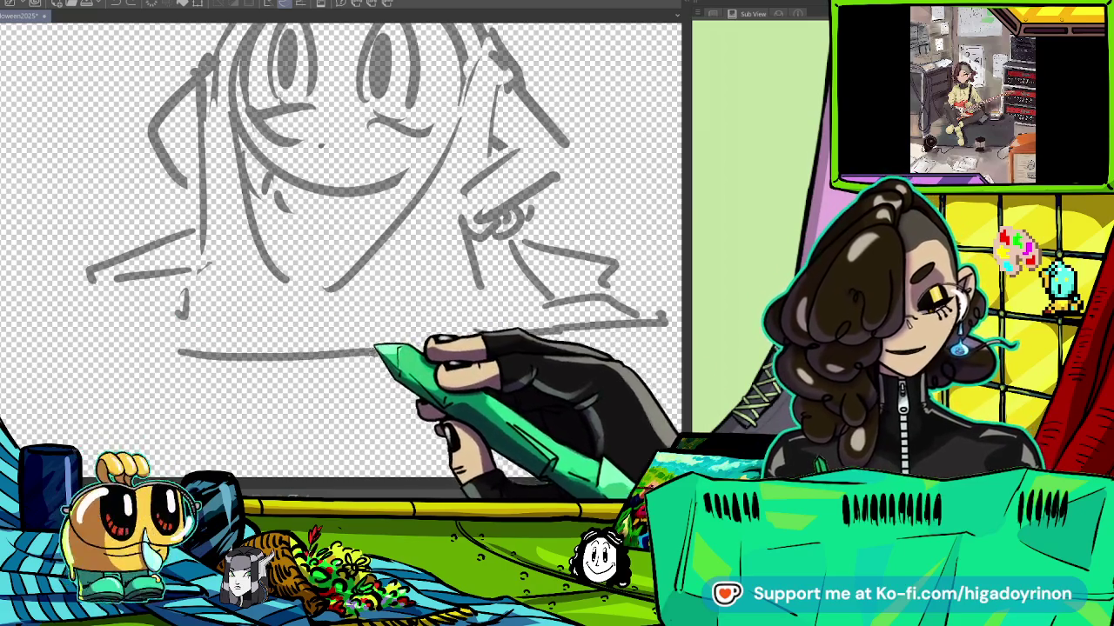
{"action": "left_click_drag", "start_coordinate": [226, 322], "coordinate": [409, 292]}
{"action": "left_click_drag", "start_coordinate": [274, 357], "coordinate": [503, 370]}
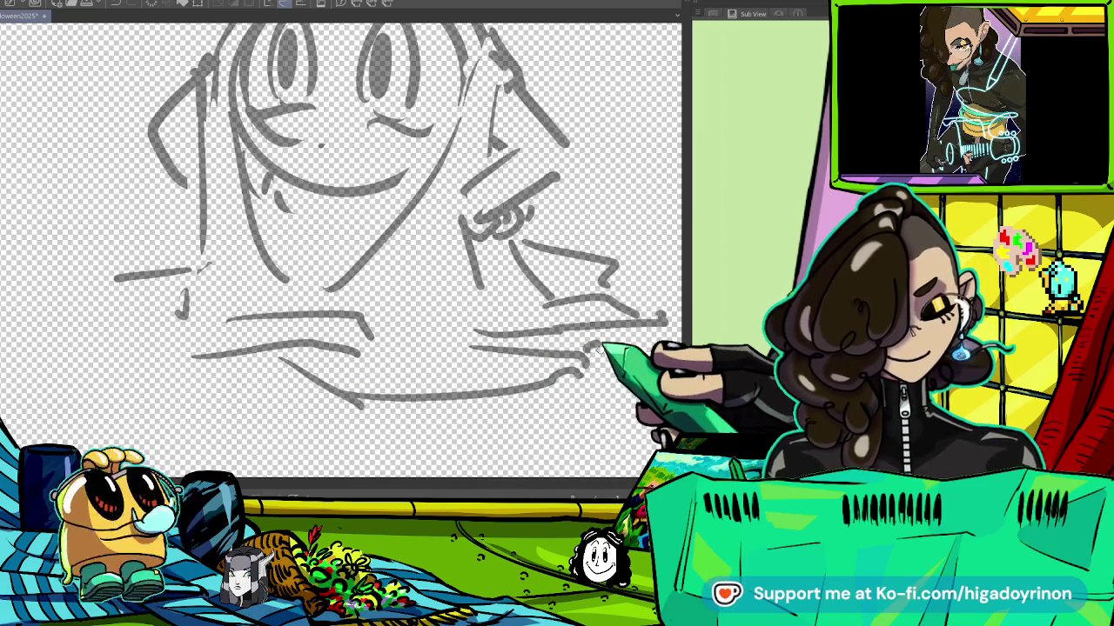
{"action": "left_click_drag", "start_coordinate": [174, 313], "coordinate": [83, 309]}
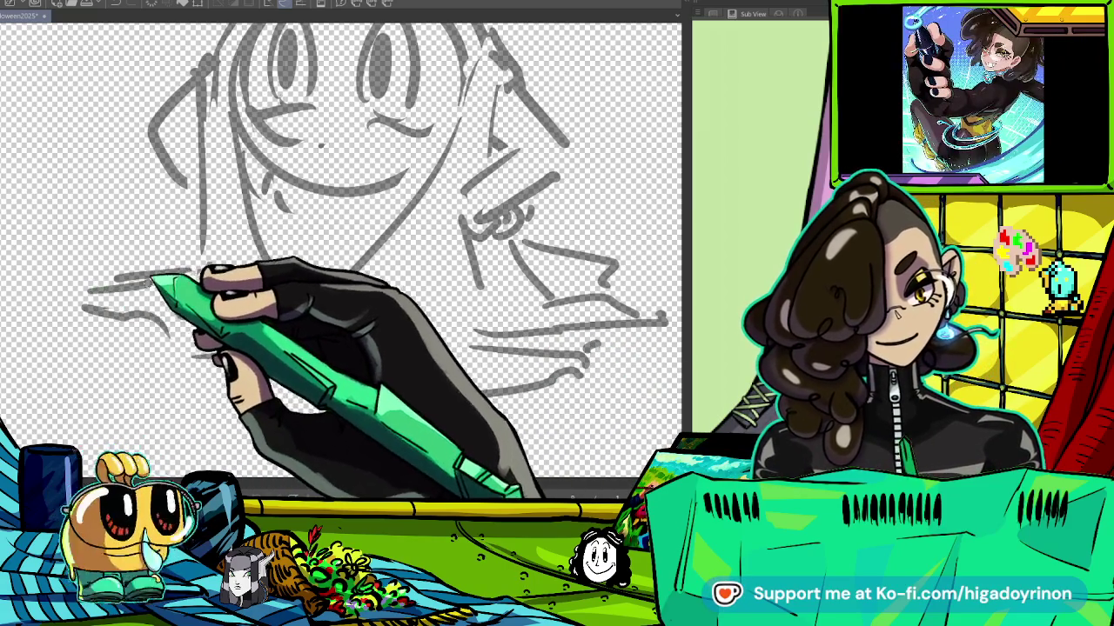
{"action": "key", "text": "ctrl+minus"}
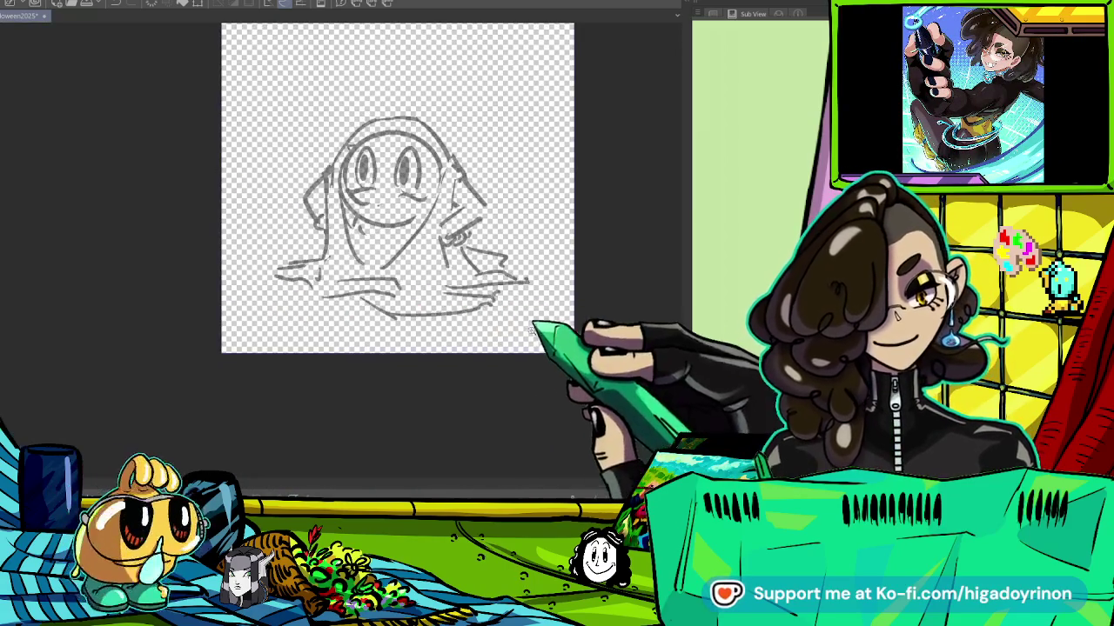
Zoom in on the face and ink the left eye in black, redoing the first curve.
{"action": "key", "text": "ctrl+plus"}
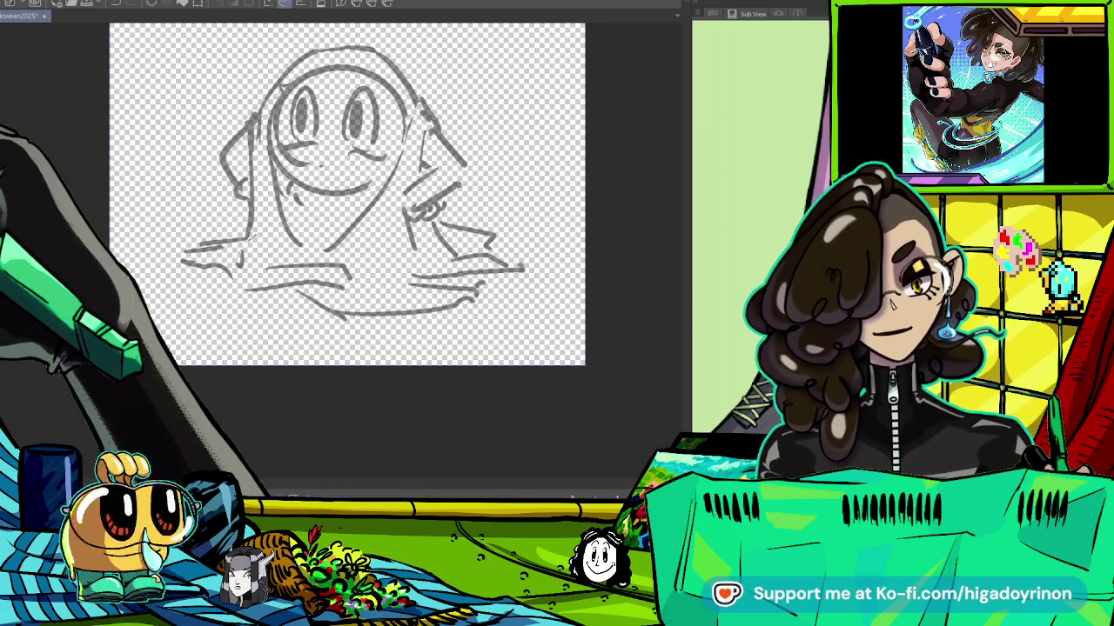
{"action": "key", "text": "ctrl+plus"}
{"action": "key", "text": "ctrl+plus"}
{"action": "key", "text": "ctrl+plus"}
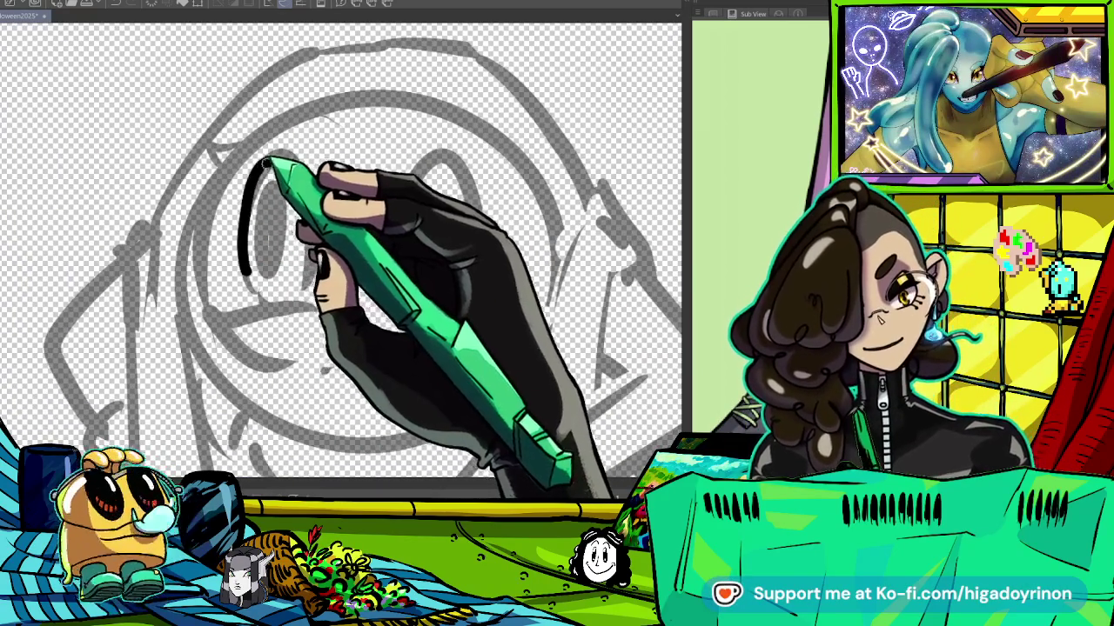
{"action": "scroll", "coordinate": [333, 250], "scroll_direction": "up", "scroll_amount": 3}
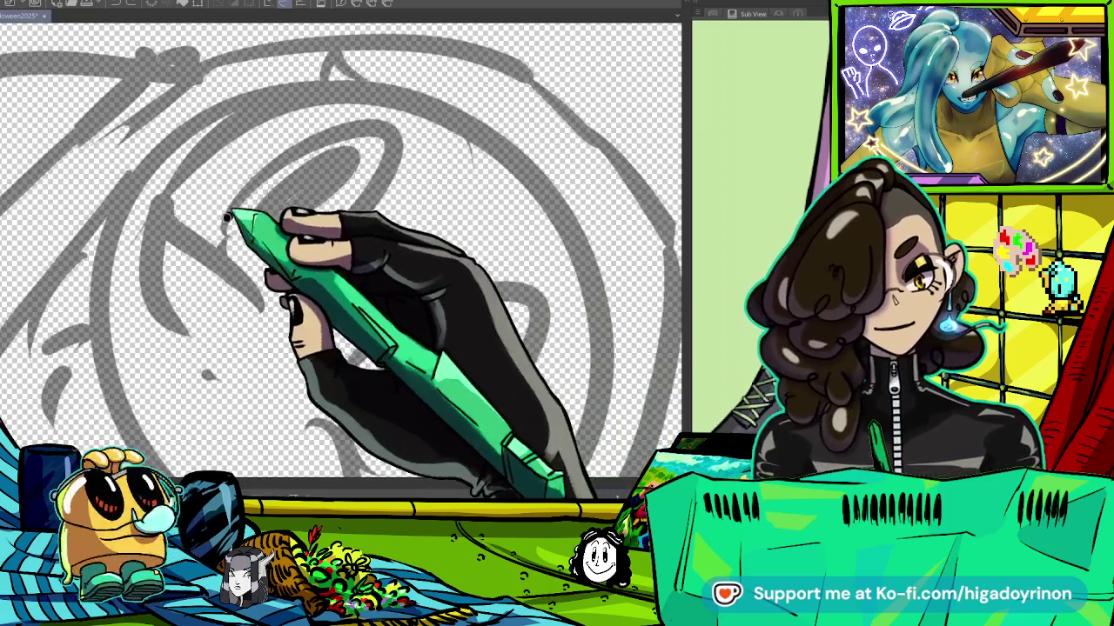
{"action": "left_click_drag", "start_coordinate": [224, 219], "coordinate": [290, 252]}
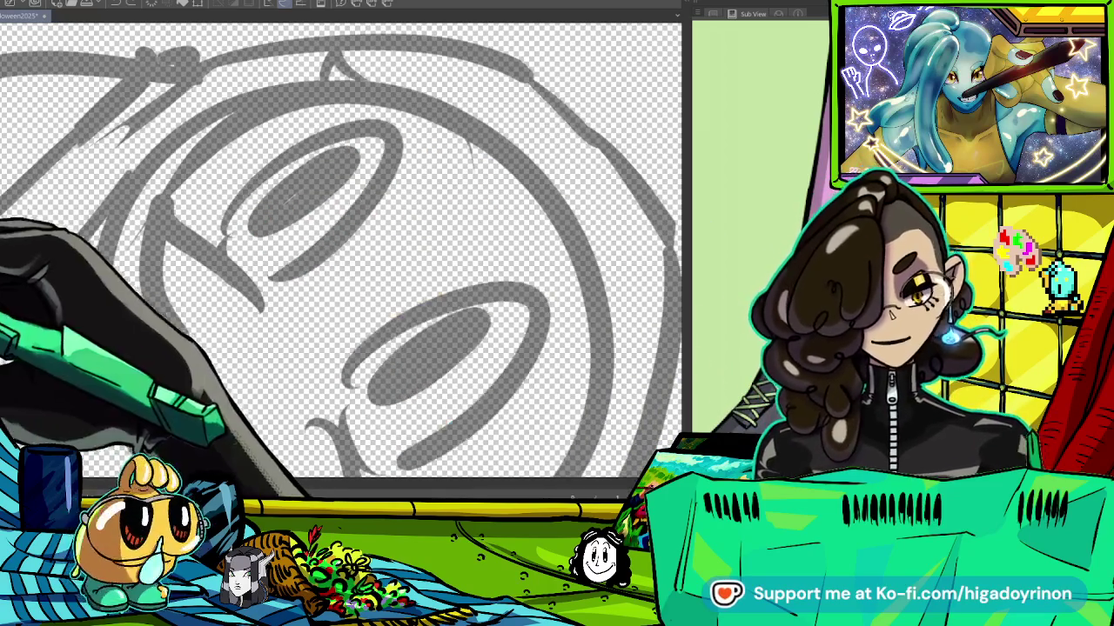
{"action": "key", "text": "ctrl+z"}
{"action": "left_click_drag", "start_coordinate": [235, 217], "coordinate": [350, 209]}
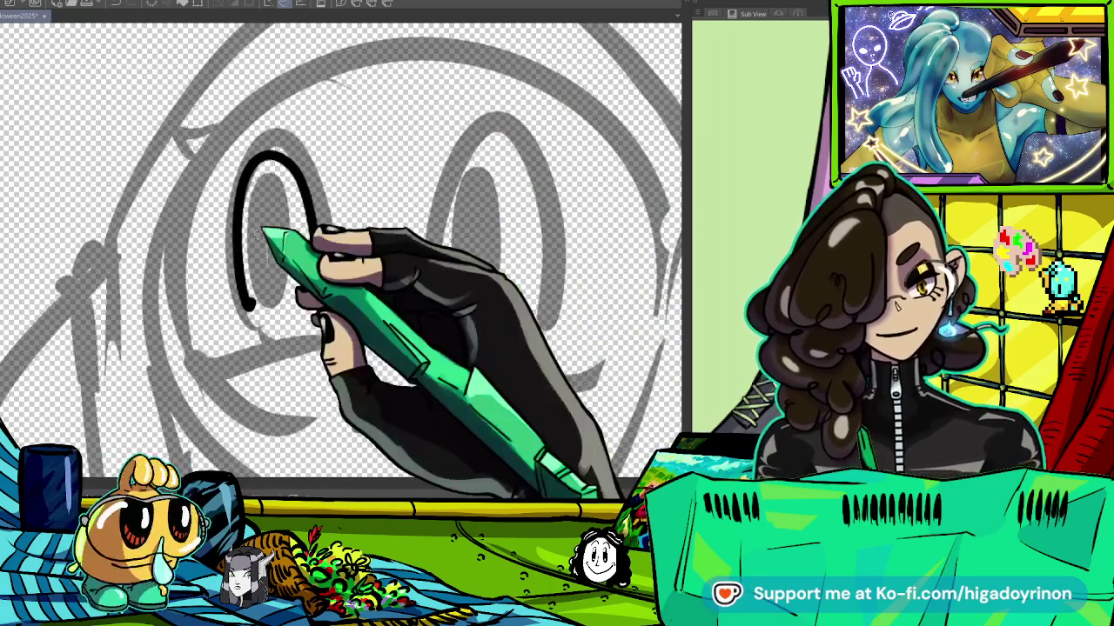
{"action": "left_click_drag", "start_coordinate": [265, 183], "coordinate": [280, 225]}
{"action": "left_click_drag", "start_coordinate": [274, 155], "coordinate": [315, 292]}
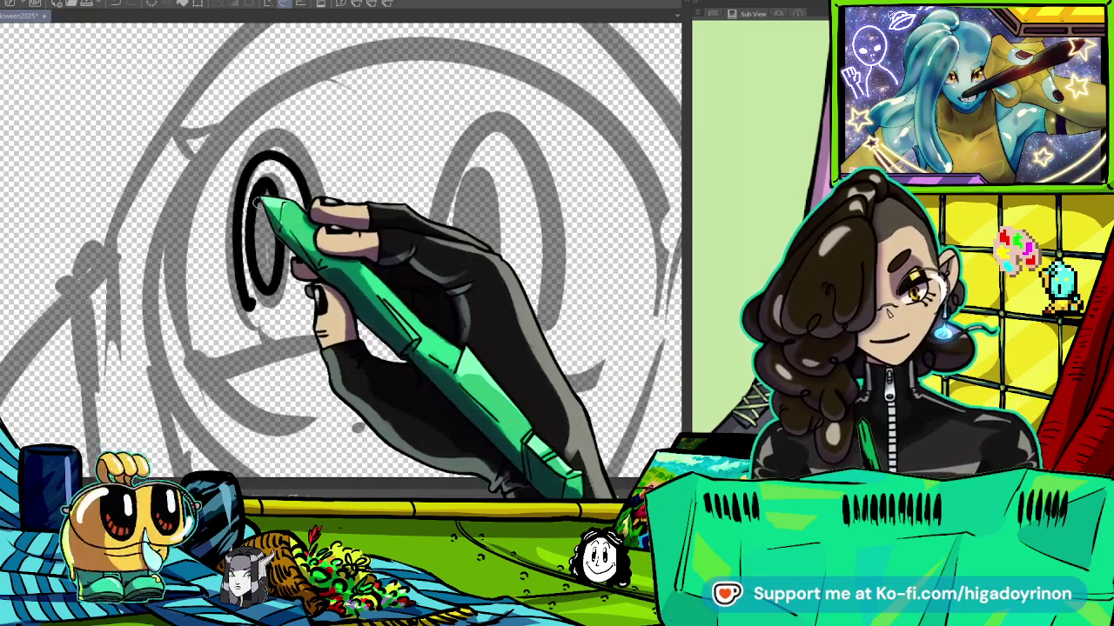
Ink the right eye as an oval with an inner curve, undoing stray arcs.
{"action": "left_click_drag", "start_coordinate": [431, 295], "coordinate": [531, 311]}
{"action": "key", "text": "ctrl+z"}
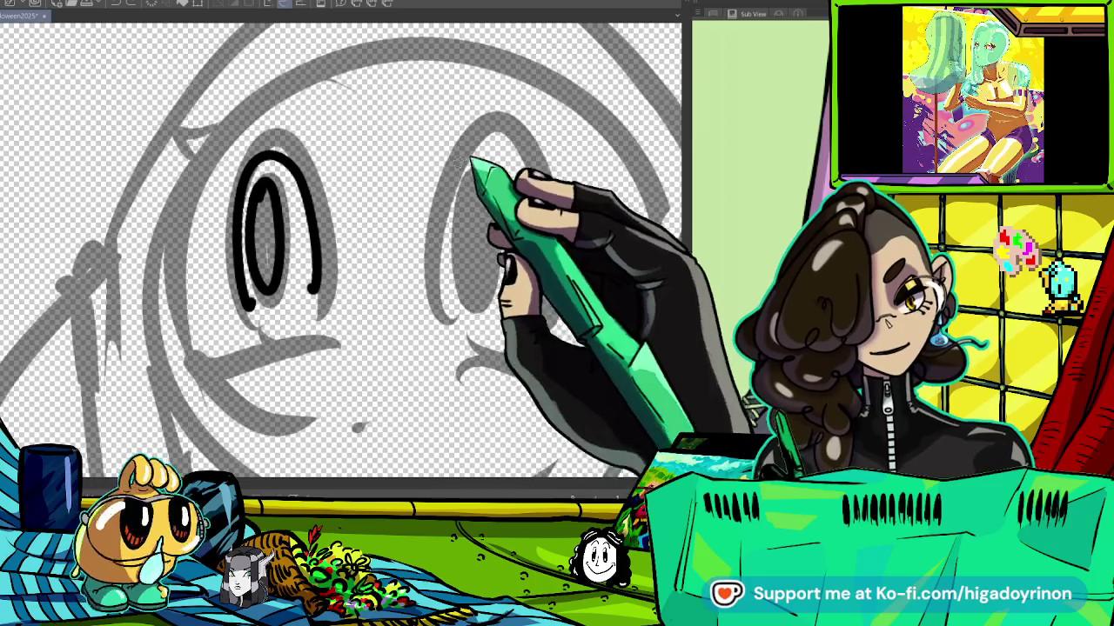
{"action": "left_click_drag", "start_coordinate": [311, 178], "coordinate": [287, 149]}
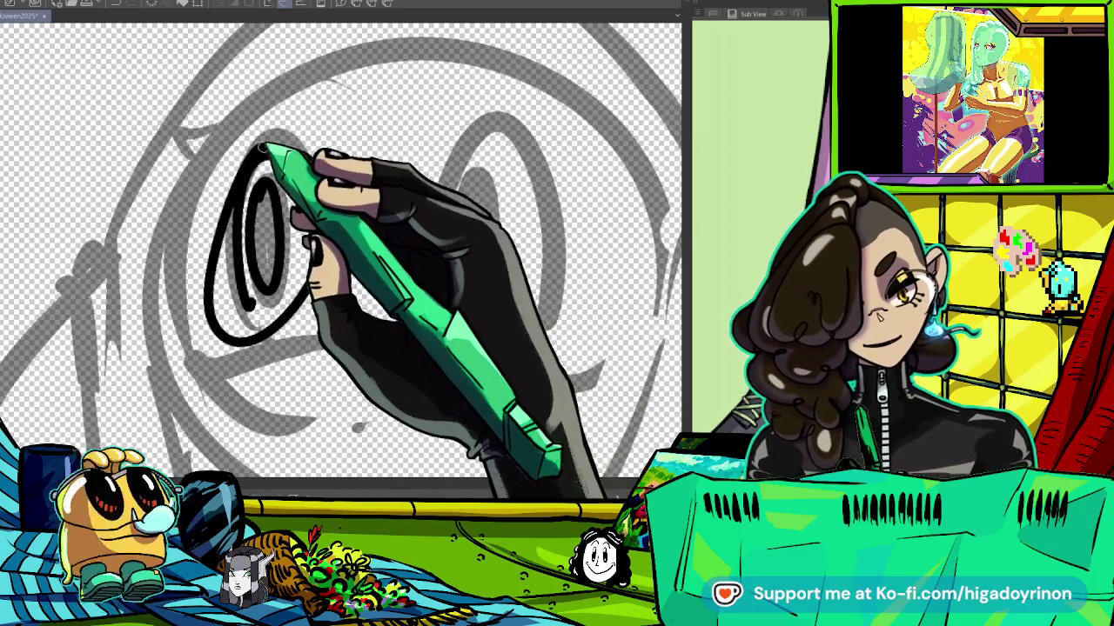
{"action": "left_click_drag", "start_coordinate": [440, 155], "coordinate": [491, 326]}
{"action": "key", "text": "ctrl+z"}
{"action": "left_click_drag", "start_coordinate": [587, 317], "coordinate": [470, 331]}
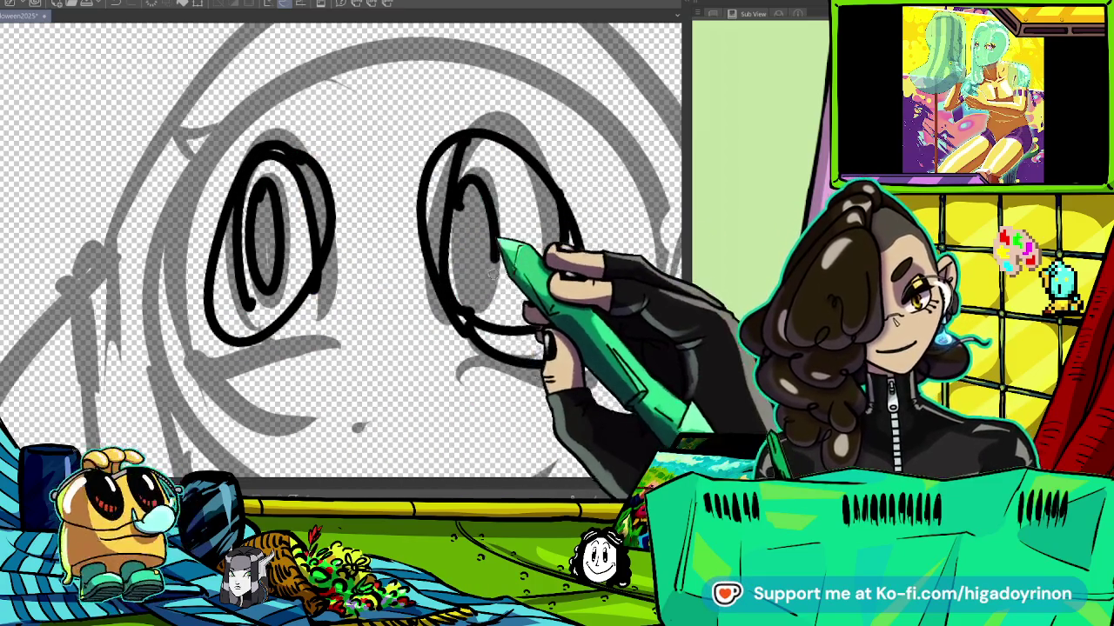
{"action": "left_click_drag", "start_coordinate": [470, 183], "coordinate": [485, 283]}
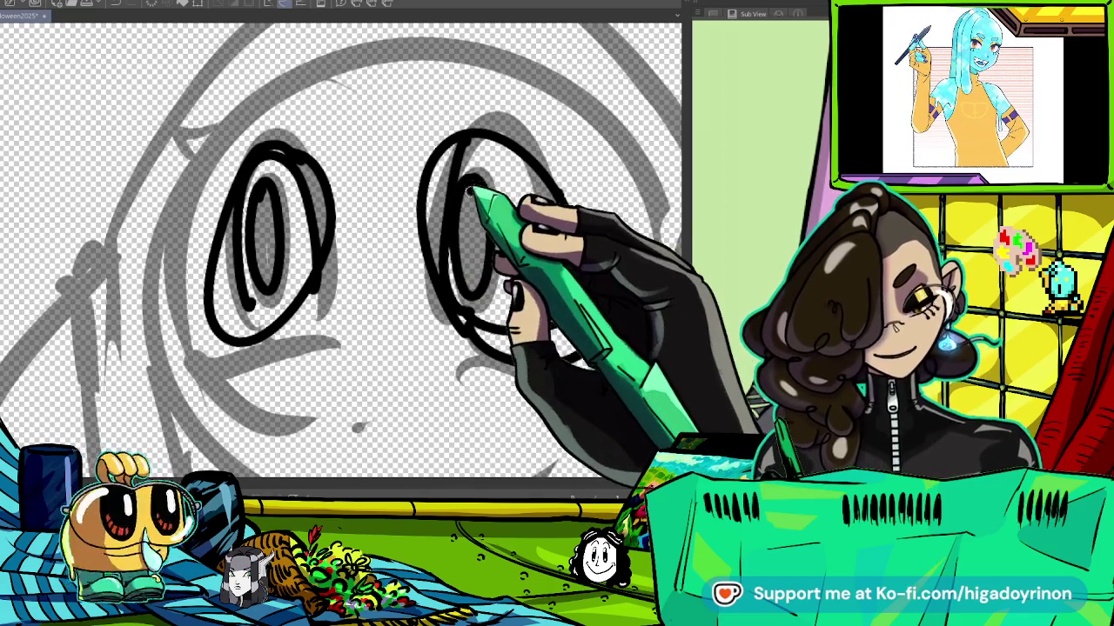
Add a flick at the left eye's corner and ink a diagonal line on the head's left.
{"action": "scroll", "coordinate": [469, 189], "scroll_direction": "down", "scroll_amount": 3}
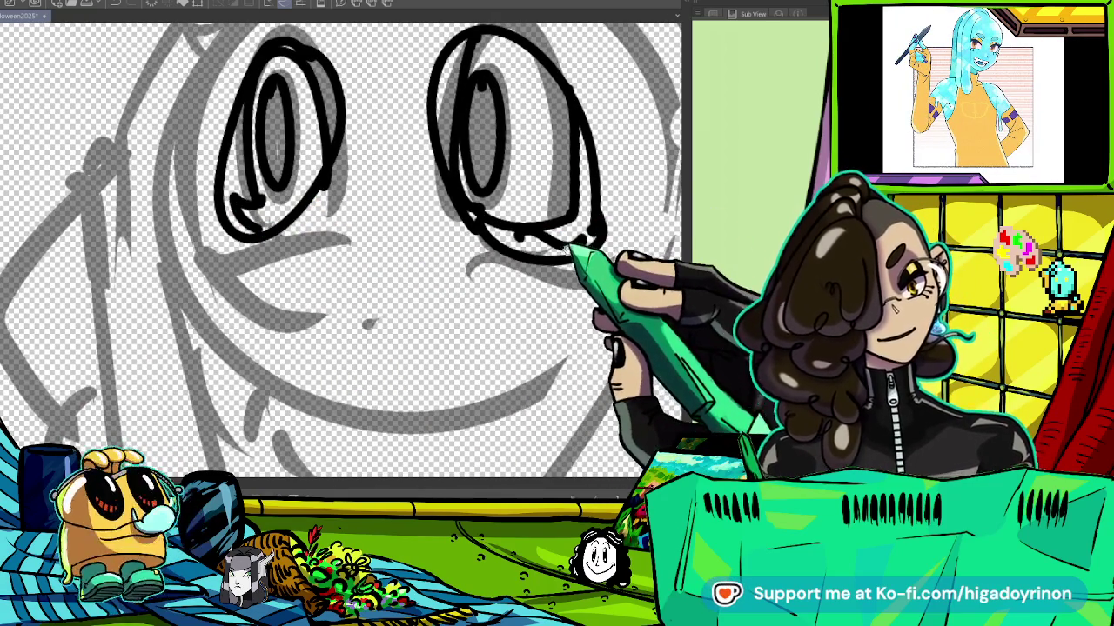
{"action": "scroll", "coordinate": [348, 243], "scroll_direction": "up", "scroll_amount": 3}
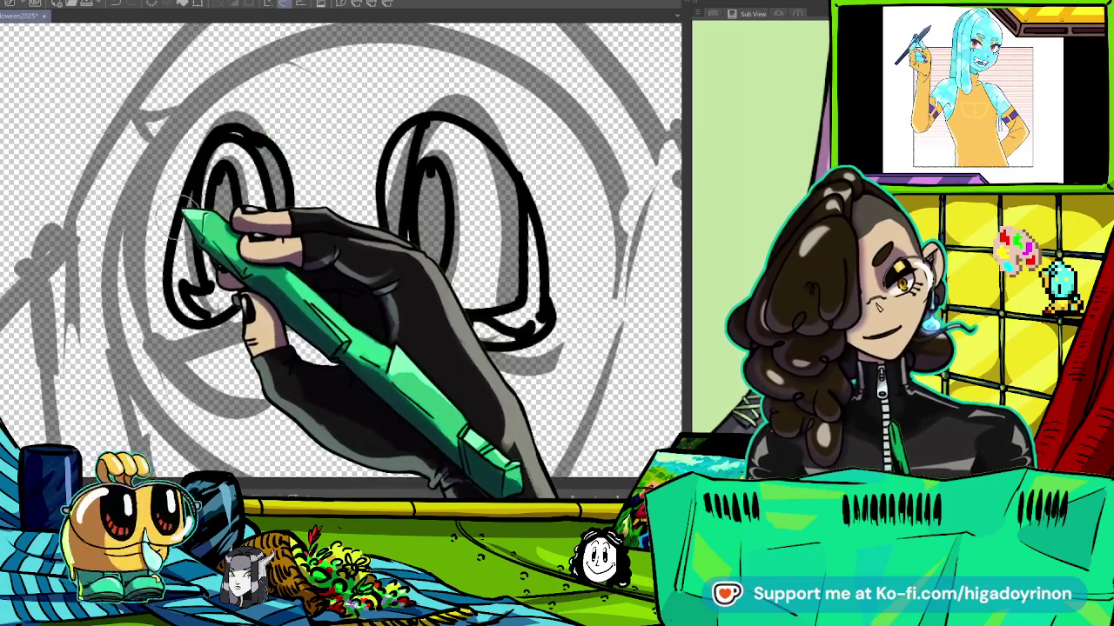
{"action": "left_click_drag", "start_coordinate": [157, 203], "coordinate": [194, 228]}
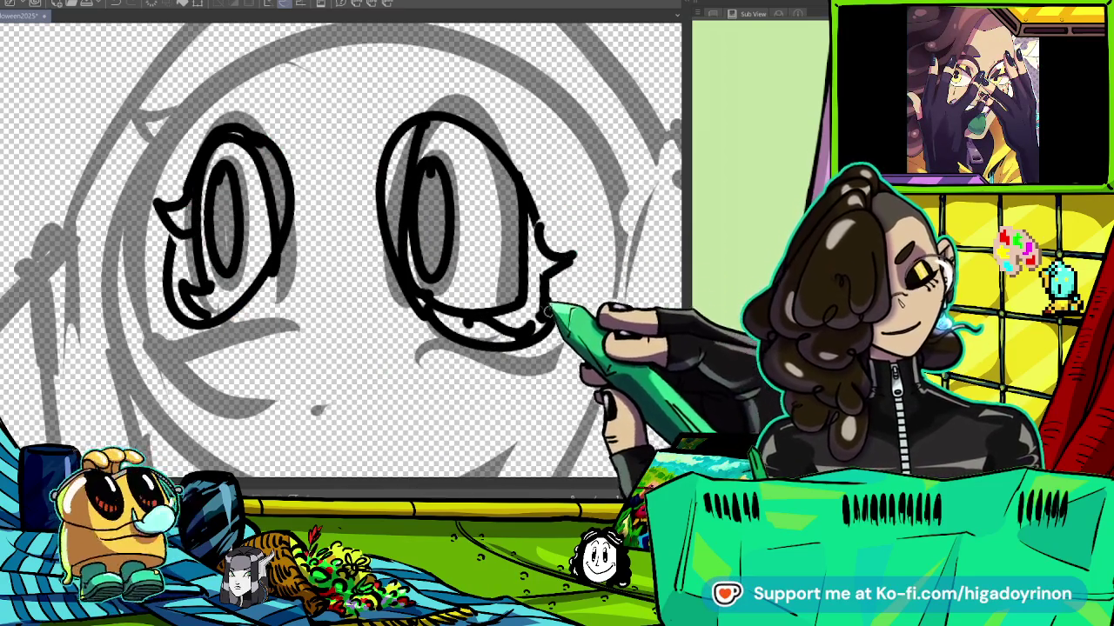
{"action": "left_click_drag", "start_coordinate": [545, 303], "coordinate": [477, 391]}
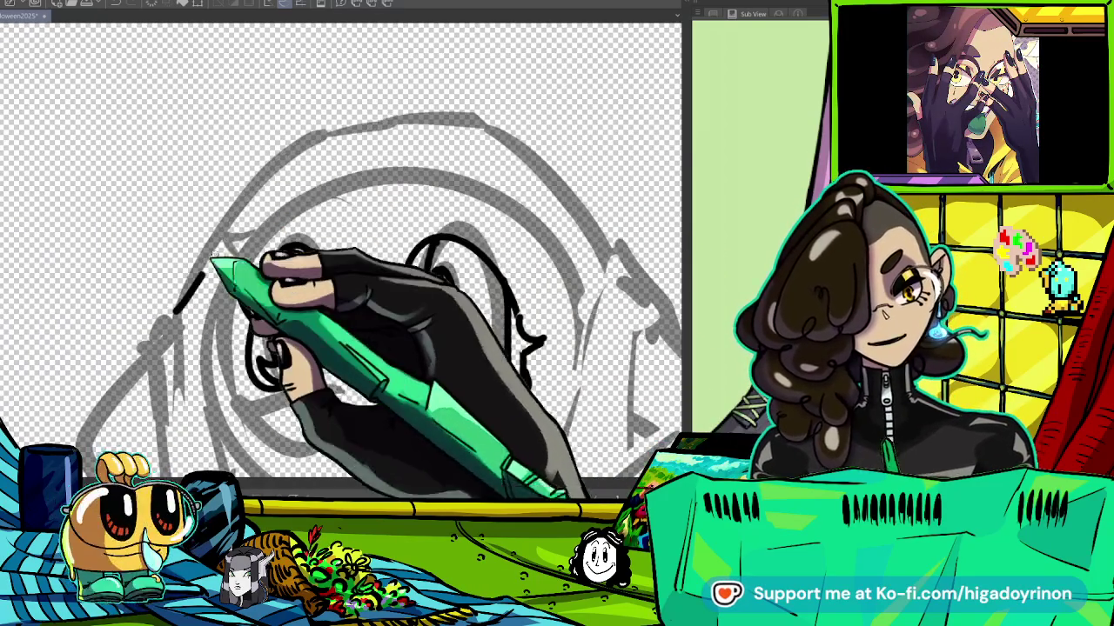
{"action": "left_click_drag", "start_coordinate": [174, 312], "coordinate": [277, 164]}
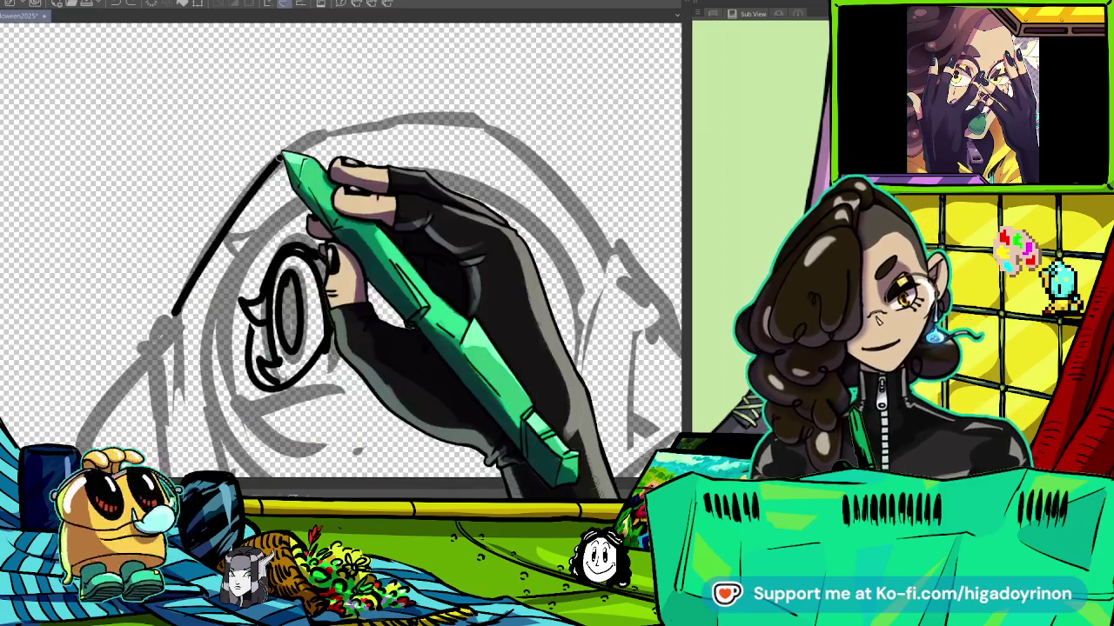
Ink the top of the head, its long left side and the hood's right edge in black.
{"action": "mouse_move", "coordinate": [279, 159]}
{"action": "left_mouse_down"}
{"action": "mouse_move", "coordinate": [435, 113]}
{"action": "mouse_move", "coordinate": [515, 139]}
{"action": "left_mouse_up"}
{"action": "key", "text": "ctrl+z"}
{"action": "mouse_move", "coordinate": [283, 157]}
{"action": "left_mouse_down"}
{"action": "mouse_move", "coordinate": [504, 135]}
{"action": "mouse_move", "coordinate": [626, 252]}
{"action": "left_mouse_up"}
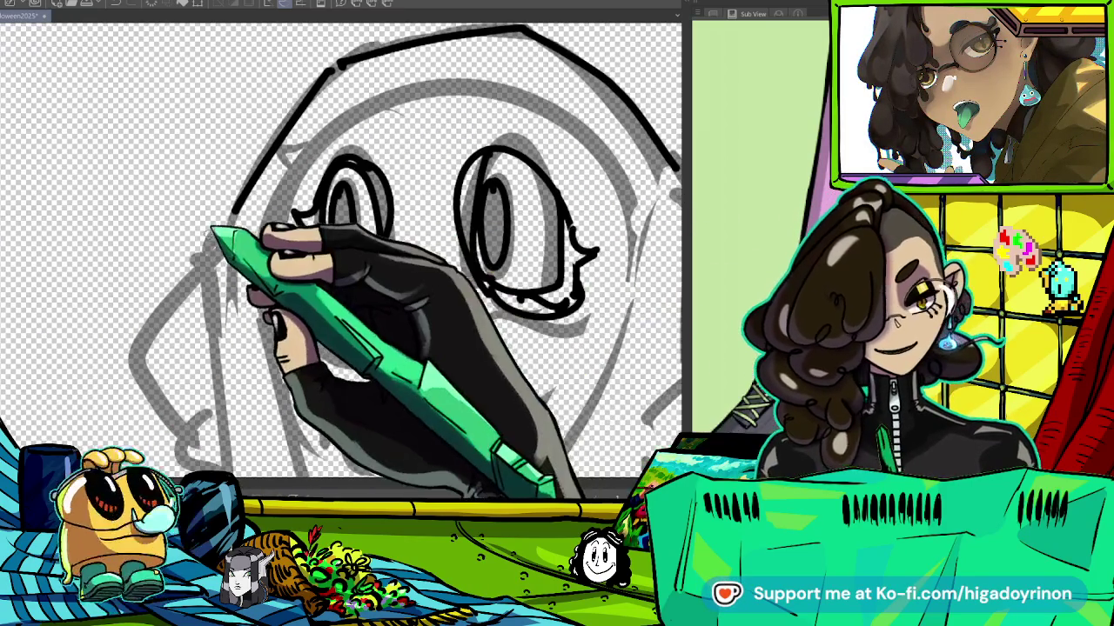
{"action": "left_click_drag", "start_coordinate": [202, 261], "coordinate": [233, 442]}
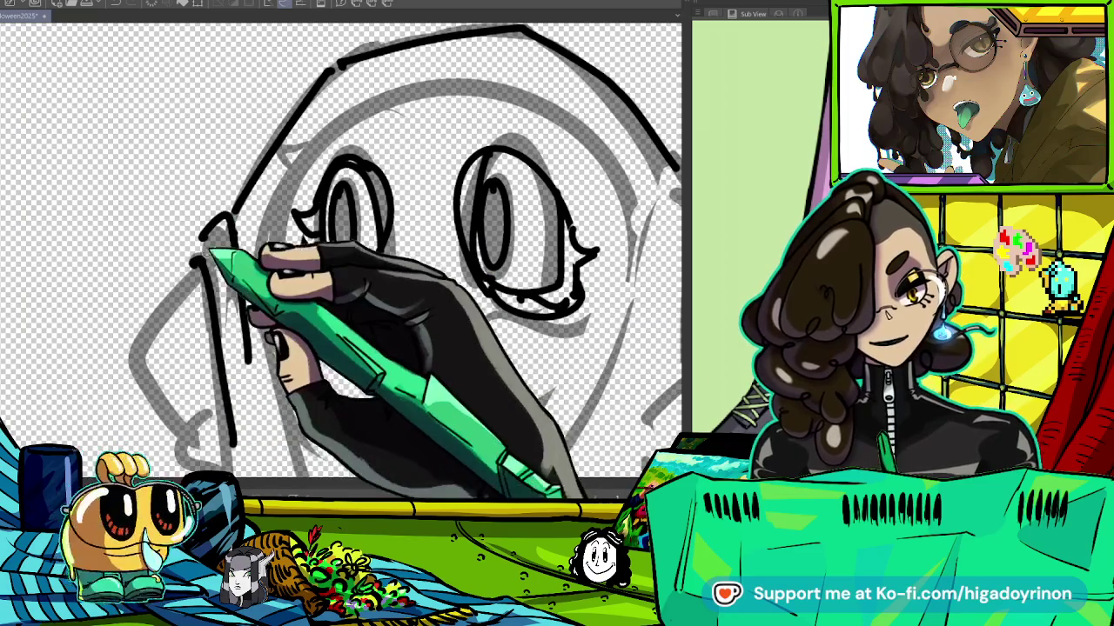
{"action": "scroll", "coordinate": [348, 261], "scroll_direction": "right", "scroll_amount": 5}
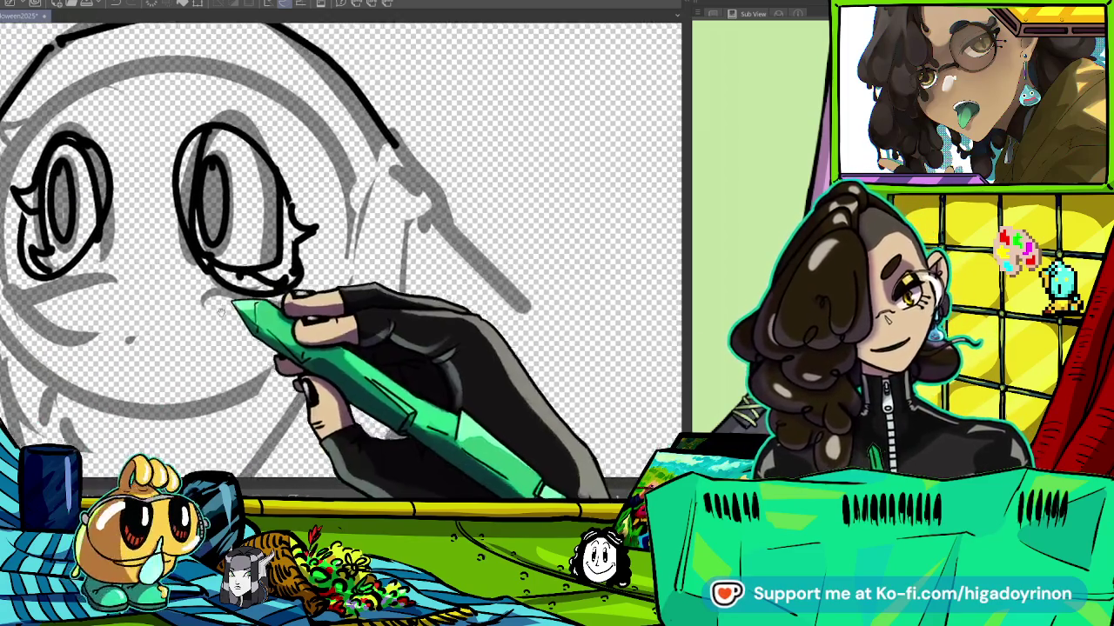
{"action": "mouse_move", "coordinate": [382, 198]}
{"action": "left_mouse_down"}
{"action": "mouse_move", "coordinate": [409, 187]}
{"action": "mouse_move", "coordinate": [391, 257]}
{"action": "left_mouse_up"}
{"action": "left_click_drag", "start_coordinate": [374, 383], "coordinate": [570, 252]}
{"action": "left_click_drag", "start_coordinate": [570, 39], "coordinate": [492, 292]}
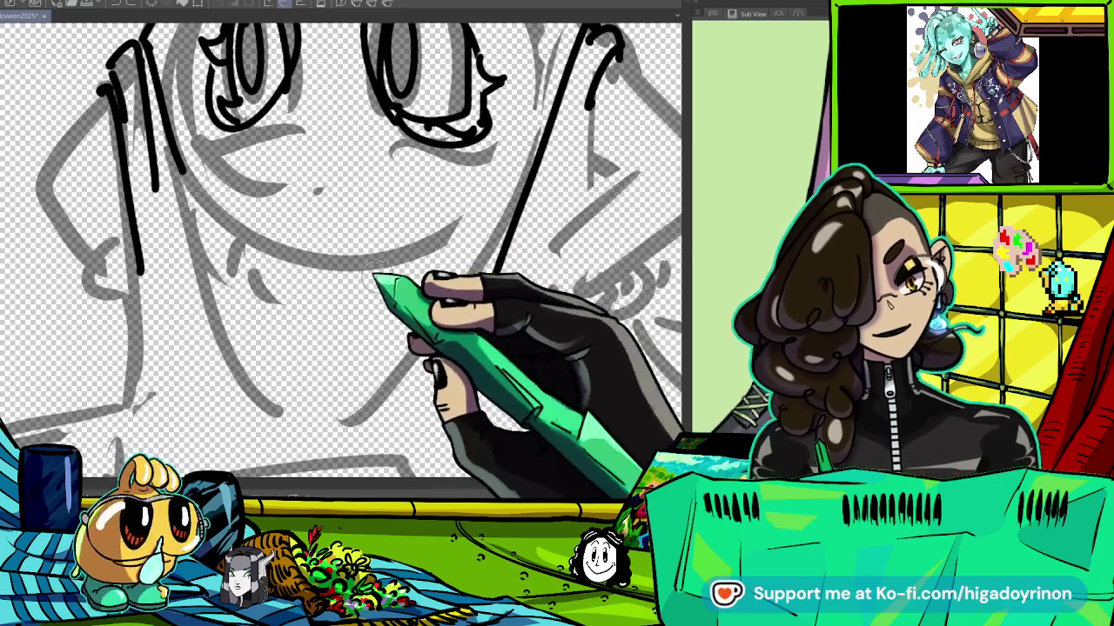
Ink the curved jaw line, the long diagonal hood edge and short strokes on the left.
{"action": "left_click_drag", "start_coordinate": [187, 187], "coordinate": [348, 305]}
{"action": "left_click_drag", "start_coordinate": [519, 142], "coordinate": [291, 413]}
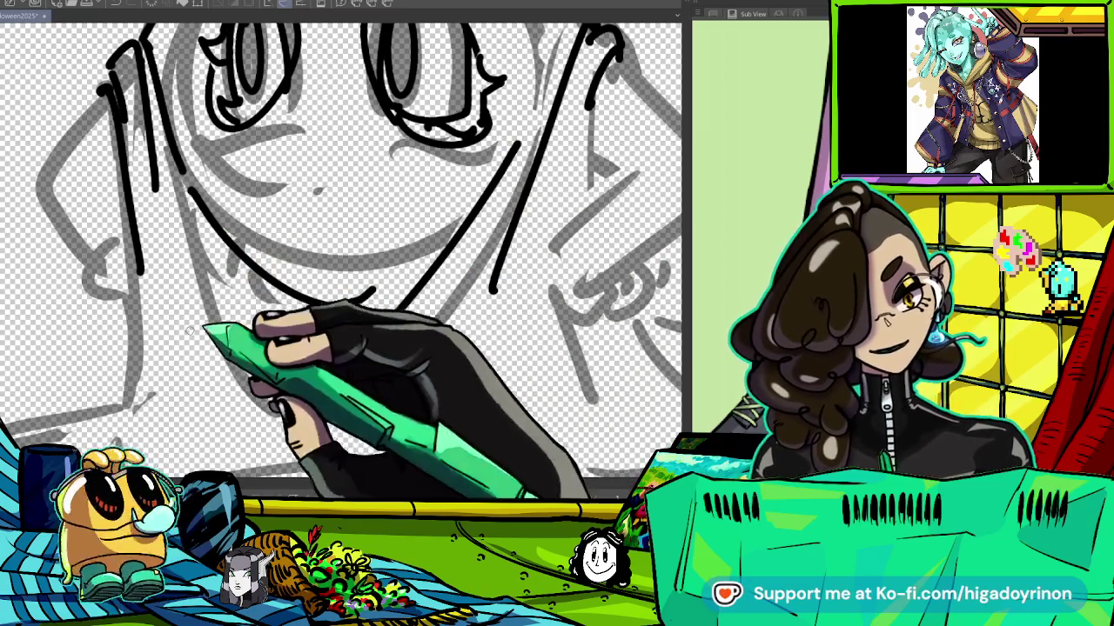
{"action": "left_click_drag", "start_coordinate": [196, 396], "coordinate": [370, 430]}
{"action": "mouse_move", "coordinate": [281, 134]}
{"action": "left_mouse_down"}
{"action": "mouse_move", "coordinate": [216, 197]}
{"action": "mouse_move", "coordinate": [236, 253]}
{"action": "left_mouse_up"}
{"action": "left_click_drag", "start_coordinate": [245, 196], "coordinate": [285, 206]}
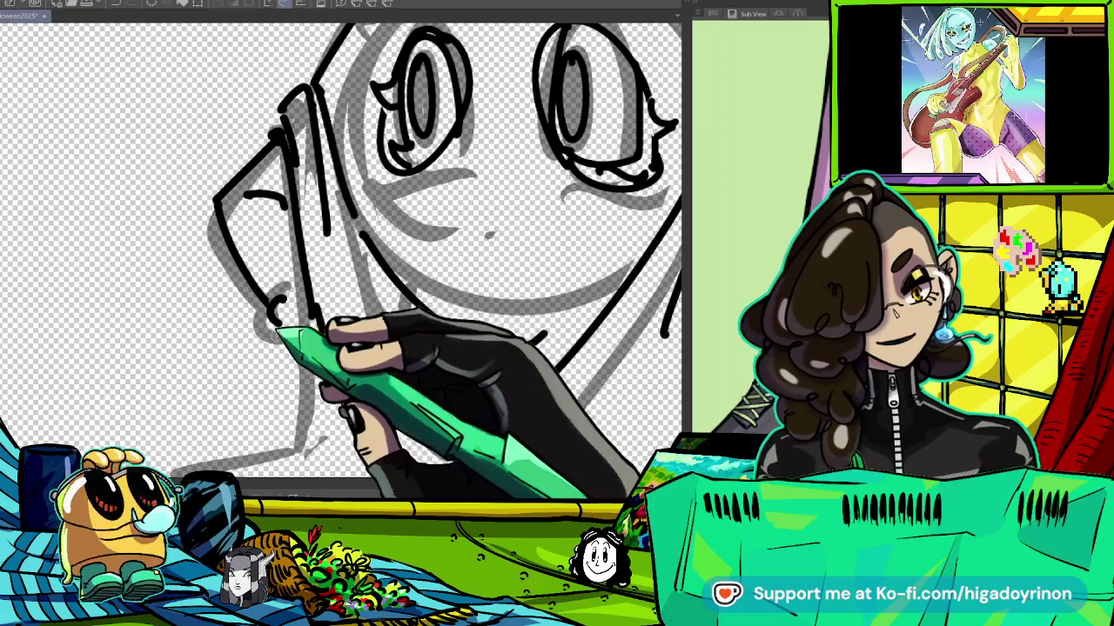
Draw curls on the ghost's left and right sides plus a diagonal line on the right.
{"action": "mouse_move", "coordinate": [283, 292]}
{"action": "left_mouse_down"}
{"action": "mouse_move", "coordinate": [309, 343]}
{"action": "mouse_move", "coordinate": [448, 252]}
{"action": "left_mouse_up"}
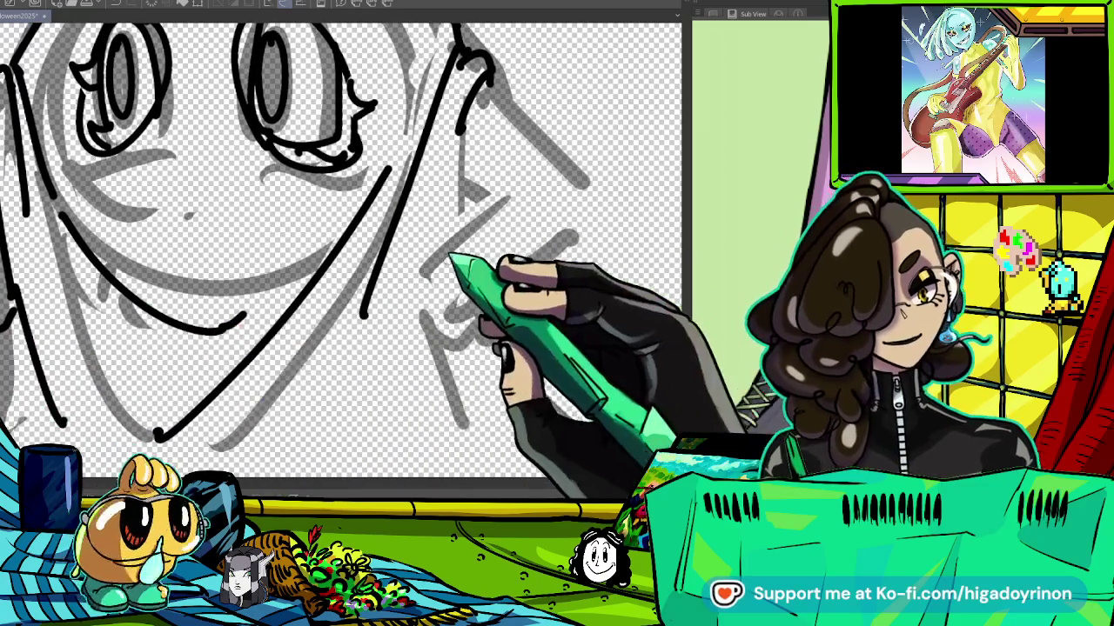
{"action": "left_click_drag", "start_coordinate": [421, 292], "coordinate": [430, 326]}
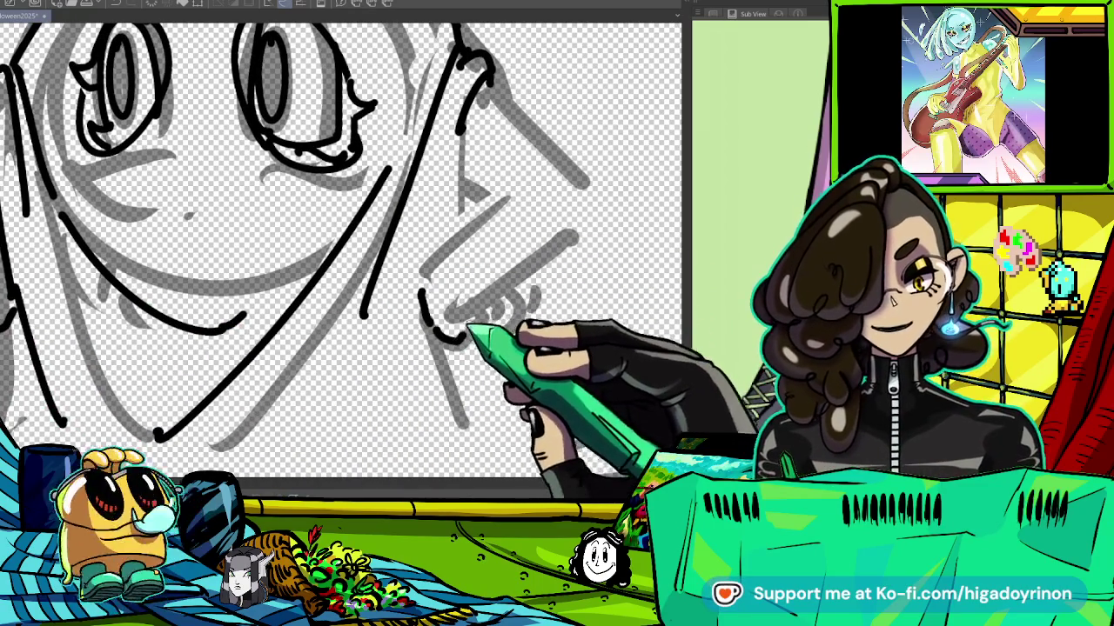
{"action": "left_click_drag", "start_coordinate": [442, 307], "coordinate": [501, 298]}
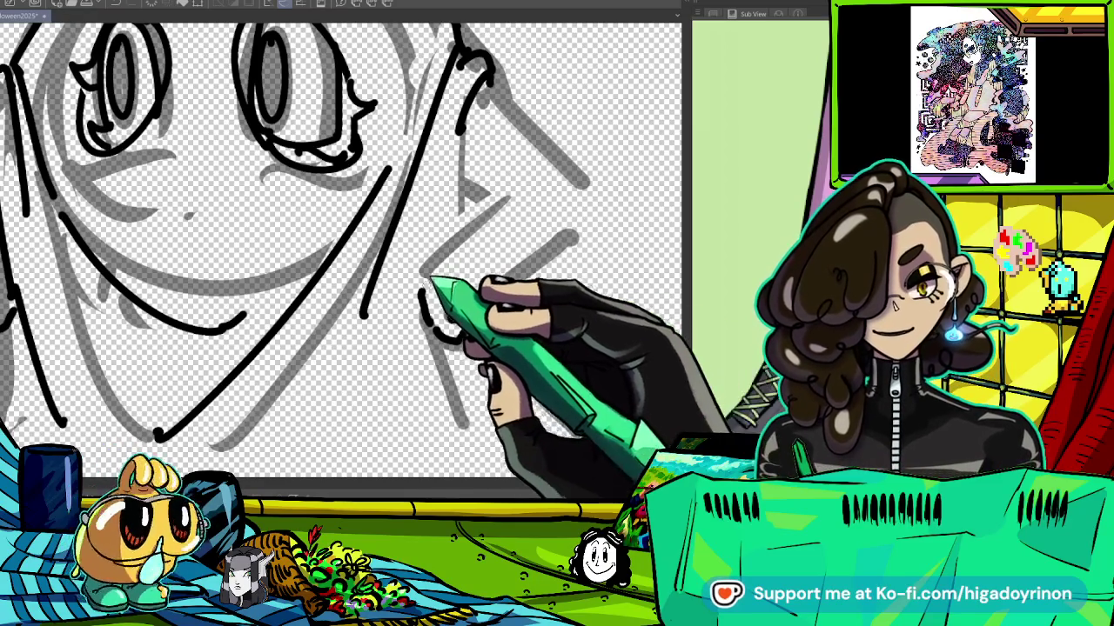
{"action": "left_click_drag", "start_coordinate": [425, 277], "coordinate": [527, 193]}
Drop the stray diagonal, ink the right hand's curled fingers, and view the whole ghost.
{"action": "key", "text": "ctrl+z"}
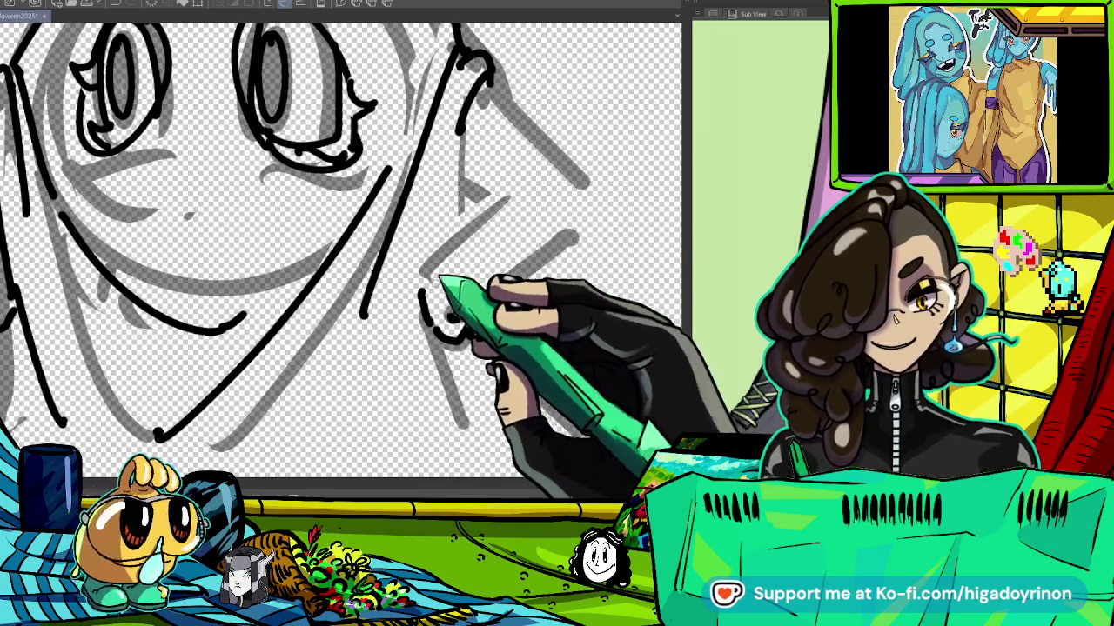
{"action": "left_click_drag", "start_coordinate": [430, 287], "coordinate": [450, 263]}
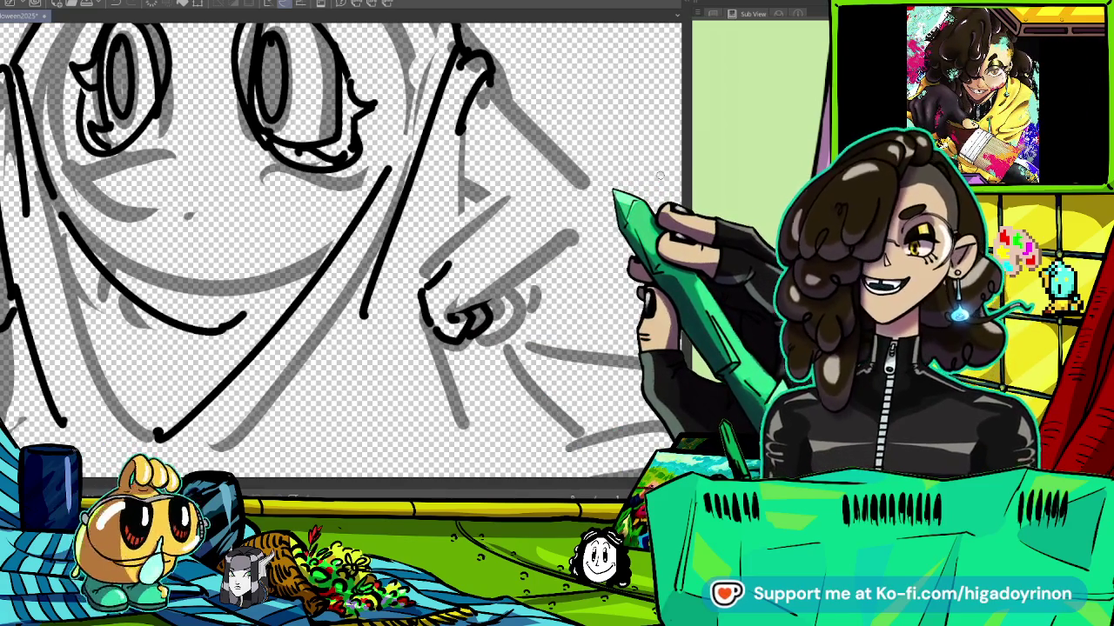
{"action": "left_click_drag", "start_coordinate": [487, 330], "coordinate": [383, 243]}
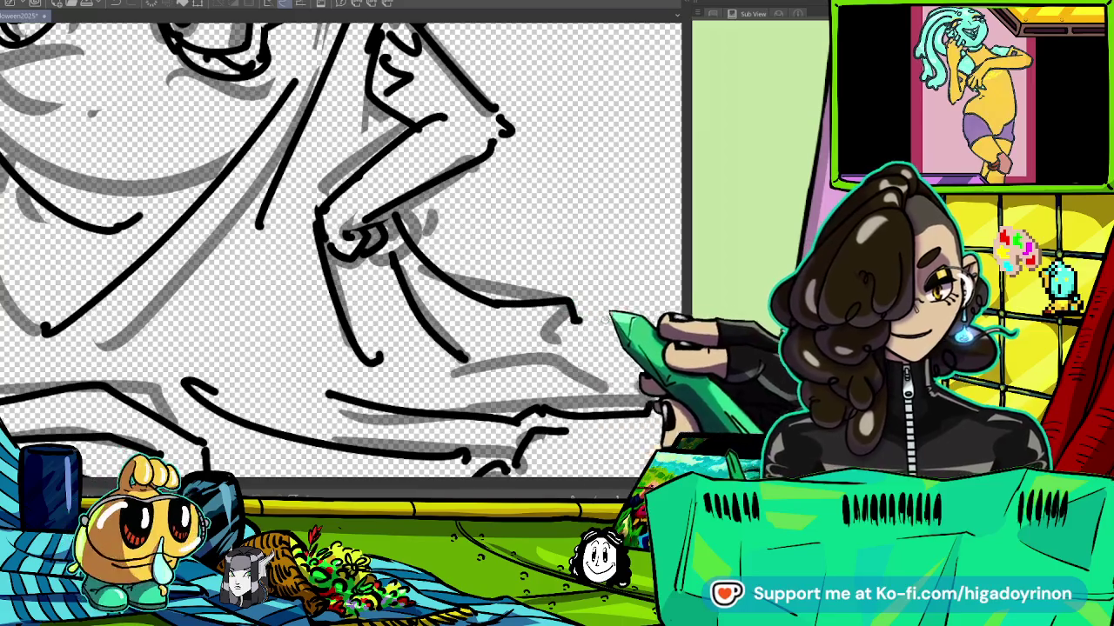
{"action": "left_click_drag", "start_coordinate": [487, 331], "coordinate": [387, 270]}
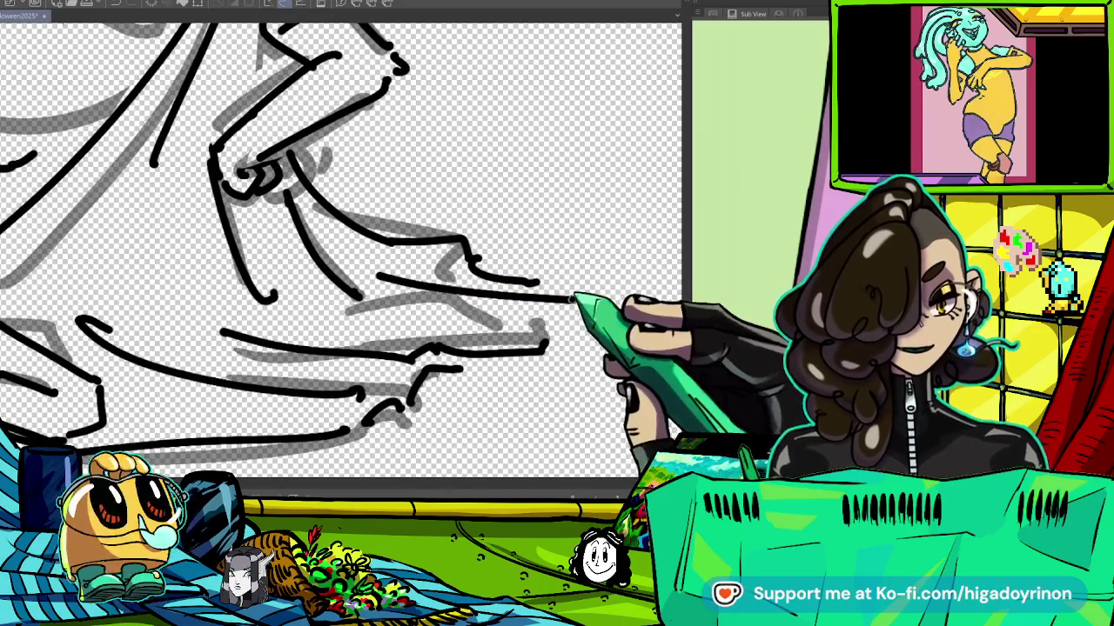
{"action": "key", "text": "ctrl+0"}
Zoom in and out across the ghost to check the black line art without the rough.
{"action": "scroll", "coordinate": [348, 244], "scroll_direction": "up", "scroll_amount": 2}
{"action": "scroll", "coordinate": [348, 244], "scroll_direction": "down", "scroll_amount": 1}
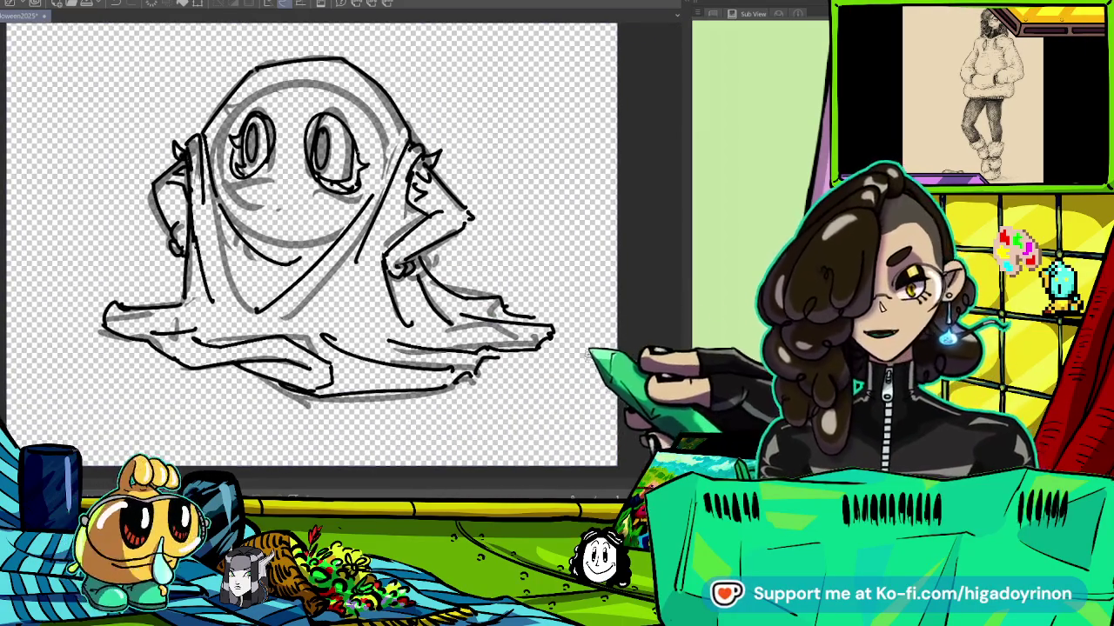
{"action": "scroll", "coordinate": [348, 244], "scroll_direction": "down", "scroll_amount": 2}
{"action": "left_click_drag", "start_coordinate": [392, 226], "coordinate": [378, 207]}
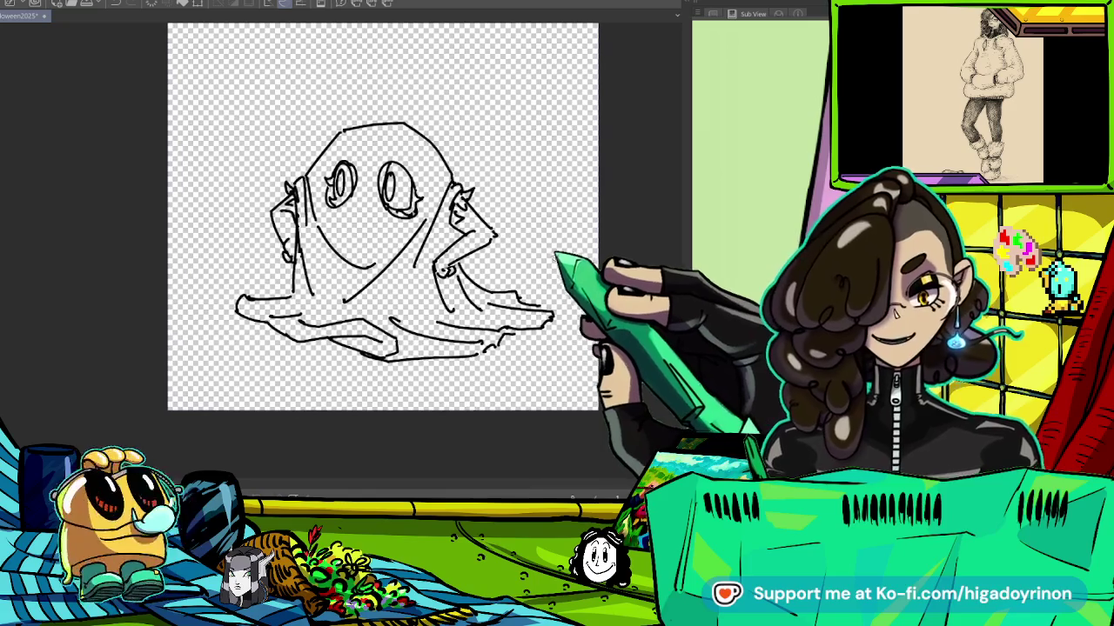
{"action": "scroll", "coordinate": [557, 257], "scroll_direction": "up", "scroll_amount": 1}
{"action": "scroll", "coordinate": [522, 278], "scroll_direction": "up", "scroll_amount": 2}
{"action": "scroll", "coordinate": [461, 309], "scroll_direction": "up", "scroll_amount": 5}
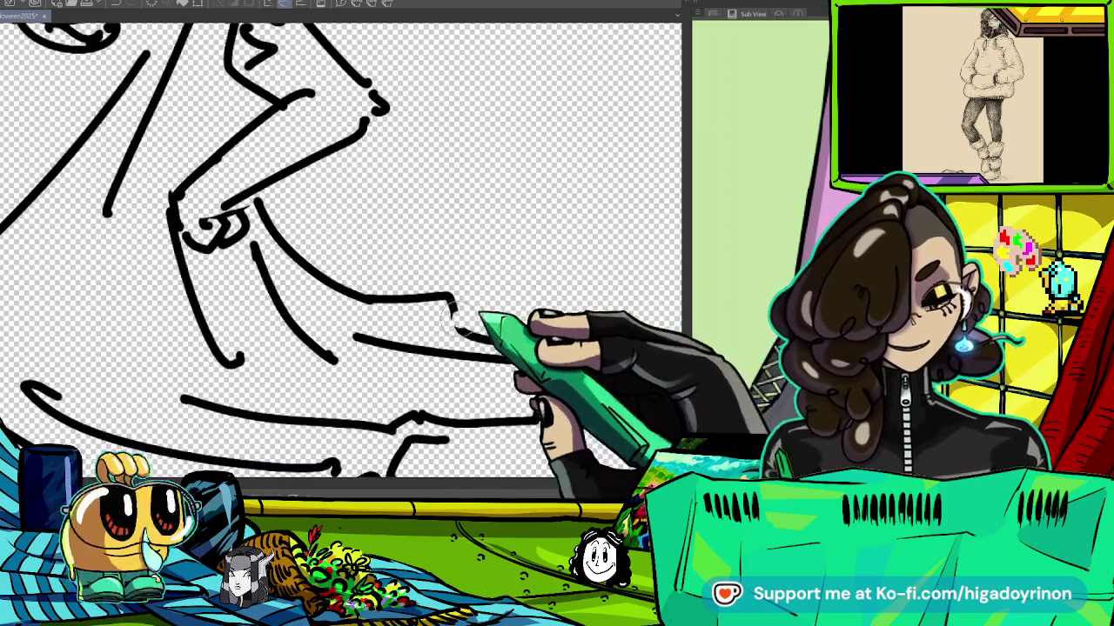
{"action": "scroll", "coordinate": [516, 355], "scroll_direction": "down", "scroll_amount": 5}
{"action": "scroll", "coordinate": [487, 313], "scroll_direction": "up", "scroll_amount": 5}
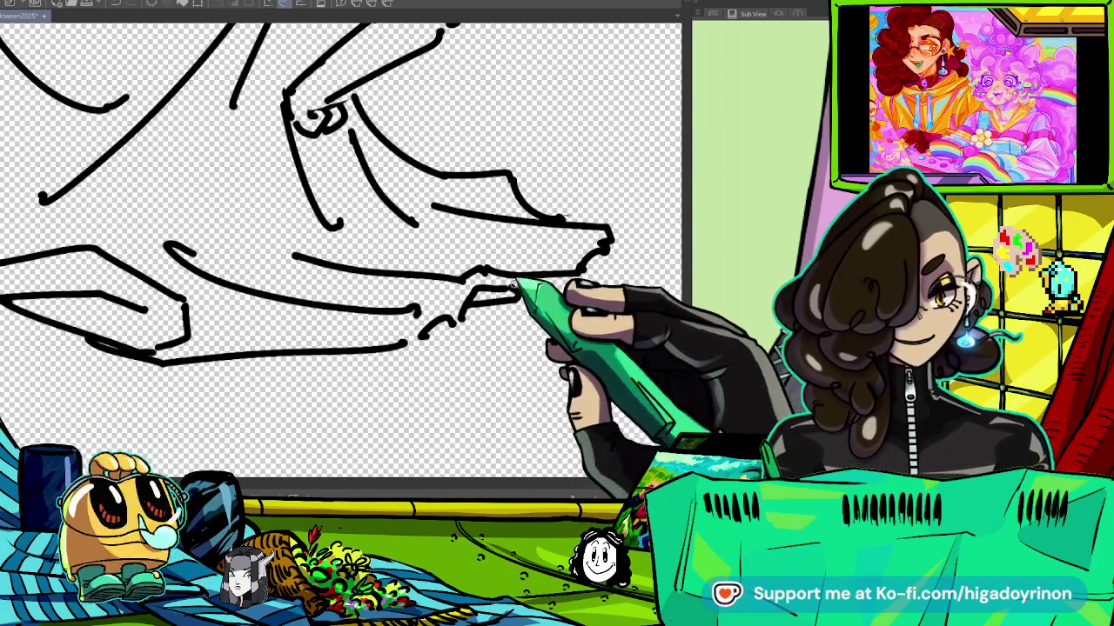
{"action": "scroll", "coordinate": [552, 372], "scroll_direction": "down", "scroll_amount": 5}
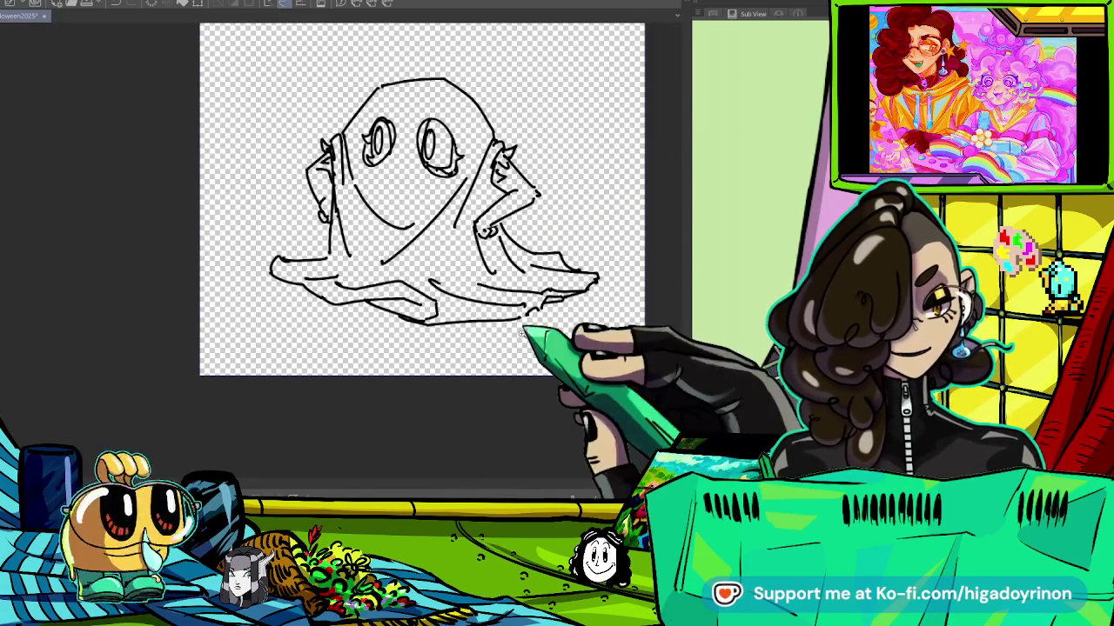
{"action": "scroll", "coordinate": [521, 331], "scroll_direction": "up", "scroll_amount": 5}
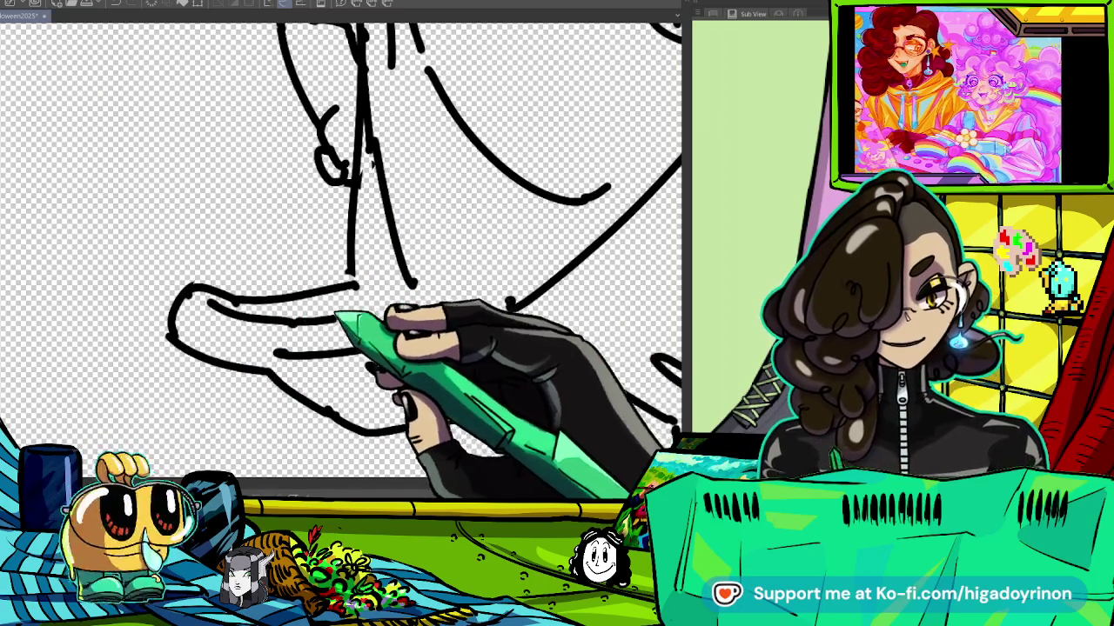
{"action": "scroll", "coordinate": [448, 300], "scroll_direction": "down", "scroll_amount": 5}
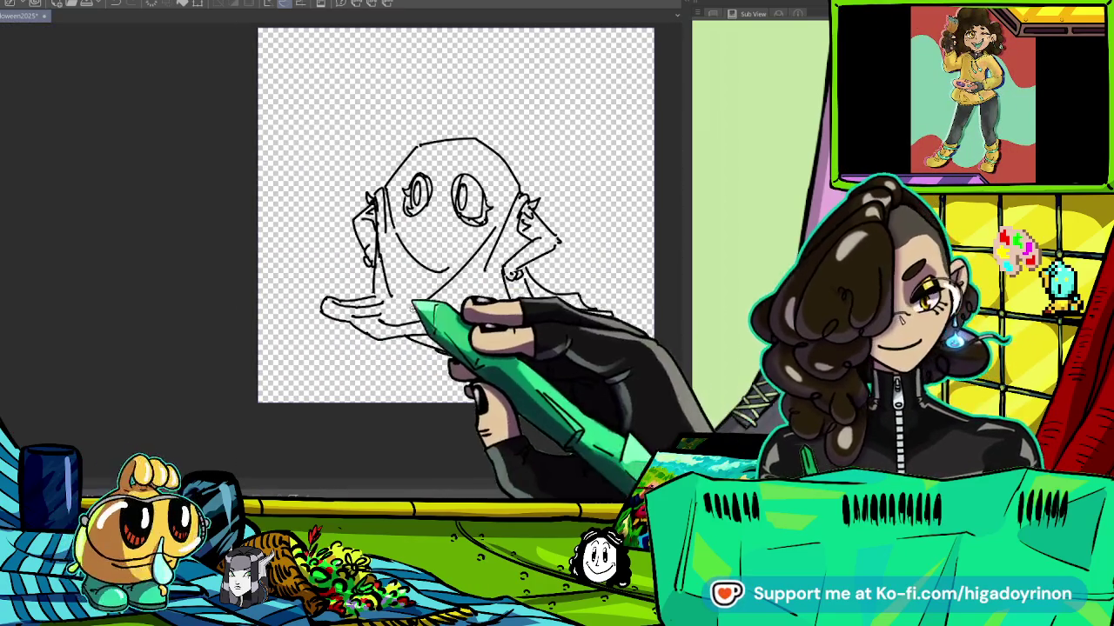
{"action": "scroll", "coordinate": [389, 236], "scroll_direction": "up", "scroll_amount": 5}
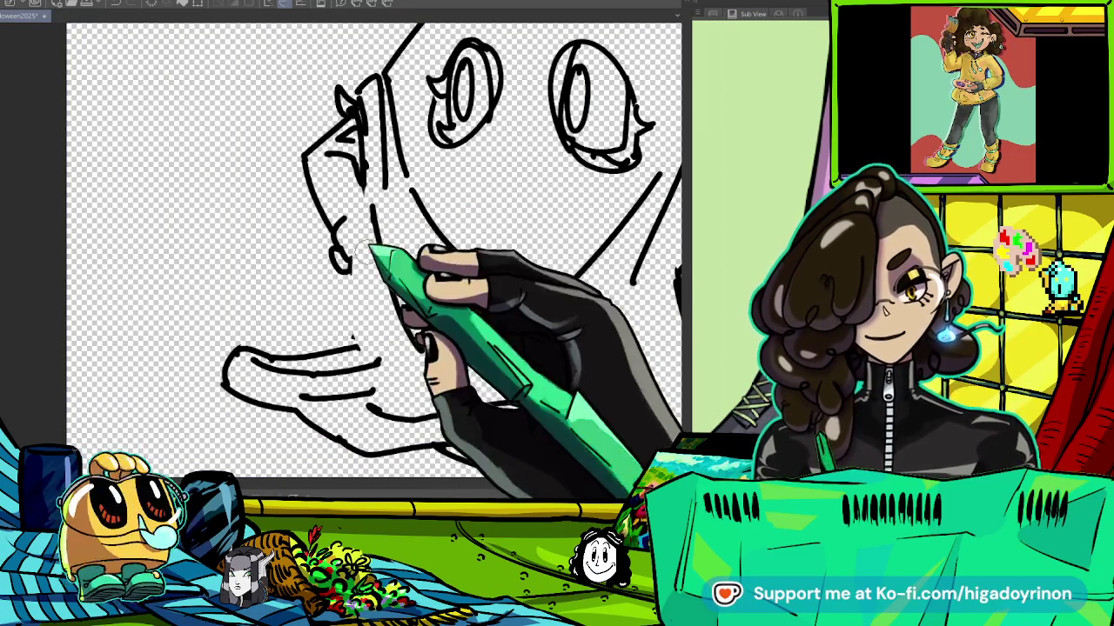
Extend the line down the ghost's left side, then zoom to review it.
{"action": "left_click_drag", "start_coordinate": [370, 257], "coordinate": [355, 313]}
{"action": "scroll", "coordinate": [357, 344], "scroll_direction": "down", "scroll_amount": 3}
{"action": "scroll", "coordinate": [485, 386], "scroll_direction": "down", "scroll_amount": 2}
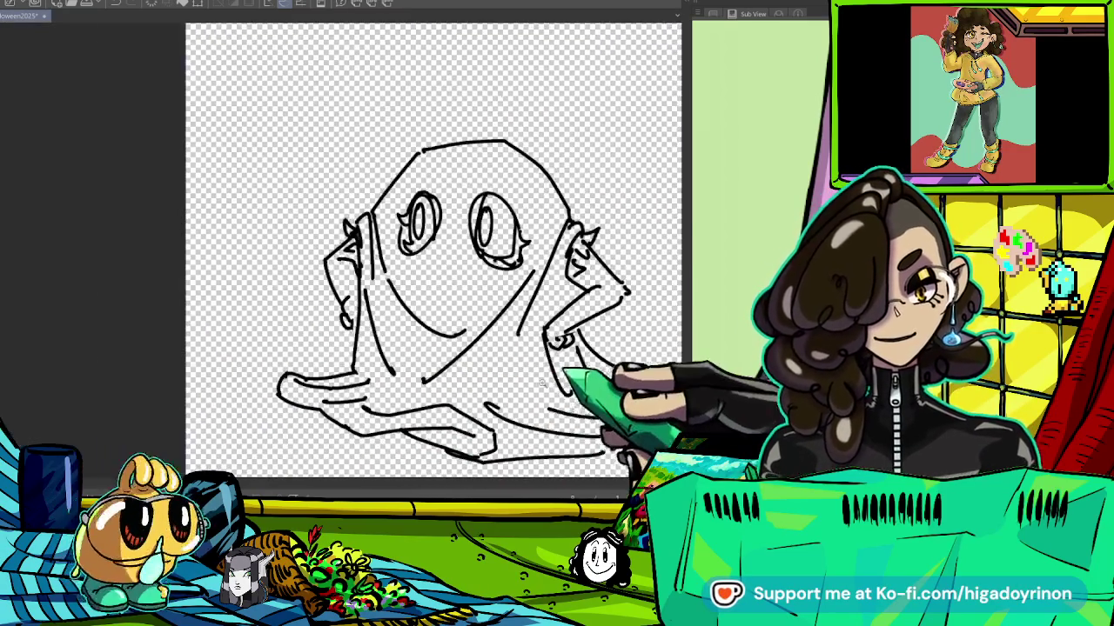
{"action": "scroll", "coordinate": [365, 287], "scroll_direction": "up", "scroll_amount": 5}
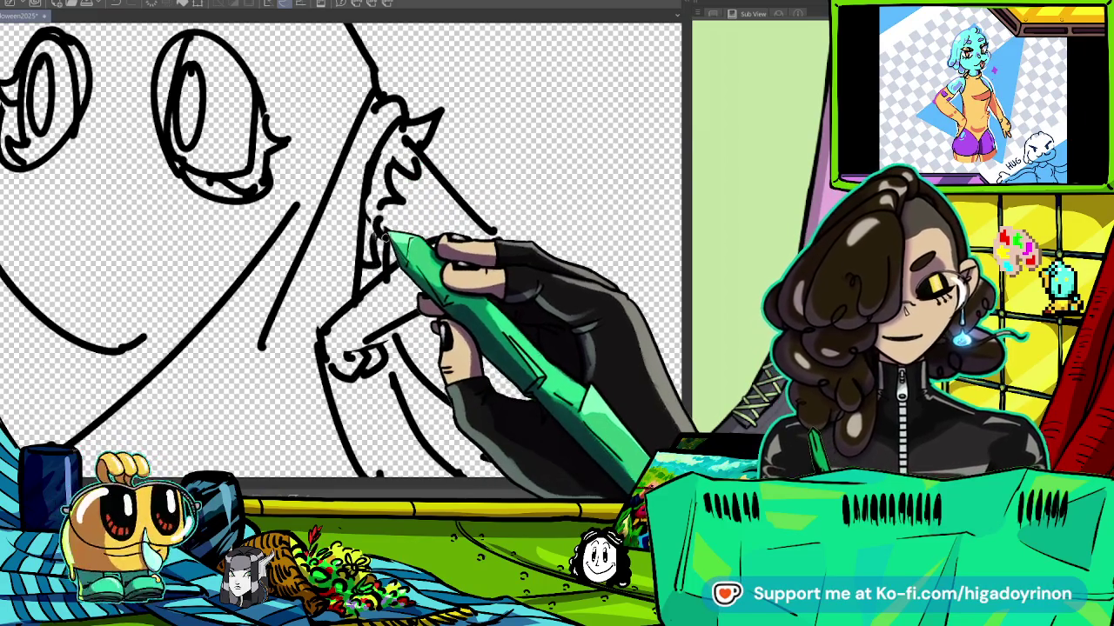
{"action": "scroll", "coordinate": [386, 234], "scroll_direction": "down", "scroll_amount": 5}
{"action": "scroll", "coordinate": [435, 218], "scroll_direction": "down", "scroll_amount": 1}
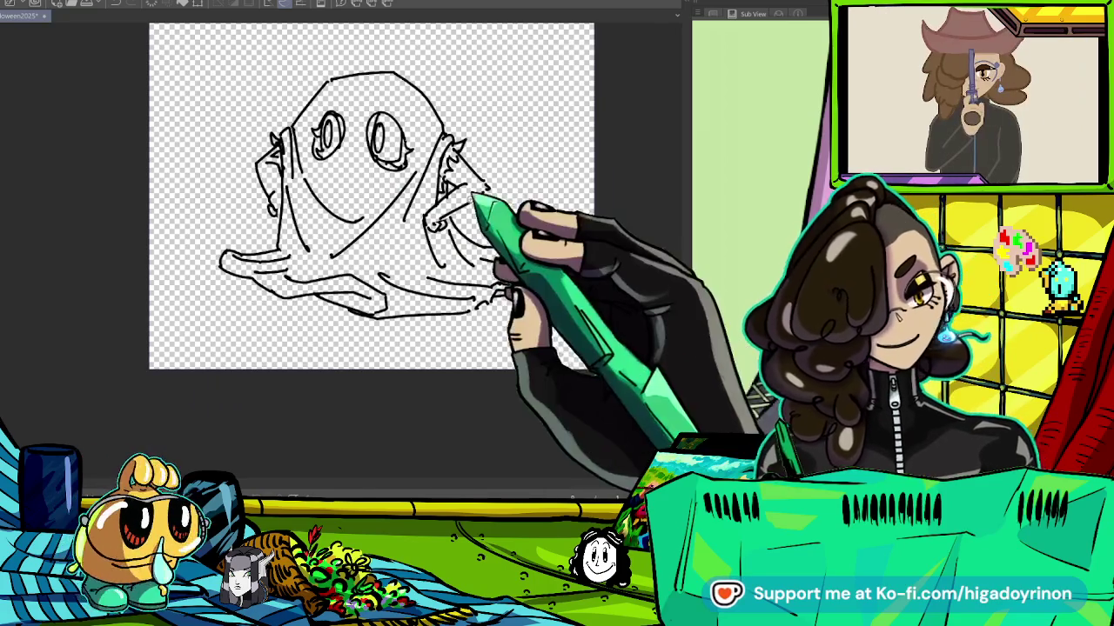
{"action": "scroll", "coordinate": [475, 198], "scroll_direction": "up", "scroll_amount": 5}
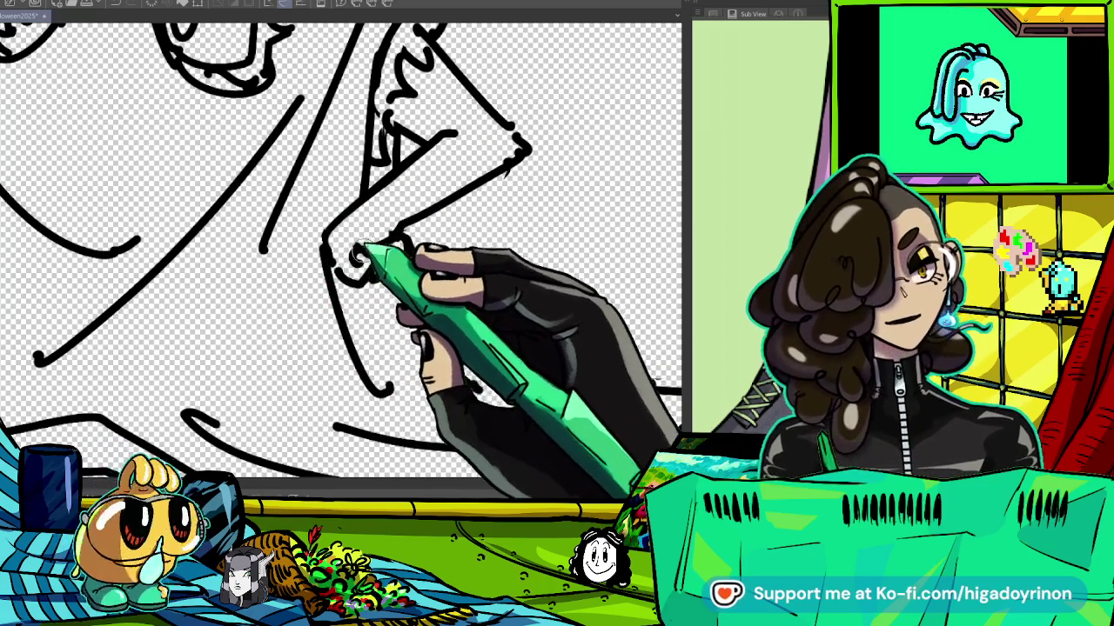
Sketch short curves at the upper left of the ghost's right eye.
{"action": "scroll", "coordinate": [382, 252], "scroll_direction": "down", "scroll_amount": 3}
{"action": "scroll", "coordinate": [382, 253], "scroll_direction": "down", "scroll_amount": 3}
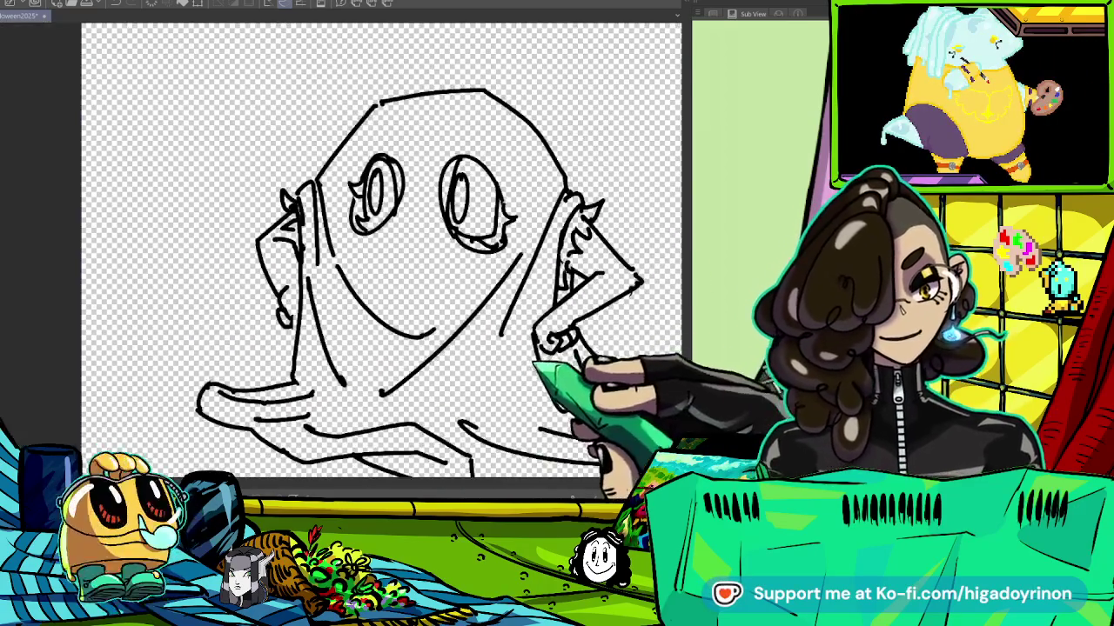
{"action": "scroll", "coordinate": [389, 190], "scroll_direction": "up", "scroll_amount": 3}
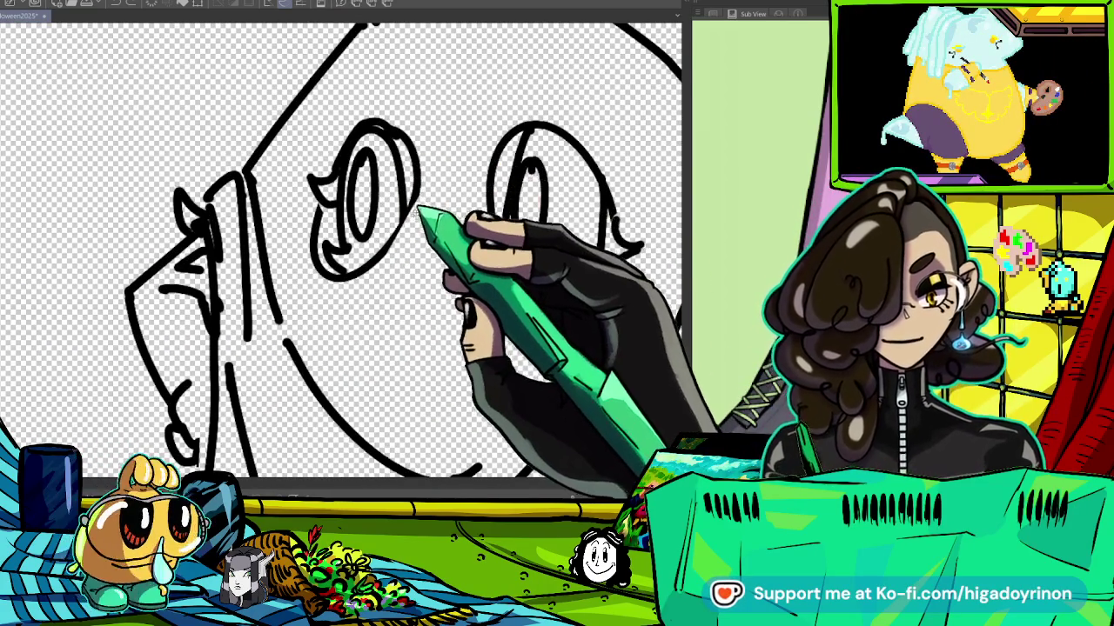
{"action": "scroll", "coordinate": [435, 218], "scroll_direction": "up", "scroll_amount": 2}
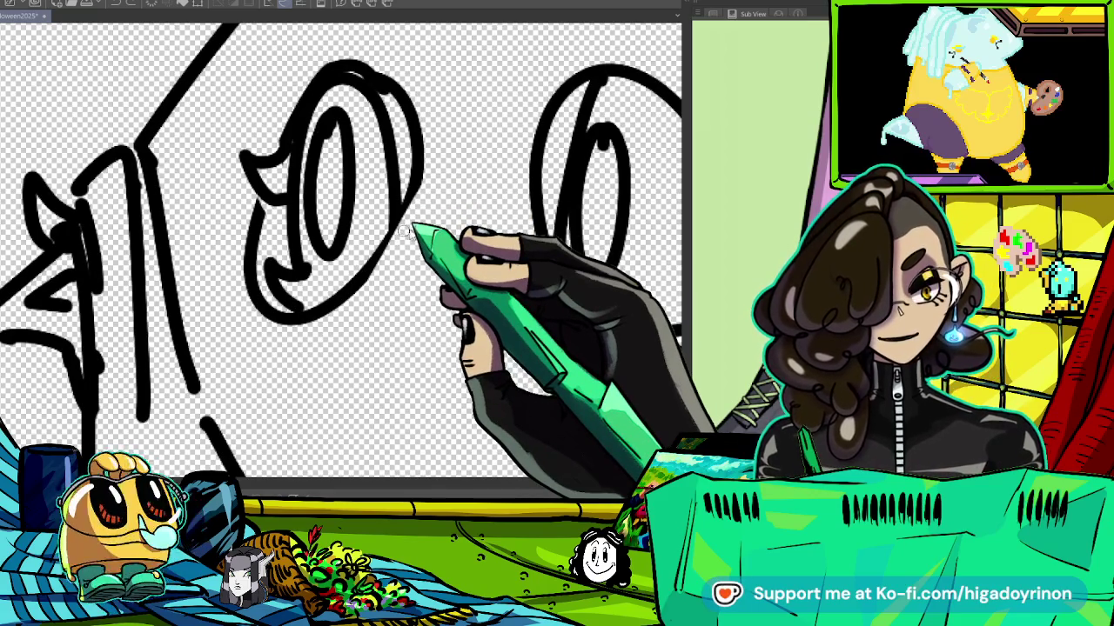
{"action": "scroll", "coordinate": [372, 269], "scroll_direction": "down", "scroll_amount": 1}
{"action": "left_click_drag", "start_coordinate": [597, 311], "coordinate": [323, 298]}
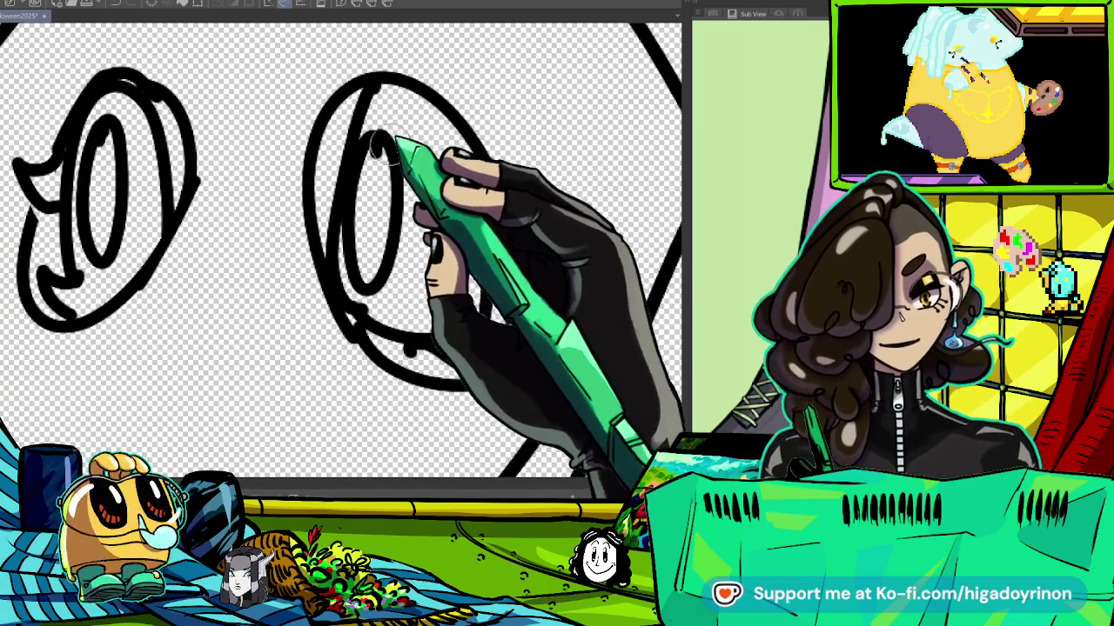
{"action": "scroll", "coordinate": [354, 253], "scroll_direction": "down", "scroll_amount": 5}
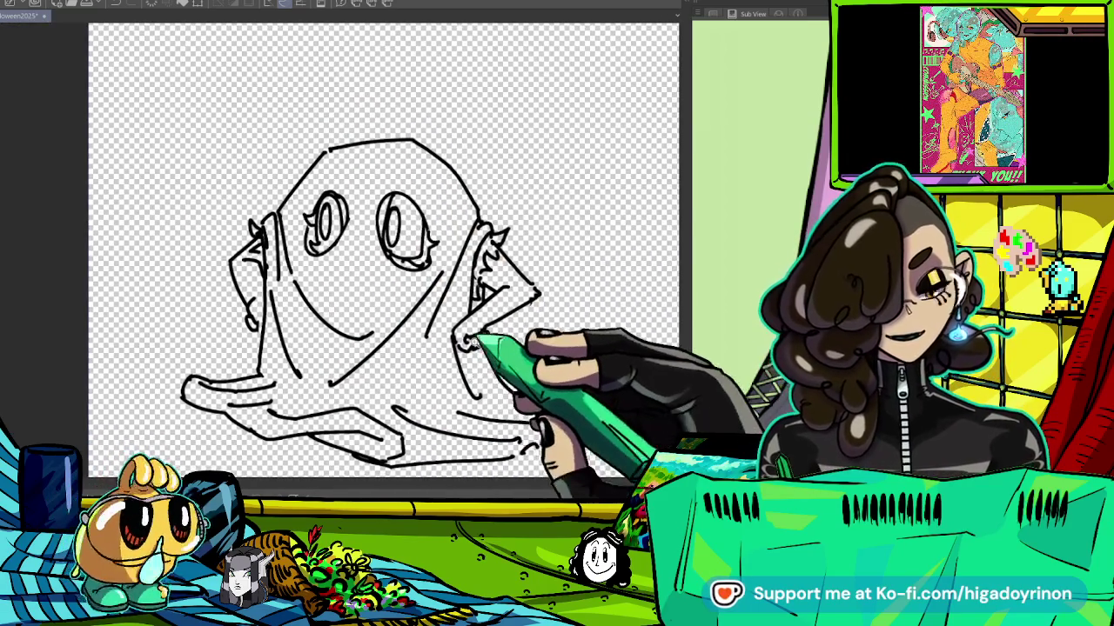
{"action": "scroll", "coordinate": [408, 189], "scroll_direction": "up", "scroll_amount": 2}
{"action": "scroll", "coordinate": [383, 200], "scroll_direction": "up", "scroll_amount": 1}
{"action": "scroll", "coordinate": [348, 213], "scroll_direction": "up", "scroll_amount": 1}
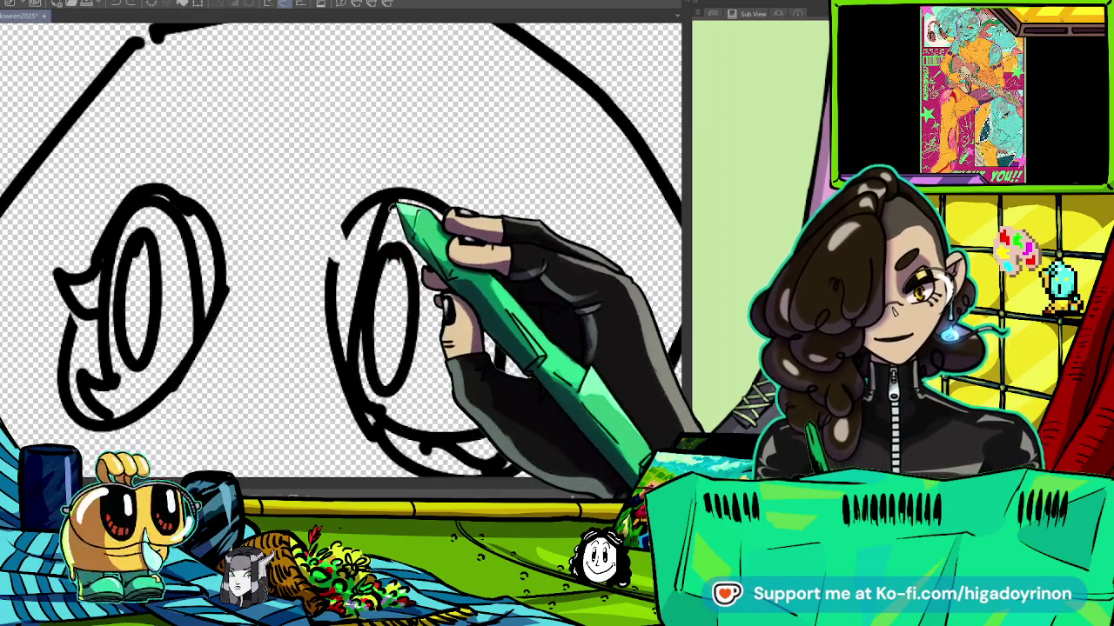
{"action": "mouse_move", "coordinate": [335, 196]}
{"action": "left_mouse_down"}
{"action": "mouse_move", "coordinate": [357, 221]}
{"action": "mouse_move", "coordinate": [339, 261]}
{"action": "left_mouse_up"}
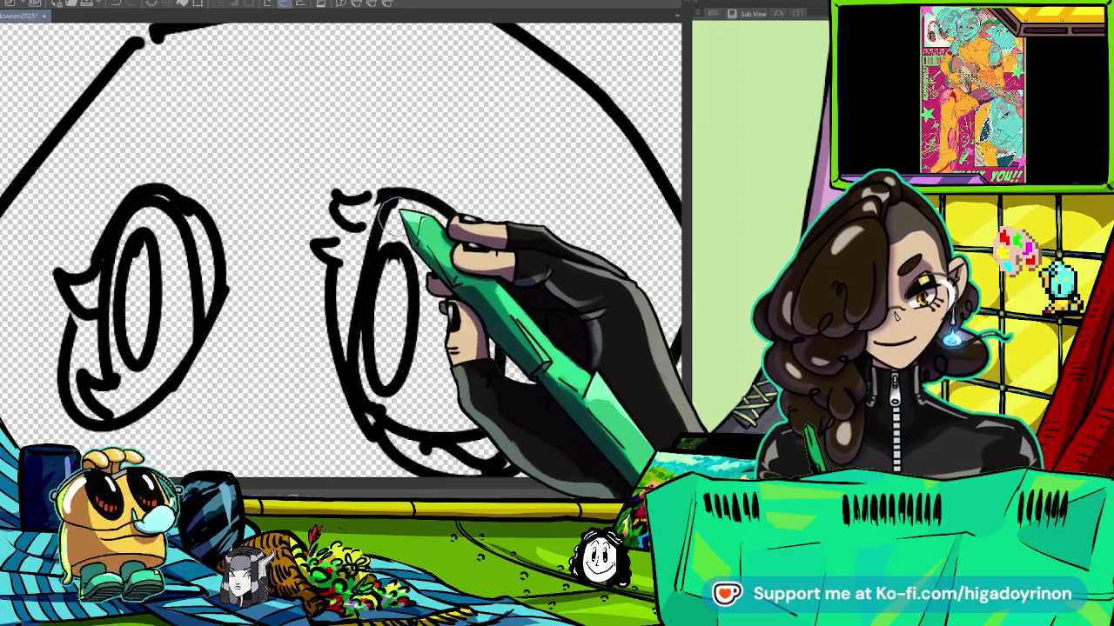
{"action": "scroll", "coordinate": [474, 287], "scroll_direction": "down", "scroll_amount": 4}
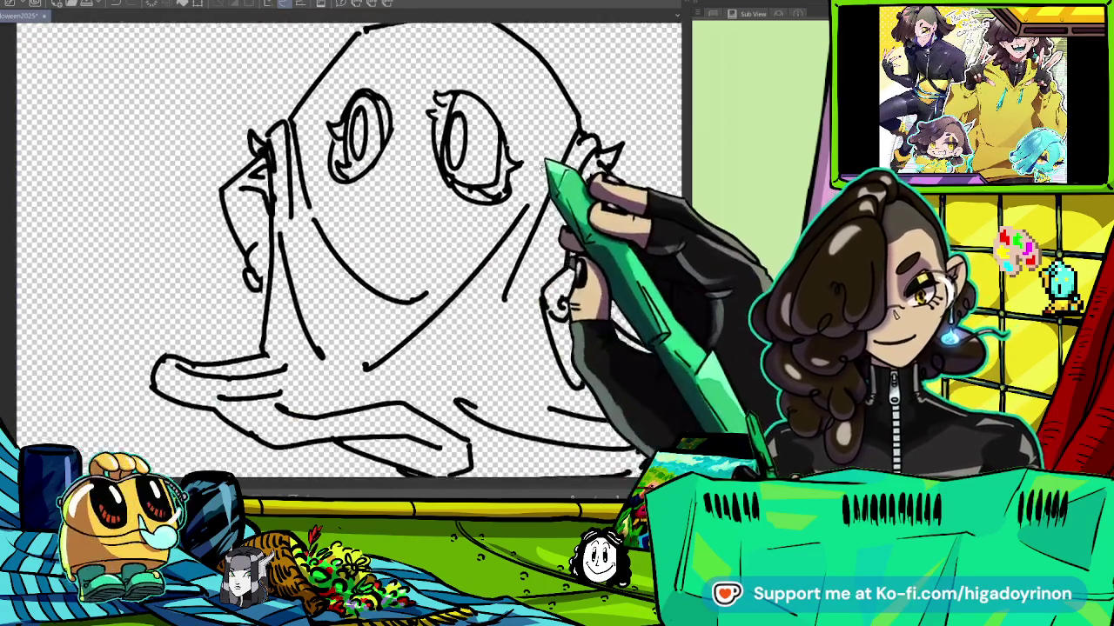
{"action": "scroll", "coordinate": [577, 249], "scroll_direction": "down", "scroll_amount": 1}
Add sketch strokes along the tail's lower left, then fit the whole ghost in view.
{"action": "left_click_drag", "start_coordinate": [632, 343], "coordinate": [532, 346]}
{"action": "scroll", "coordinate": [525, 332], "scroll_direction": "up", "scroll_amount": 1}
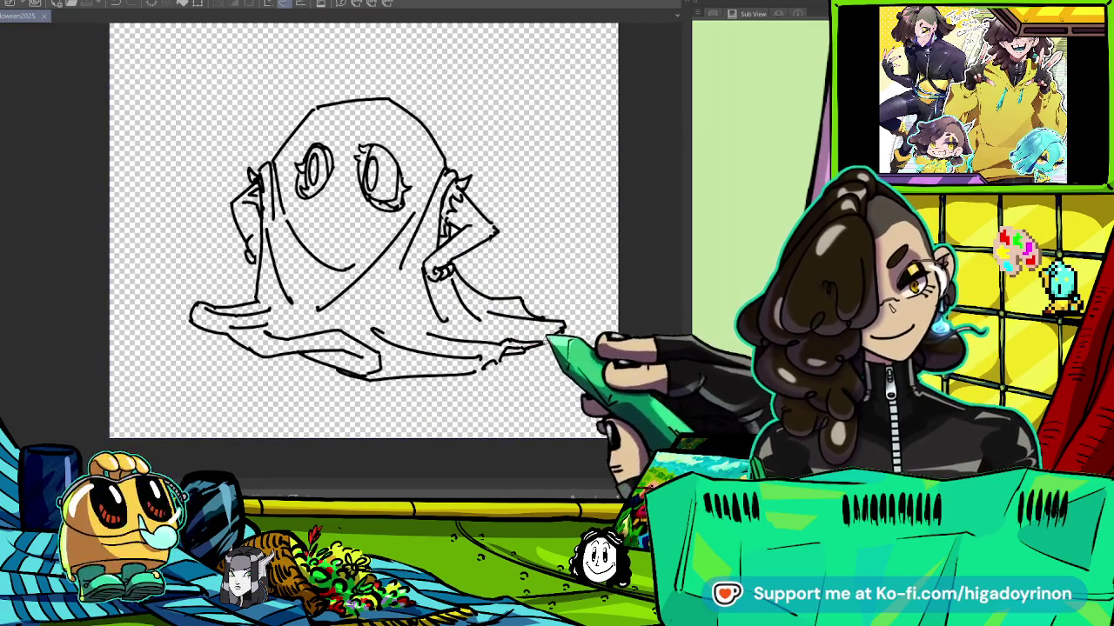
{"action": "scroll", "coordinate": [543, 344], "scroll_direction": "down", "scroll_amount": 2}
{"action": "scroll", "coordinate": [546, 324], "scroll_direction": "up", "scroll_amount": 5}
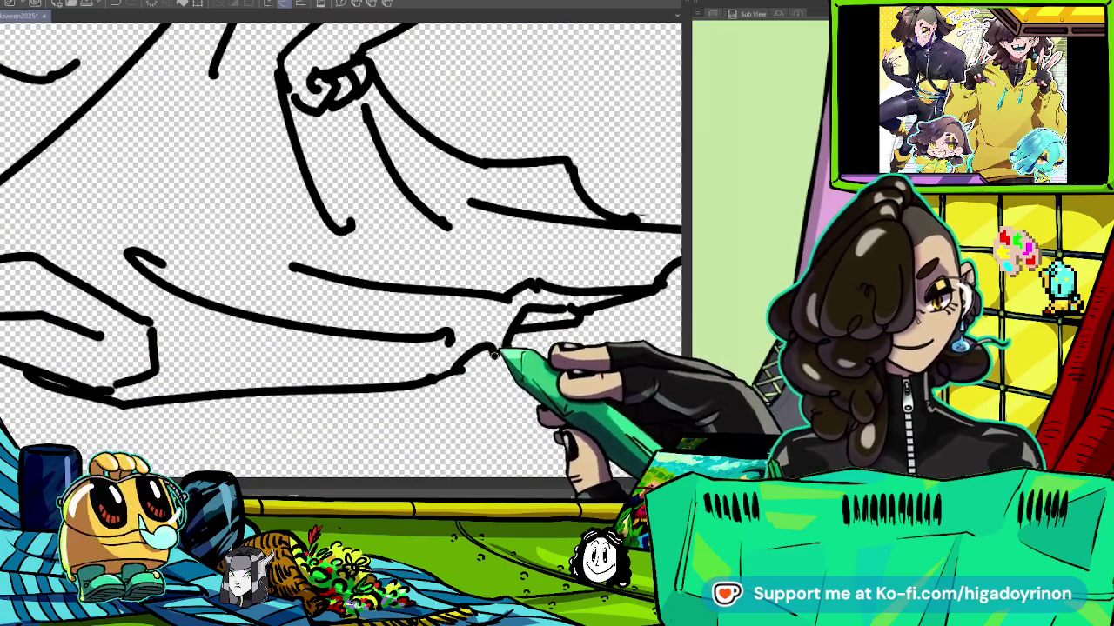
{"action": "scroll", "coordinate": [514, 331], "scroll_direction": "down", "scroll_amount": 3}
{"action": "scroll", "coordinate": [635, 391], "scroll_direction": "down", "scroll_amount": 2}
{"action": "scroll", "coordinate": [510, 423], "scroll_direction": "down", "scroll_amount": 2}
{"action": "scroll", "coordinate": [477, 350], "scroll_direction": "up", "scroll_amount": 5}
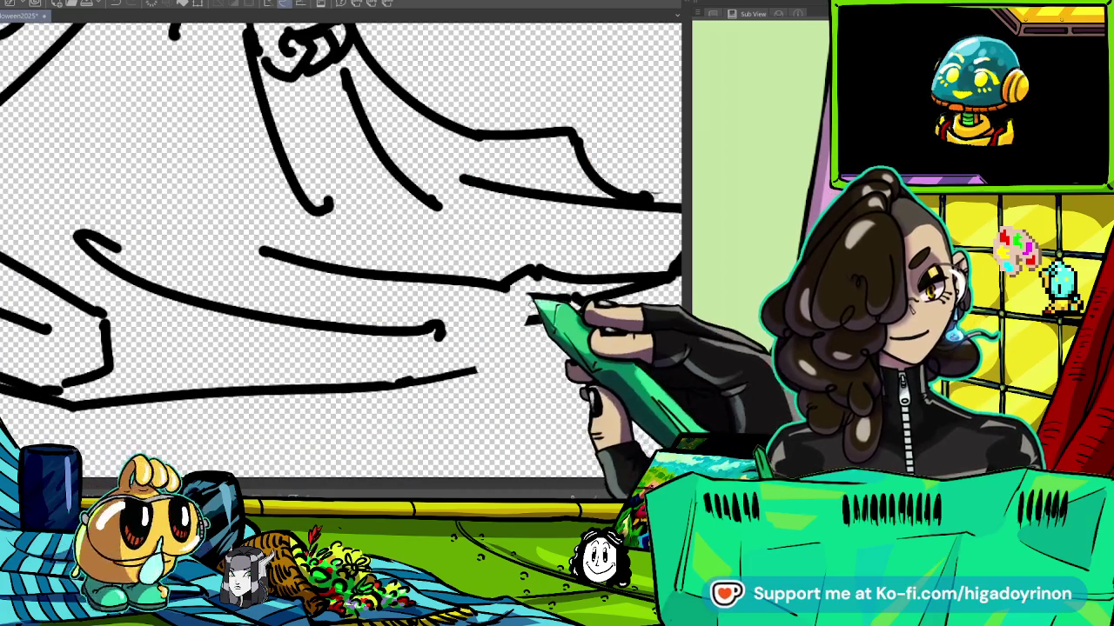
{"action": "scroll", "coordinate": [481, 367], "scroll_direction": "down", "scroll_amount": 5}
{"action": "scroll", "coordinate": [526, 331], "scroll_direction": "up", "scroll_amount": 5}
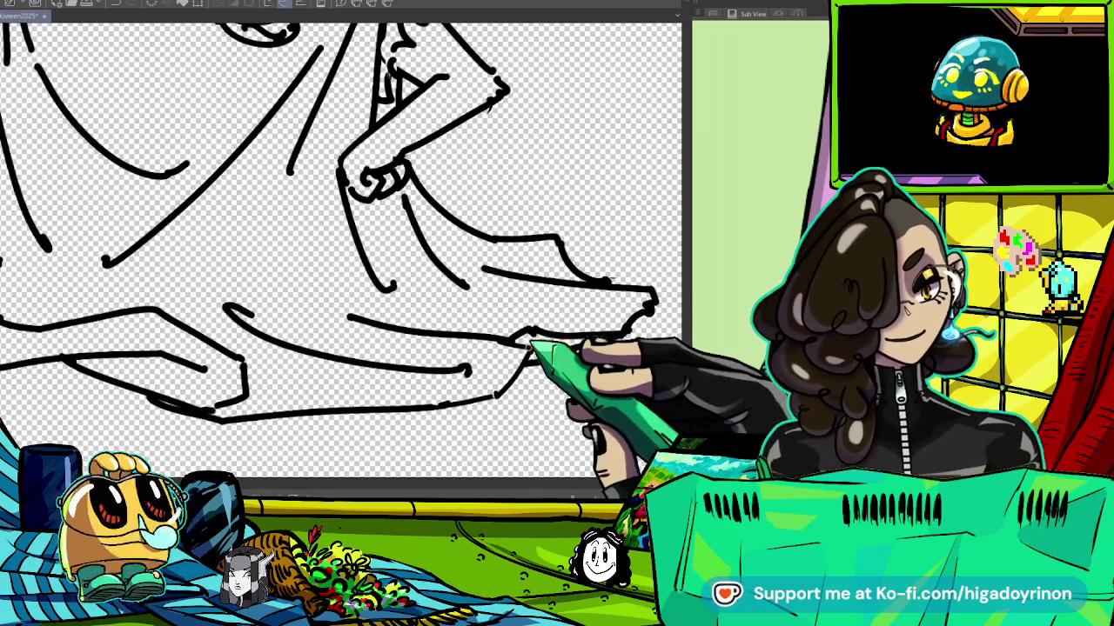
{"action": "scroll", "coordinate": [528, 359], "scroll_direction": "down", "scroll_amount": 5}
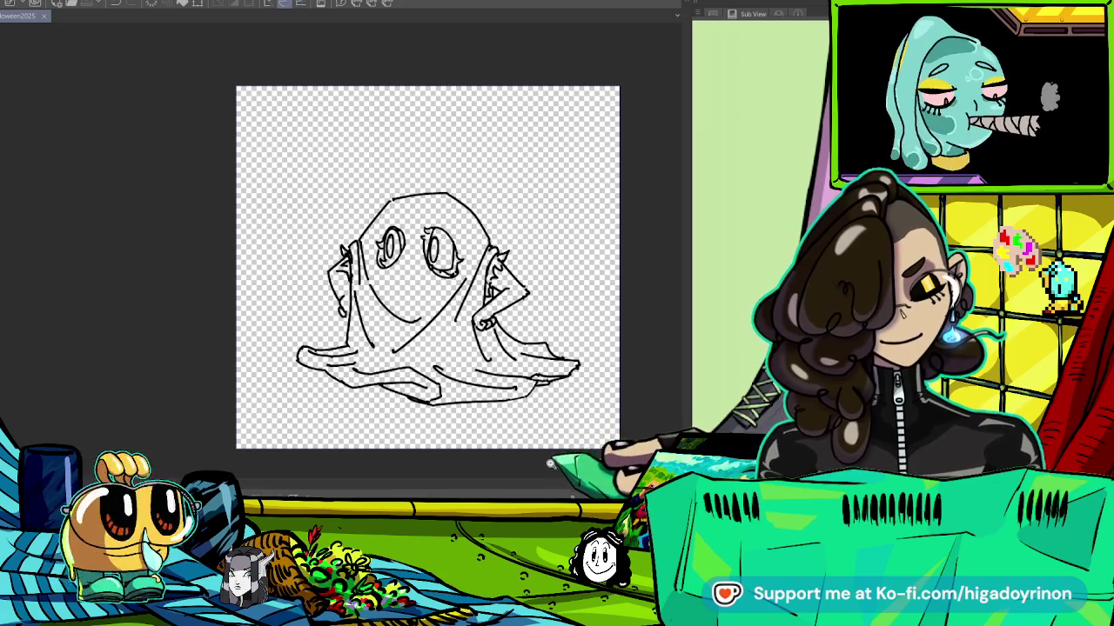
{"action": "scroll", "coordinate": [482, 405], "scroll_direction": "up", "scroll_amount": 5}
{"action": "left_click_drag", "start_coordinate": [215, 366], "coordinate": [514, 417]}
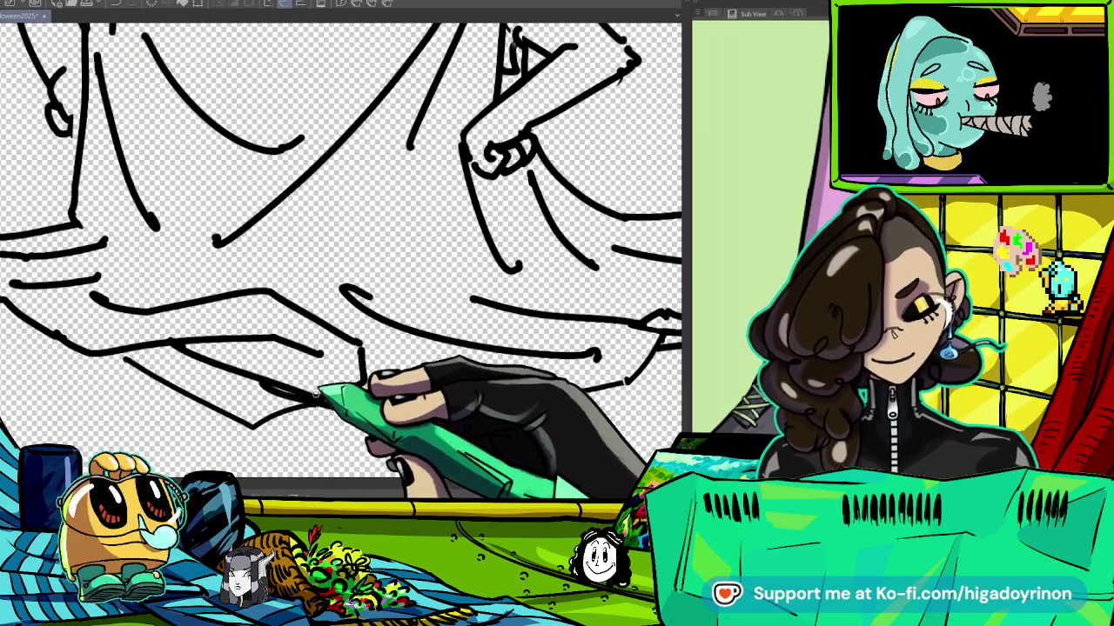
{"action": "key", "text": "ctrl+0"}
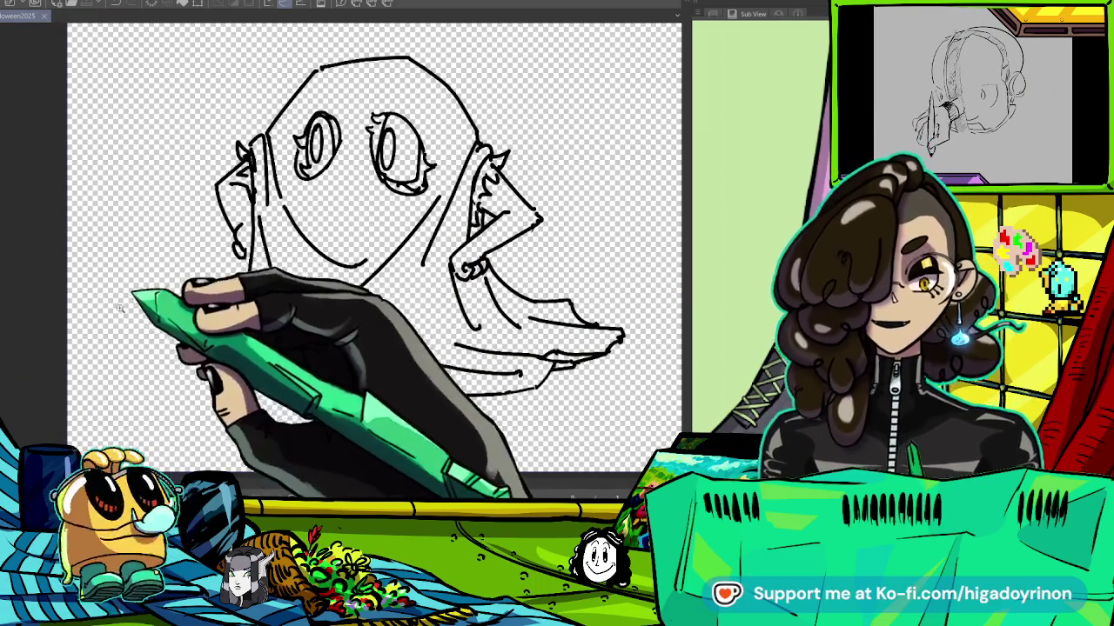
{"action": "scroll", "coordinate": [55, 139], "scroll_direction": "up", "scroll_amount": 2}
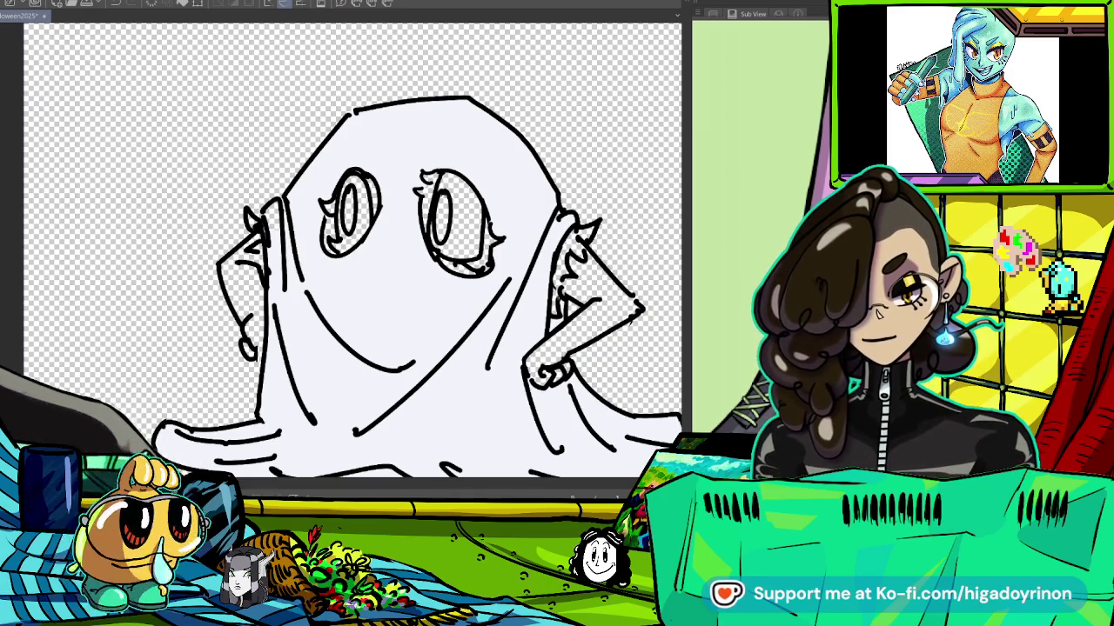
Fill the left eye hole's rim and the ghost's left ear with brown.
{"action": "left_click_drag", "start_coordinate": [327, 213], "coordinate": [332, 251]}
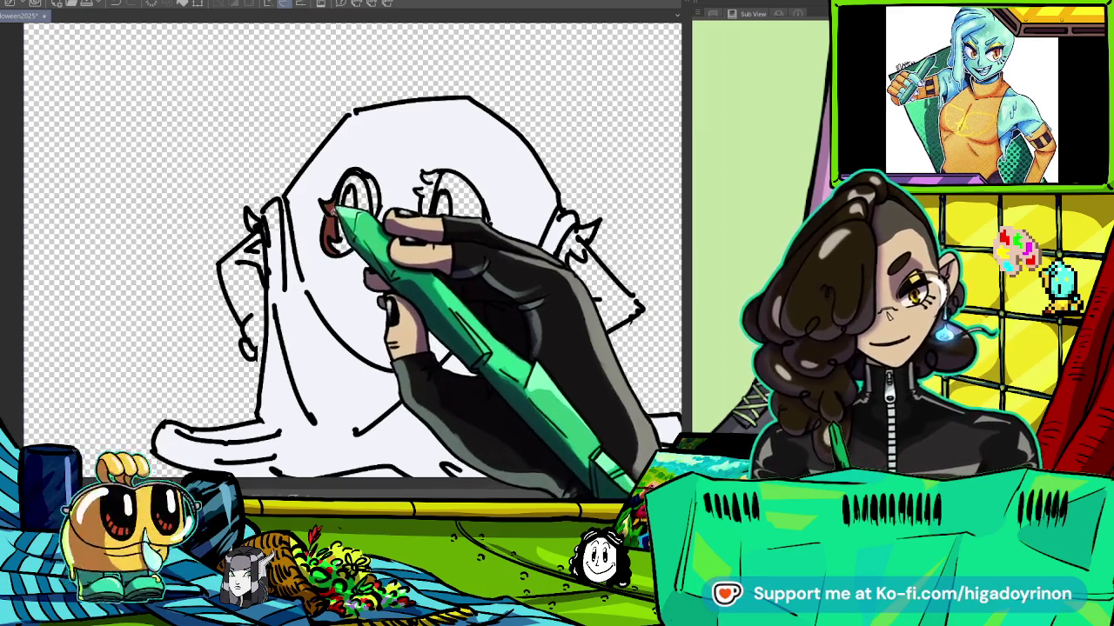
{"action": "left_click_drag", "start_coordinate": [248, 220], "coordinate": [255, 230]}
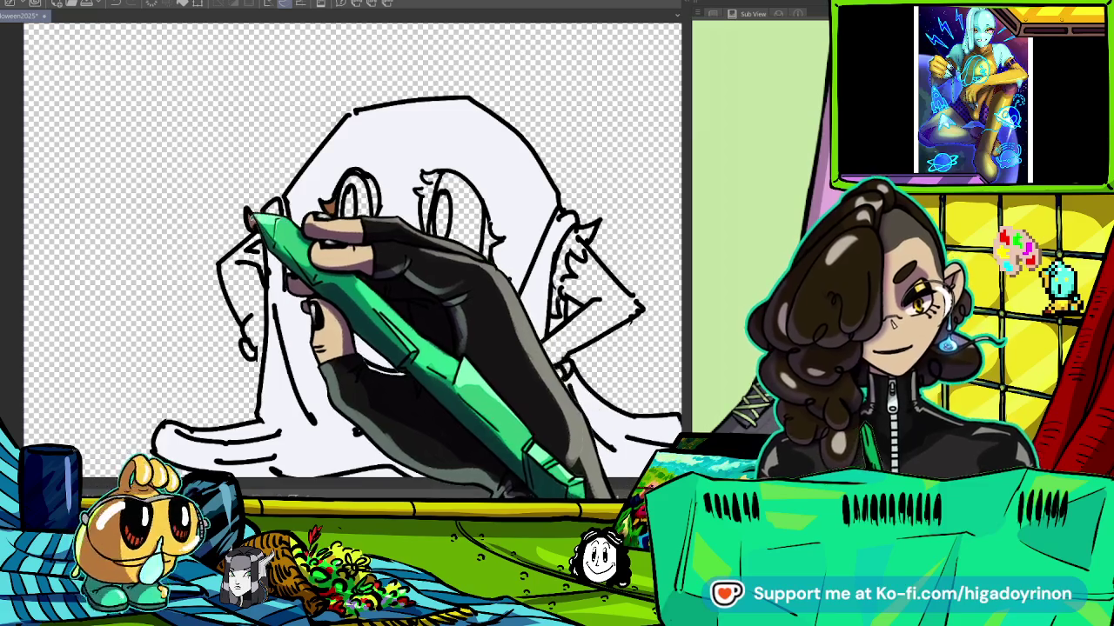
{"action": "scroll", "coordinate": [253, 235], "scroll_direction": "up", "scroll_amount": 3}
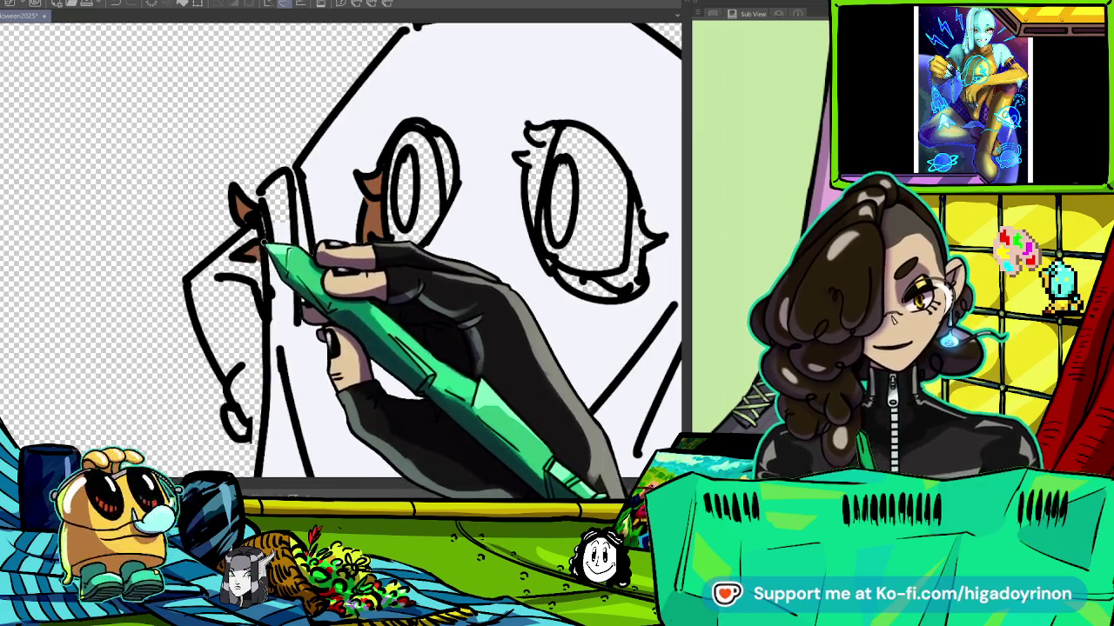
{"action": "scroll", "coordinate": [396, 235], "scroll_direction": "down", "scroll_amount": 2}
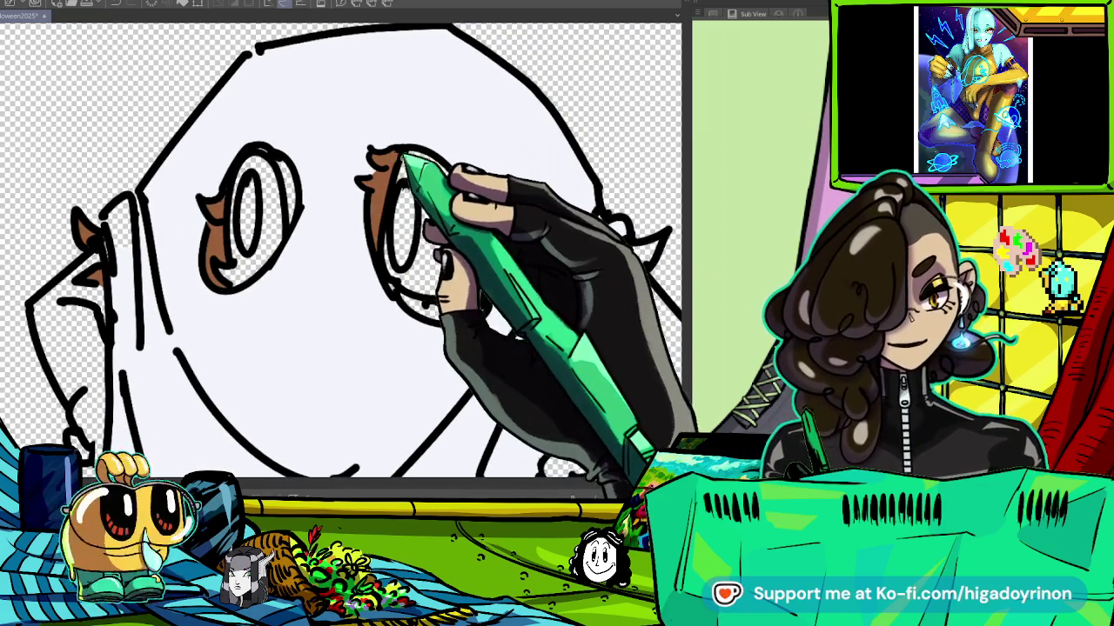
Fill brown around the right eye and on the right ear, then undo the last fill.
{"action": "left_click_drag", "start_coordinate": [372, 161], "coordinate": [374, 252]}
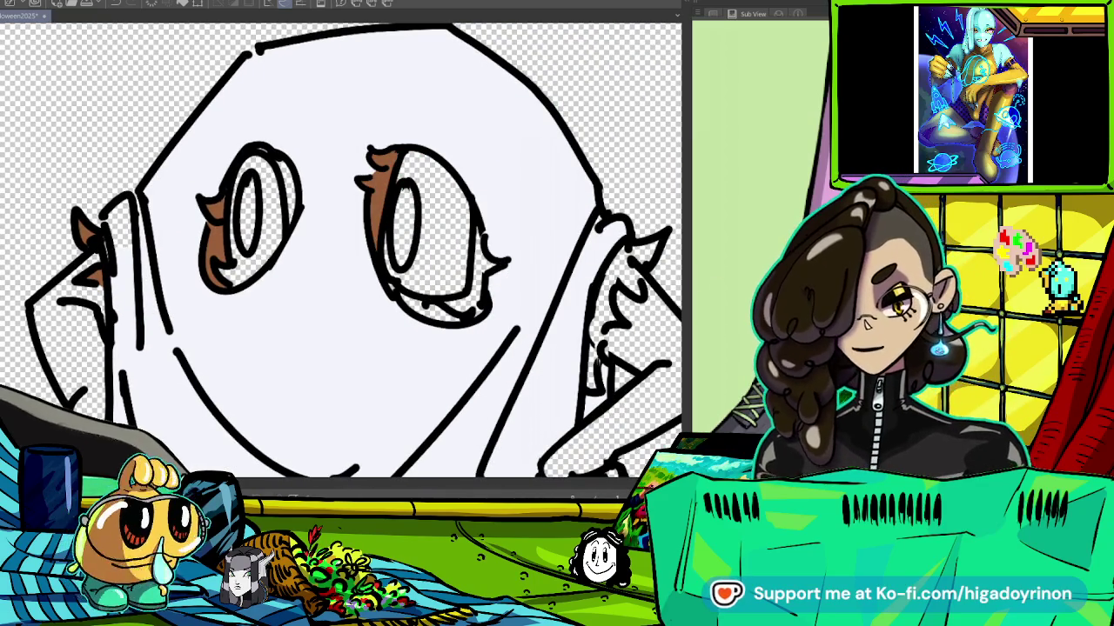
{"action": "left_click_drag", "start_coordinate": [387, 278], "coordinate": [479, 309]}
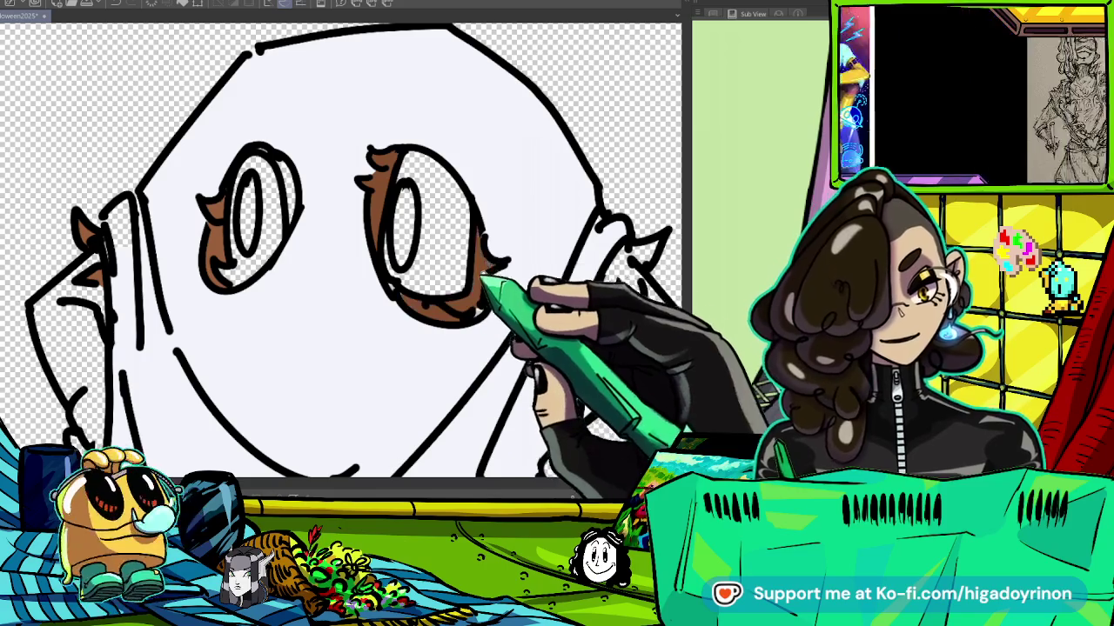
{"action": "left_click_drag", "start_coordinate": [584, 343], "coordinate": [349, 265]}
{"action": "mouse_move", "coordinate": [417, 166]}
{"action": "left_mouse_down"}
{"action": "mouse_move", "coordinate": [378, 222]}
{"action": "mouse_move", "coordinate": [410, 194]}
{"action": "left_mouse_up"}
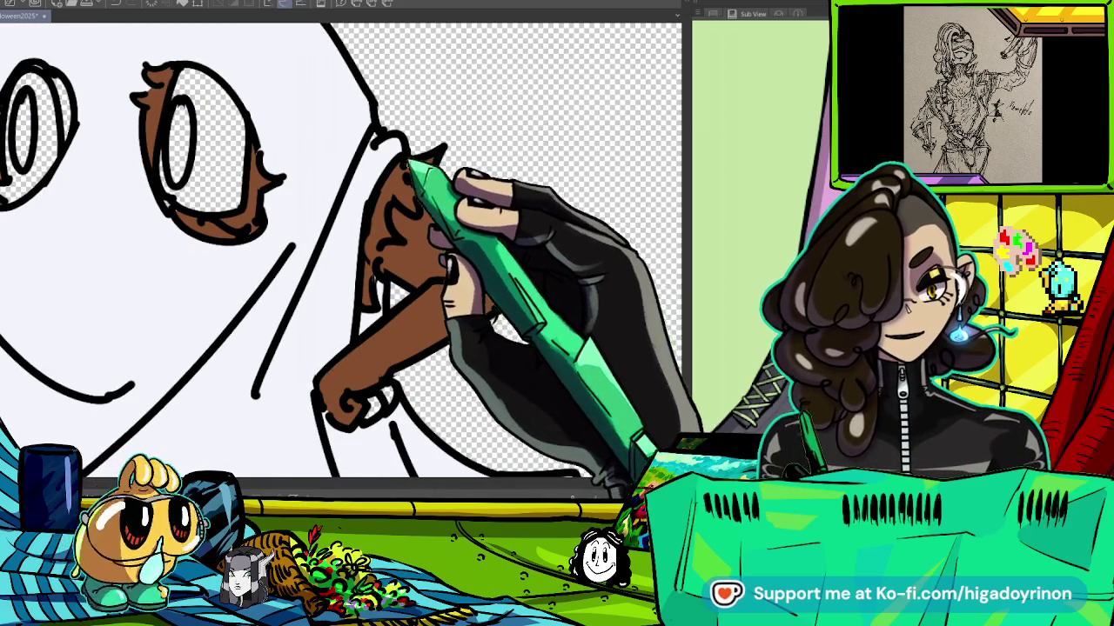
{"action": "scroll", "coordinate": [426, 217], "scroll_direction": "down", "scroll_amount": 3}
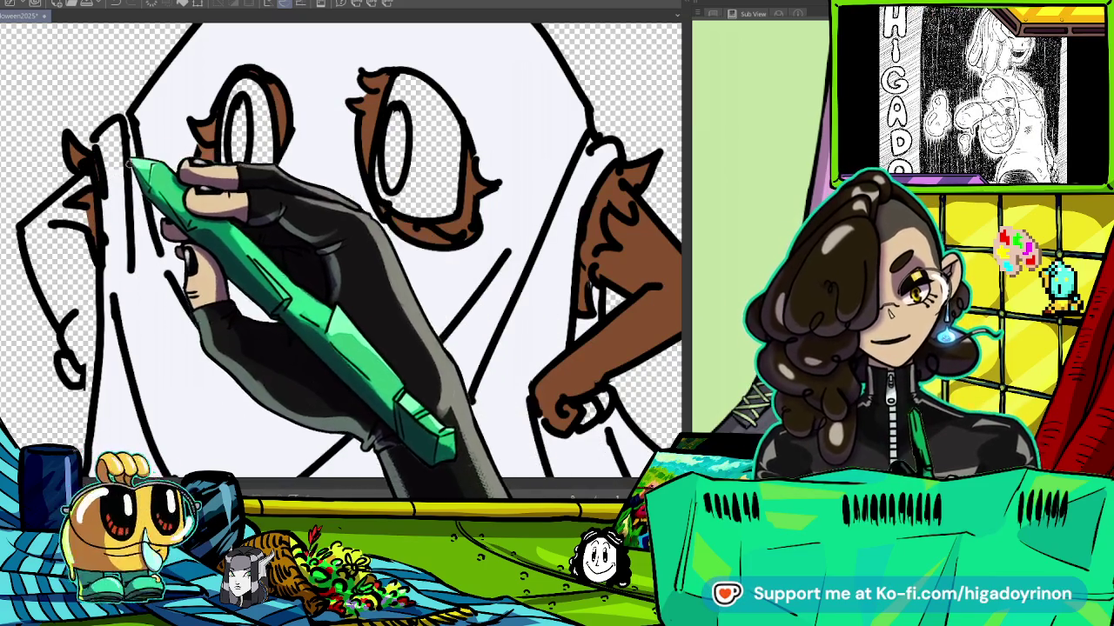
{"action": "scroll", "coordinate": [340, 252], "scroll_direction": "up", "scroll_amount": 1}
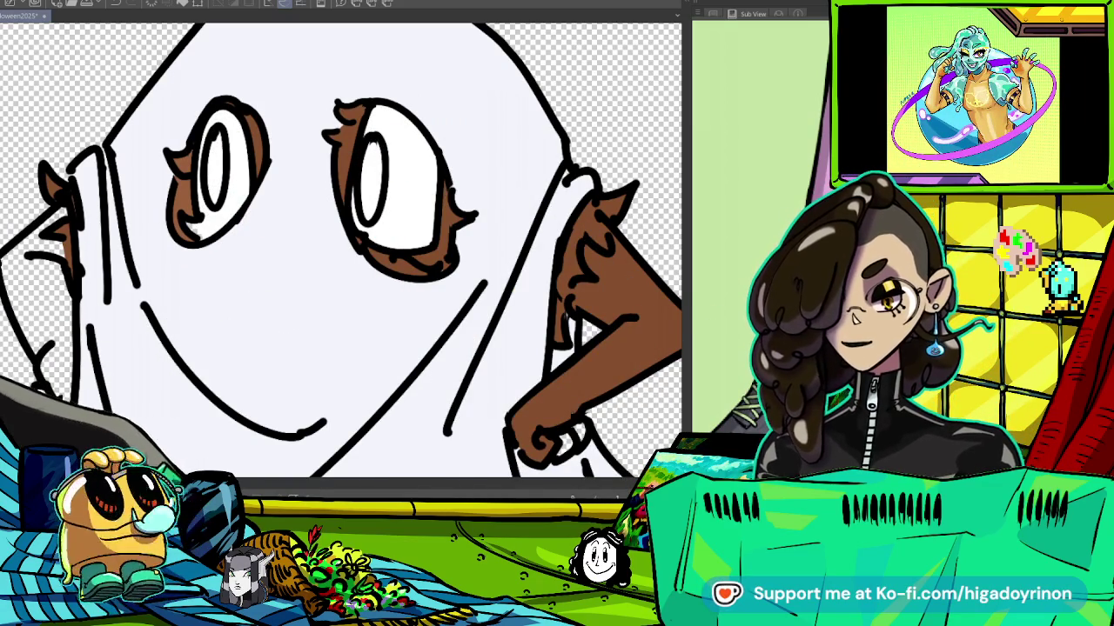
{"action": "key", "text": "ctrl+z"}
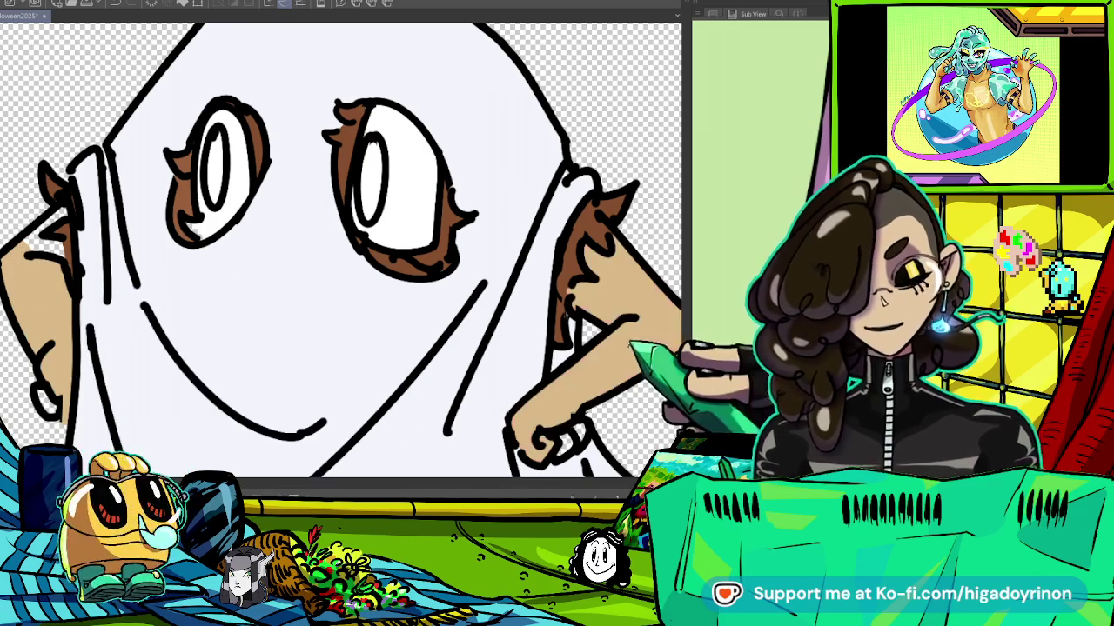
Bring the ghost's face into view and fill one eye's pupil dark brown.
{"action": "scroll", "coordinate": [339, 252], "scroll_direction": "down", "scroll_amount": 3}
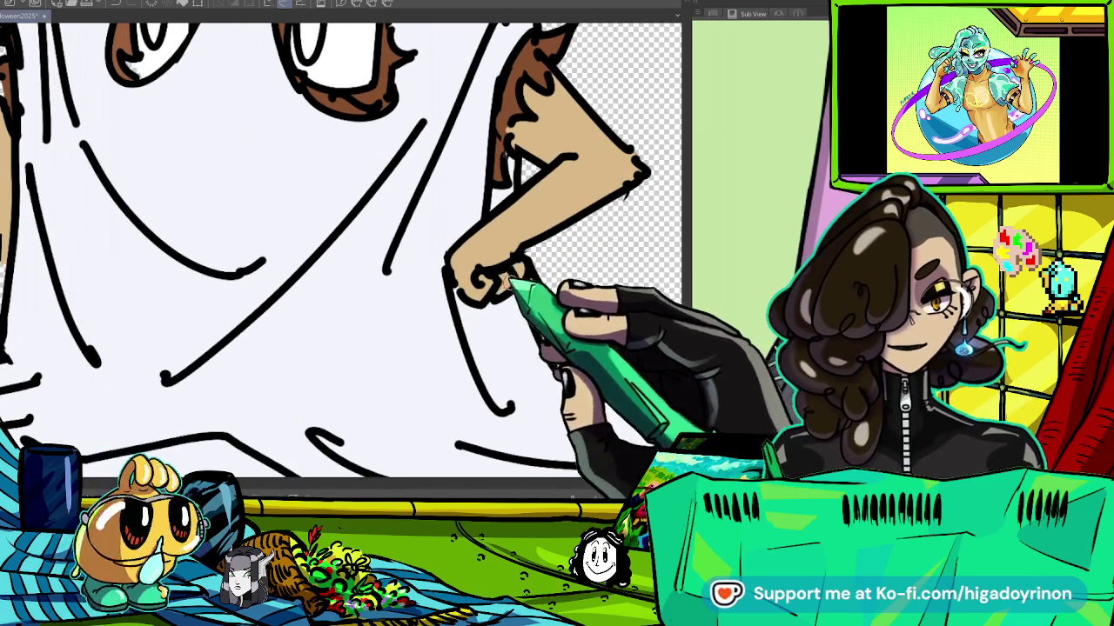
{"action": "scroll", "coordinate": [340, 252], "scroll_direction": "down", "scroll_amount": 2}
{"action": "scroll", "coordinate": [340, 252], "scroll_direction": "down", "scroll_amount": 2}
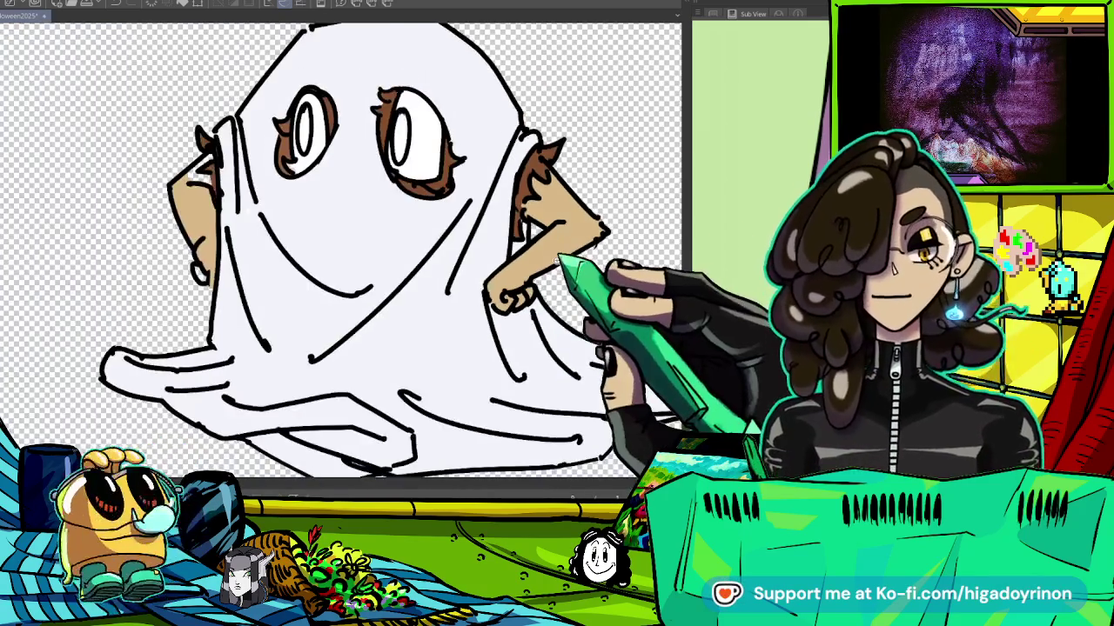
{"action": "scroll", "coordinate": [199, 208], "scroll_direction": "up", "scroll_amount": 2}
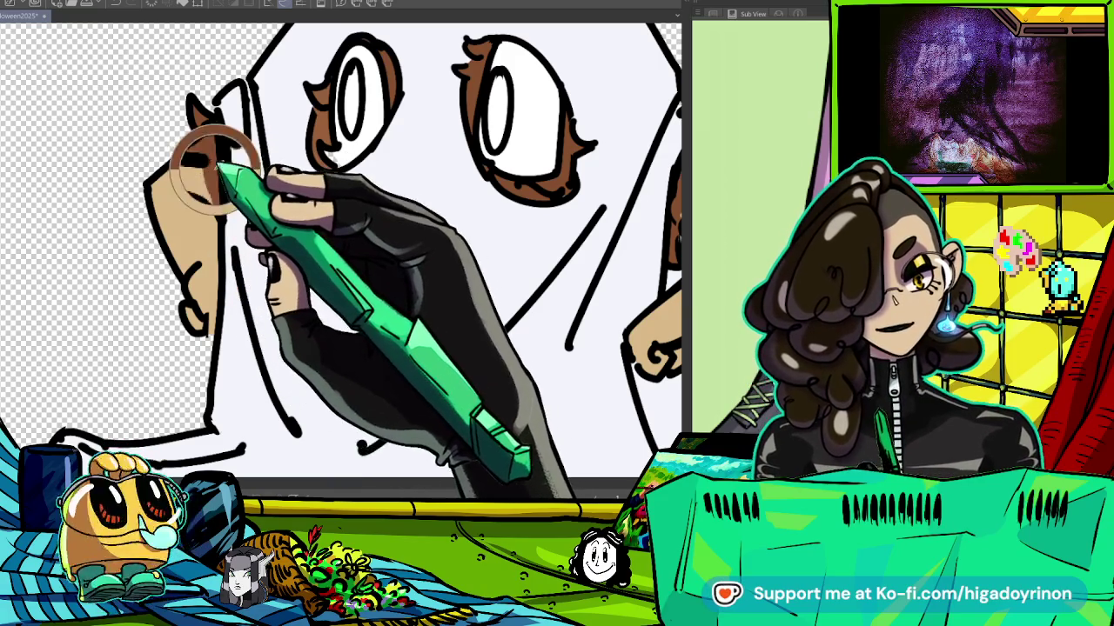
{"action": "scroll", "coordinate": [223, 211], "scroll_direction": "up", "scroll_amount": 1}
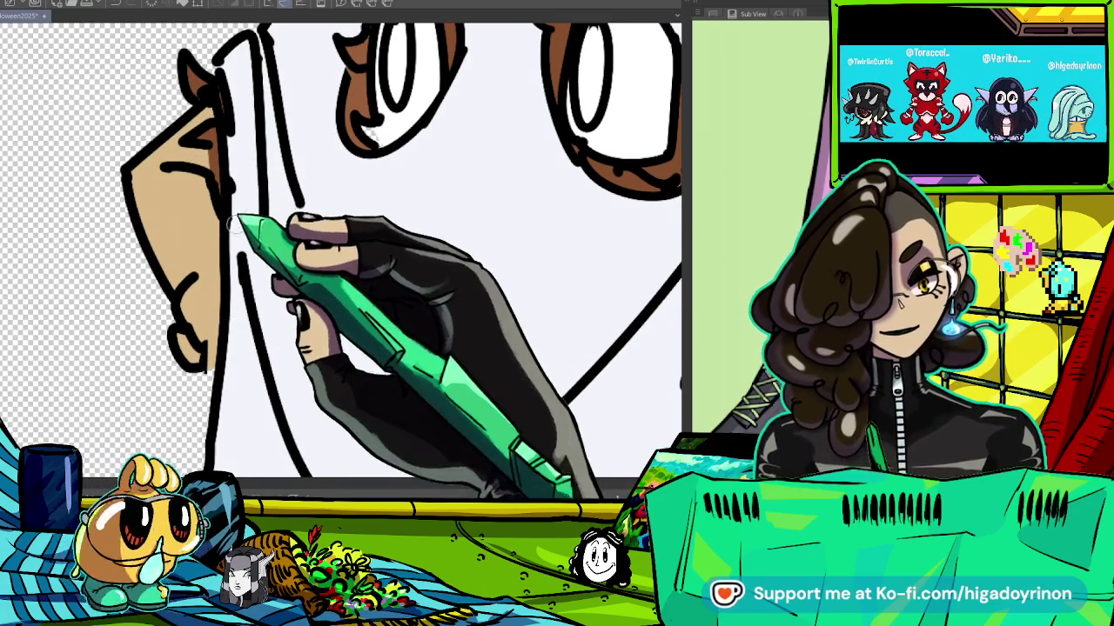
{"action": "left_click_drag", "start_coordinate": [440, 349], "coordinate": [449, 293]}
{"action": "scroll", "coordinate": [449, 293], "scroll_direction": "down", "scroll_amount": 2}
{"action": "scroll", "coordinate": [449, 293], "scroll_direction": "down", "scroll_amount": 2}
{"action": "scroll", "coordinate": [449, 293], "scroll_direction": "down", "scroll_amount": 1}
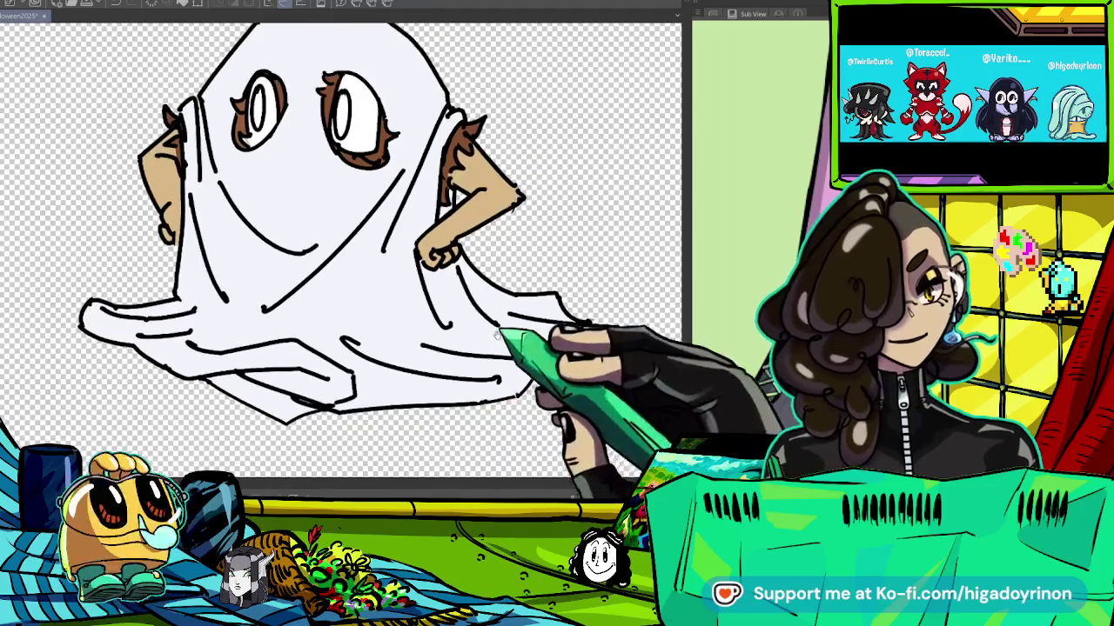
{"action": "scroll", "coordinate": [464, 182], "scroll_direction": "up", "scroll_amount": 3}
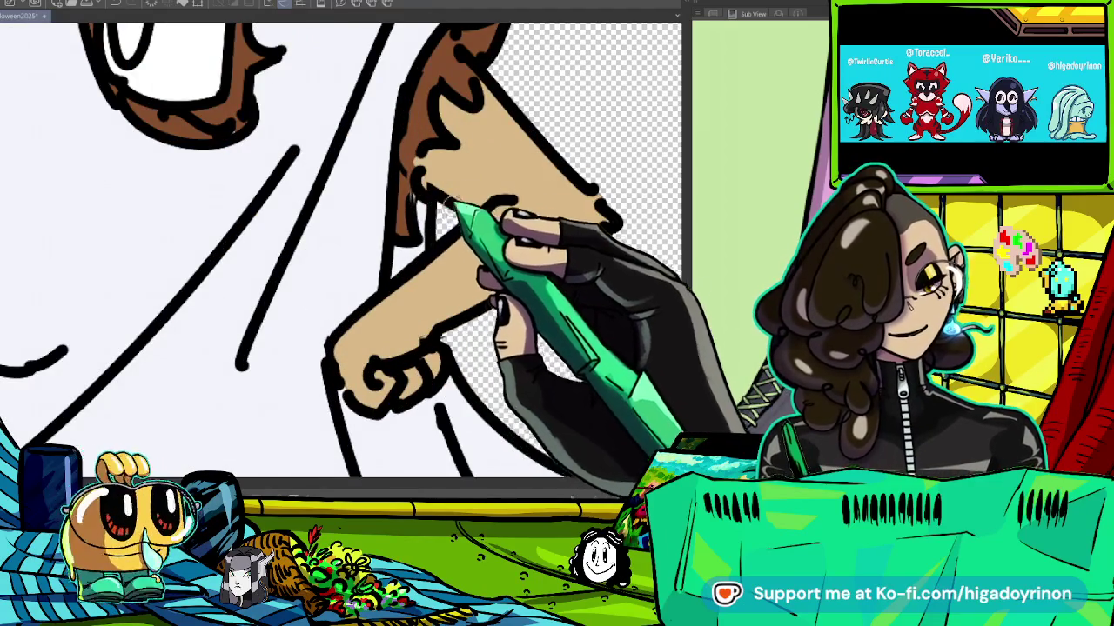
{"action": "scroll", "coordinate": [416, 194], "scroll_direction": "down", "scroll_amount": 4}
{"action": "scroll", "coordinate": [413, 193], "scroll_direction": "up", "scroll_amount": 3}
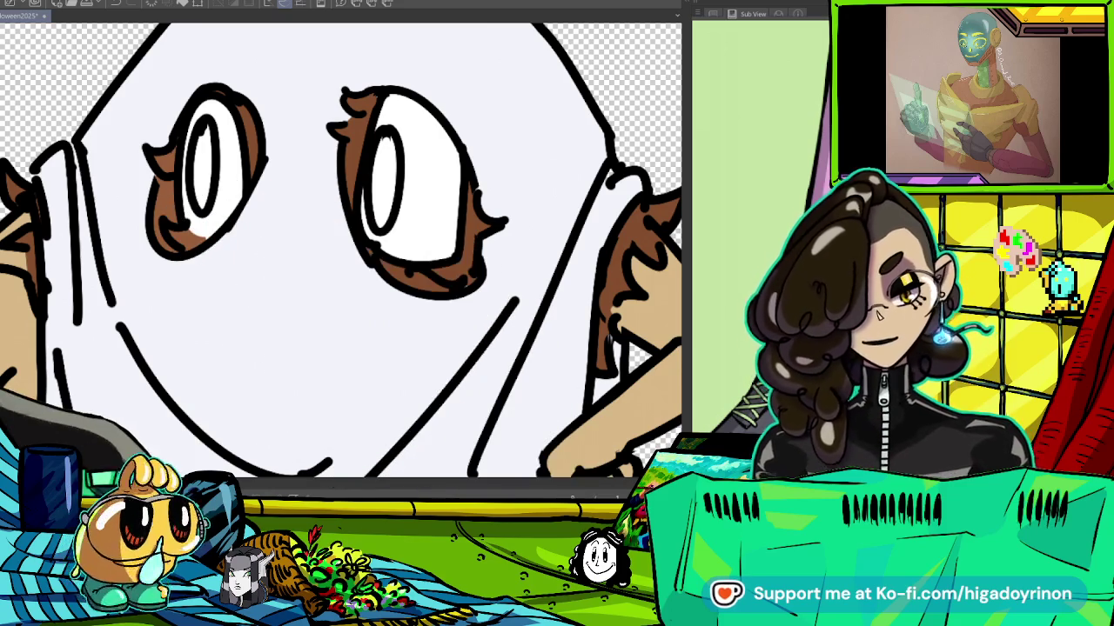
{"action": "left_click", "coordinate": [203, 165]}
Fill the other eye's pupil dark brown and fit the whole ghost in view.
{"action": "left_click", "coordinate": [384, 174]}
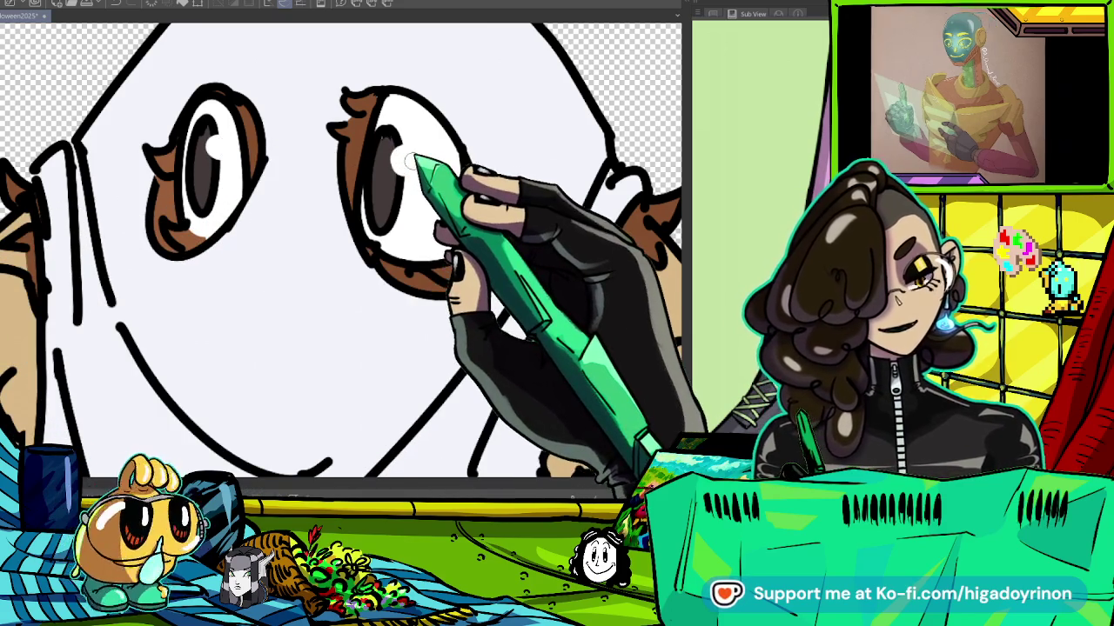
{"action": "key", "text": "ctrl+0"}
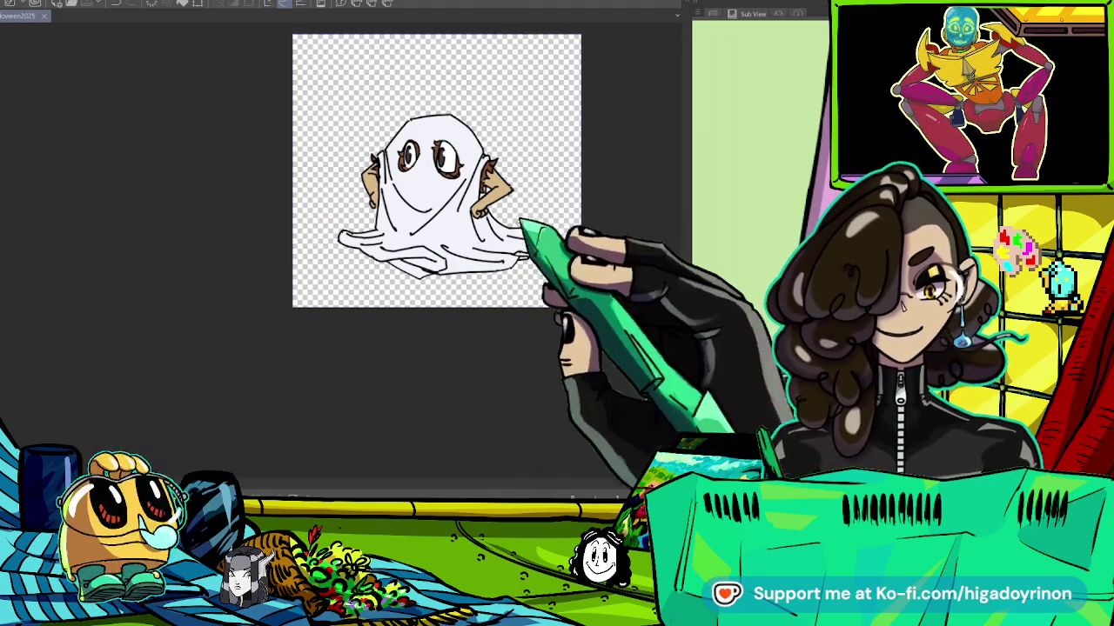
{"action": "scroll", "coordinate": [421, 339], "scroll_direction": "up", "scroll_amount": 5}
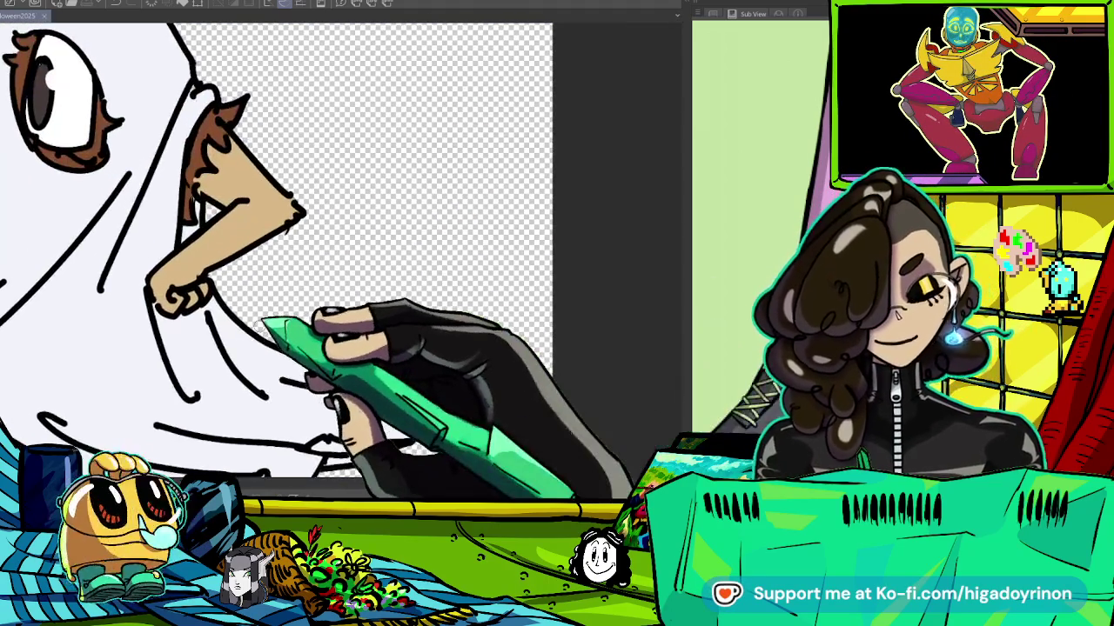
{"action": "scroll", "coordinate": [261, 322], "scroll_direction": "up", "scroll_amount": 2}
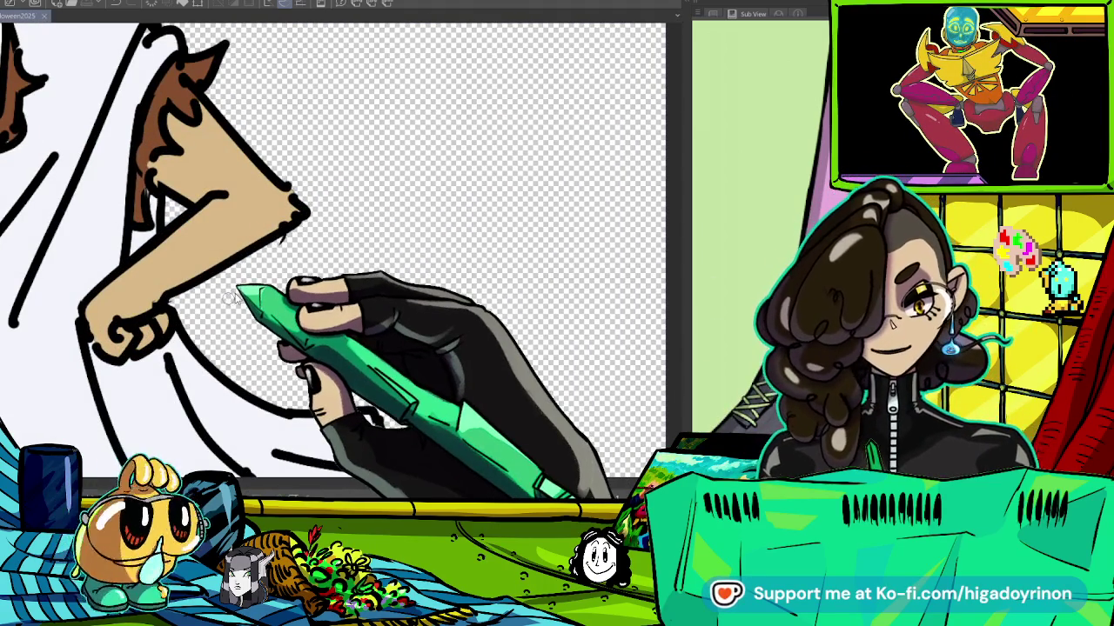
Ink black fold lines beside the ghost's arm and on the lower sheet.
{"action": "mouse_move", "coordinate": [215, 277]}
{"action": "left_mouse_down"}
{"action": "mouse_move", "coordinate": [254, 359]}
{"action": "mouse_move", "coordinate": [412, 299]}
{"action": "left_mouse_up"}
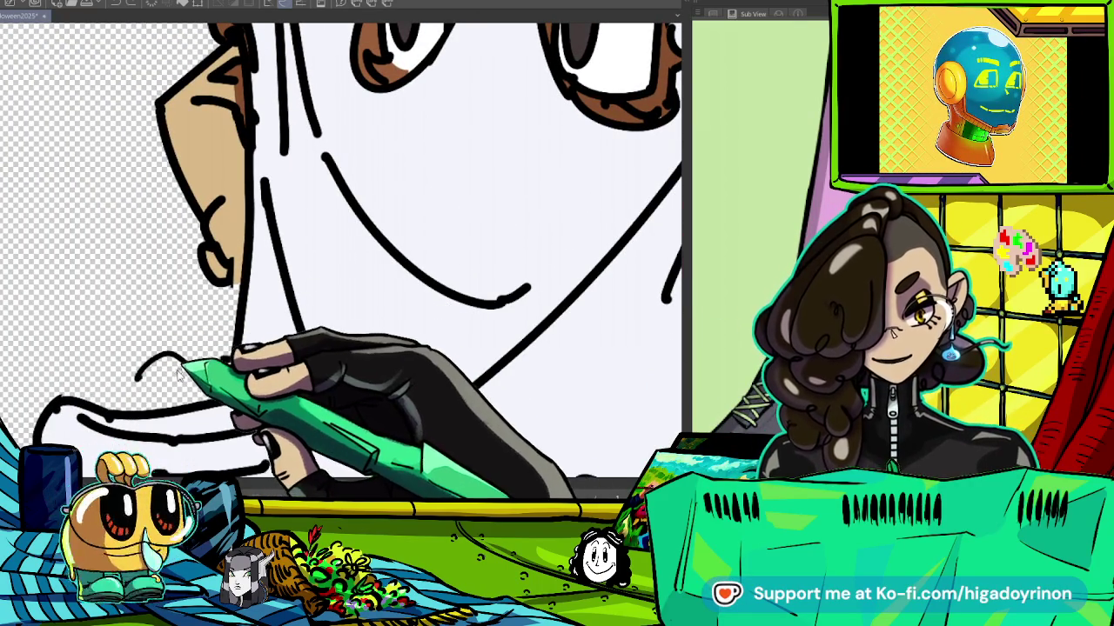
{"action": "left_click_drag", "start_coordinate": [160, 357], "coordinate": [235, 295]}
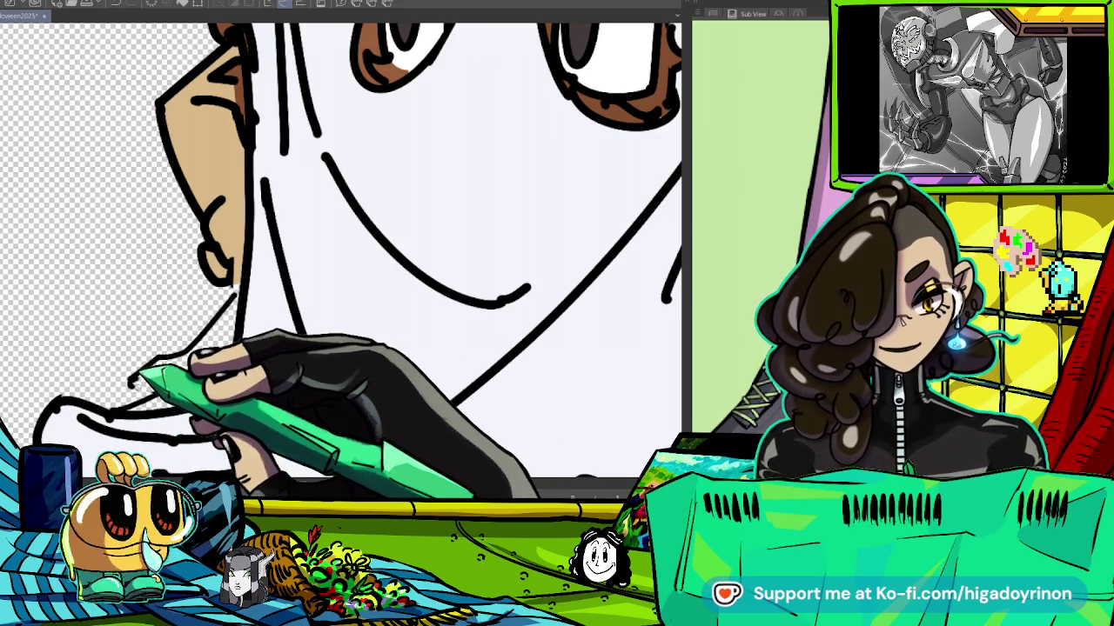
{"action": "scroll", "coordinate": [231, 355], "scroll_direction": "down", "scroll_amount": 2}
{"action": "scroll", "coordinate": [226, 340], "scroll_direction": "down", "scroll_amount": 2}
{"action": "scroll", "coordinate": [221, 322], "scroll_direction": "down", "scroll_amount": 2}
{"action": "scroll", "coordinate": [213, 304], "scroll_direction": "down", "scroll_amount": 1}
Extend the sheet's lower-right edge outward with a stroke.
{"action": "scroll", "coordinate": [213, 304], "scroll_direction": "up", "scroll_amount": 5}
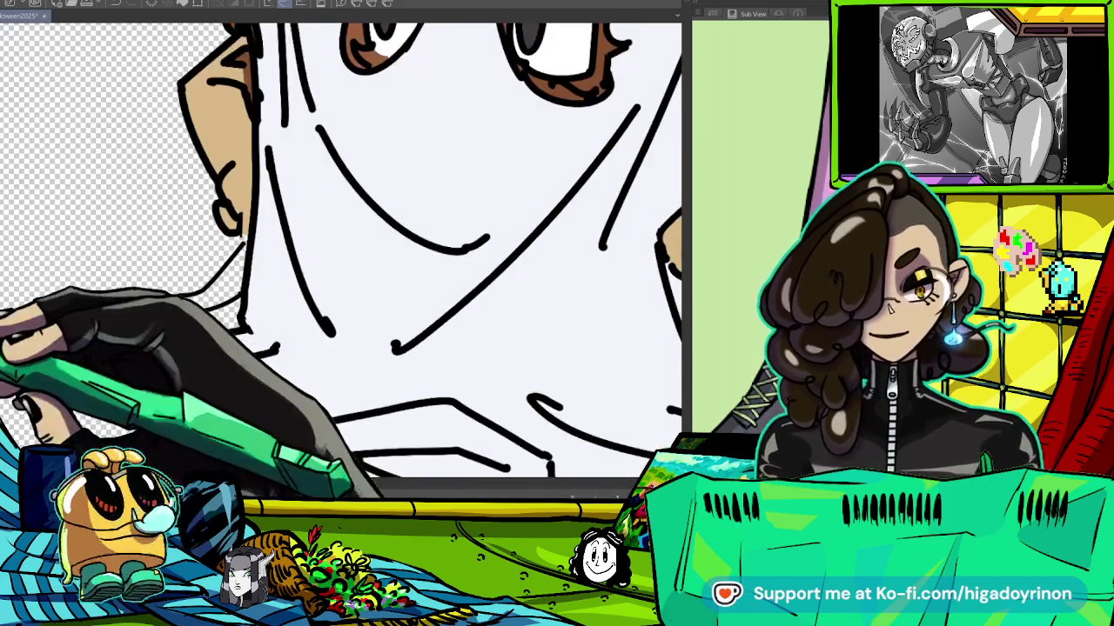
{"action": "scroll", "coordinate": [174, 304], "scroll_direction": "down", "scroll_amount": 3}
{"action": "scroll", "coordinate": [453, 344], "scroll_direction": "up", "scroll_amount": 3}
{"action": "scroll", "coordinate": [383, 300], "scroll_direction": "up", "scroll_amount": 1}
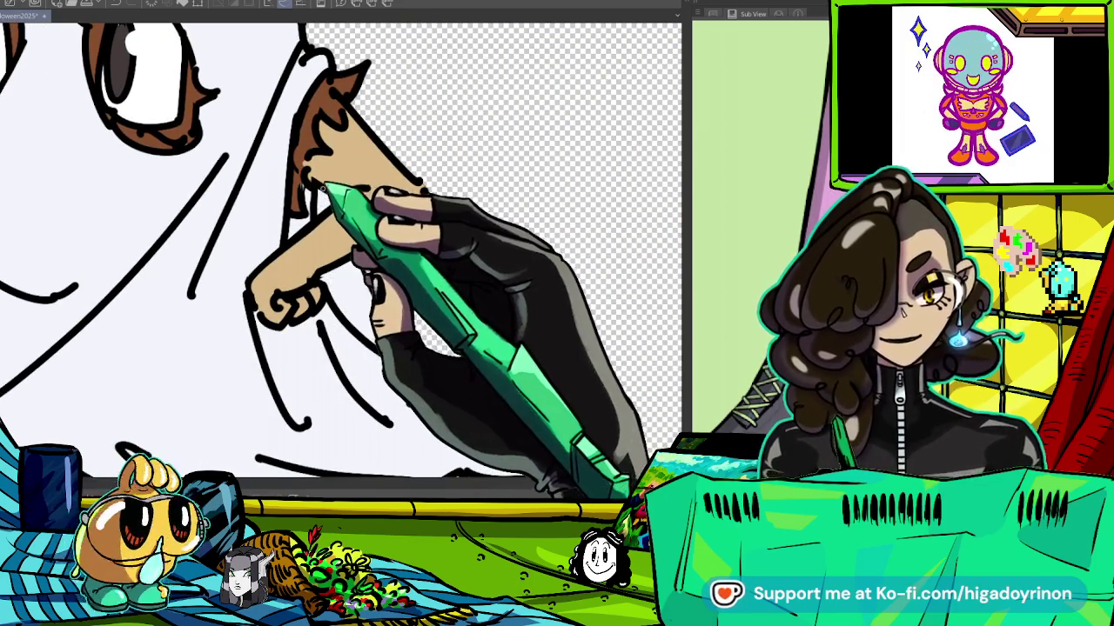
{"action": "scroll", "coordinate": [472, 311], "scroll_direction": "down", "scroll_amount": 1}
{"action": "scroll", "coordinate": [497, 323], "scroll_direction": "down", "scroll_amount": 3}
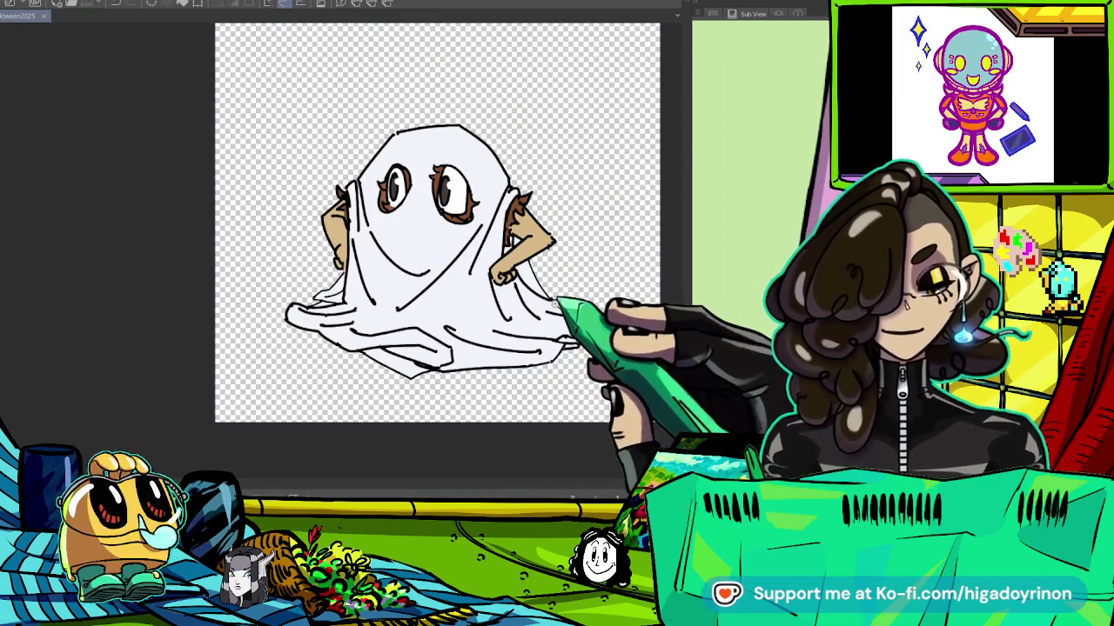
{"action": "left_click_drag", "start_coordinate": [557, 303], "coordinate": [597, 349]}
{"action": "scroll", "coordinate": [598, 348], "scroll_direction": "up", "scroll_amount": 1}
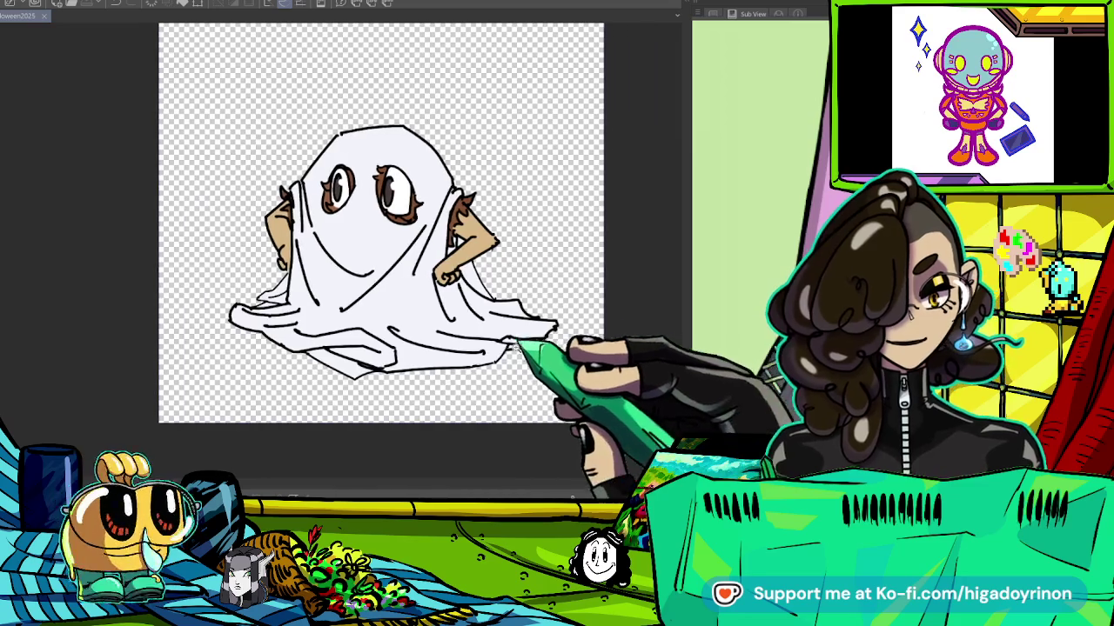
{"action": "scroll", "coordinate": [598, 348], "scroll_direction": "up", "scroll_amount": 3}
{"action": "scroll", "coordinate": [339, 252], "scroll_direction": "down", "scroll_amount": 5}
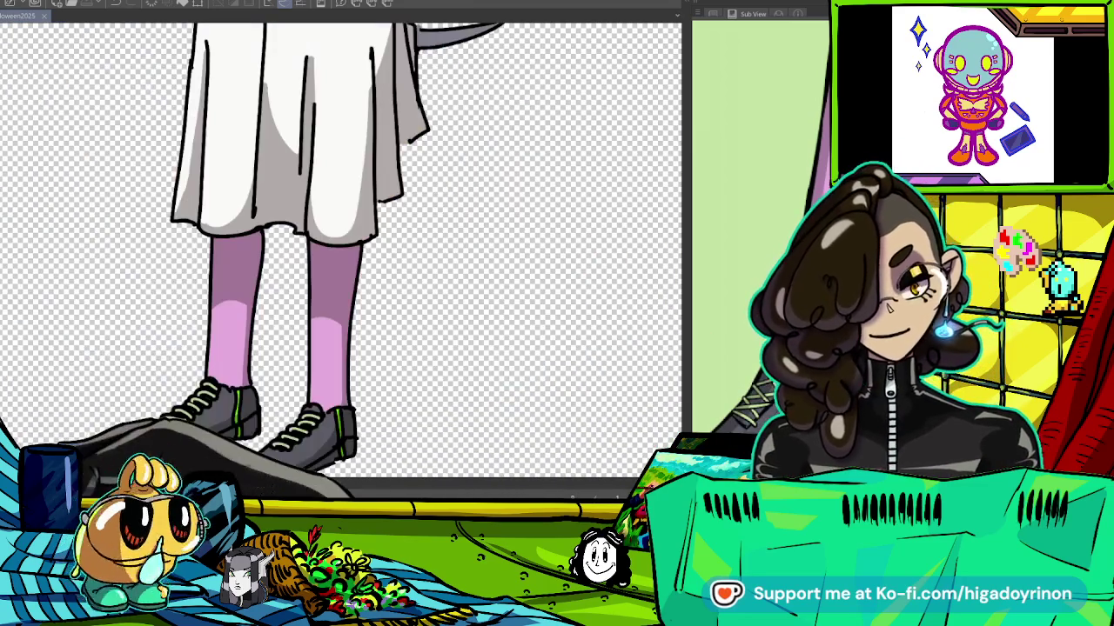
Return to the ghost drawing and shade the lower-left sheet fold grey.
{"action": "key", "text": "ctrl+Tab"}
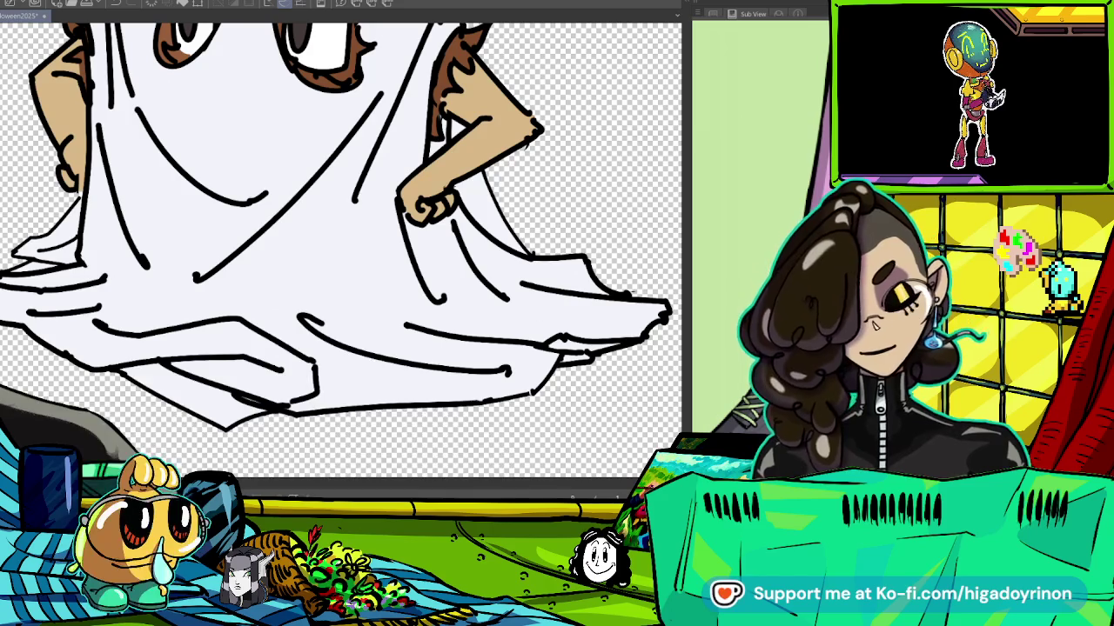
{"action": "left_click_drag", "start_coordinate": [165, 370], "coordinate": [313, 392]}
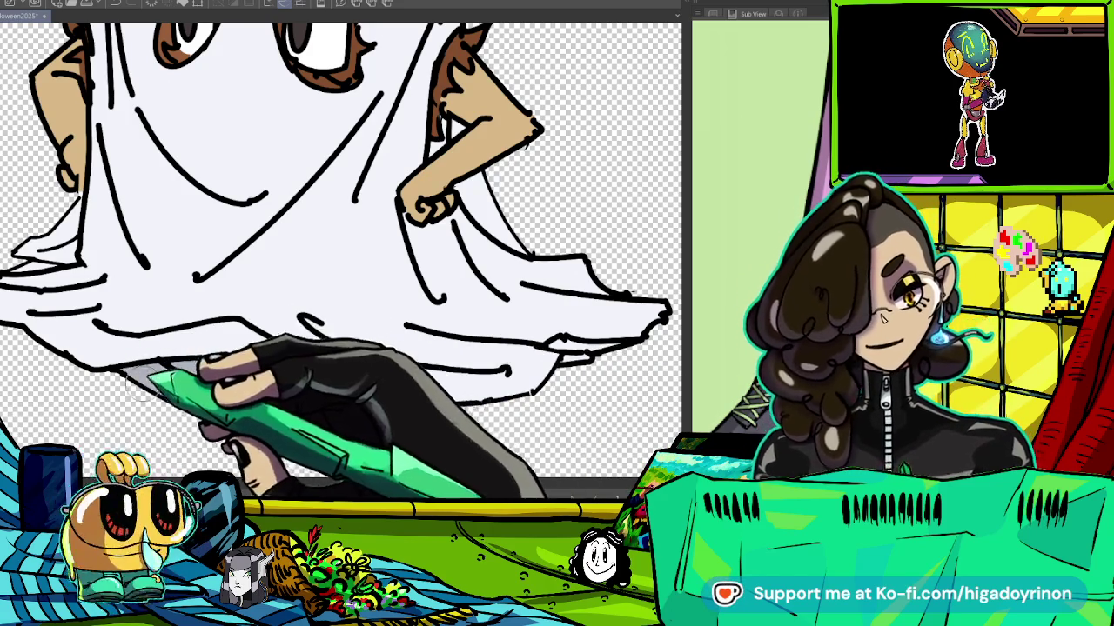
{"action": "key", "text": "minus"}
{"action": "key", "text": "minus"}
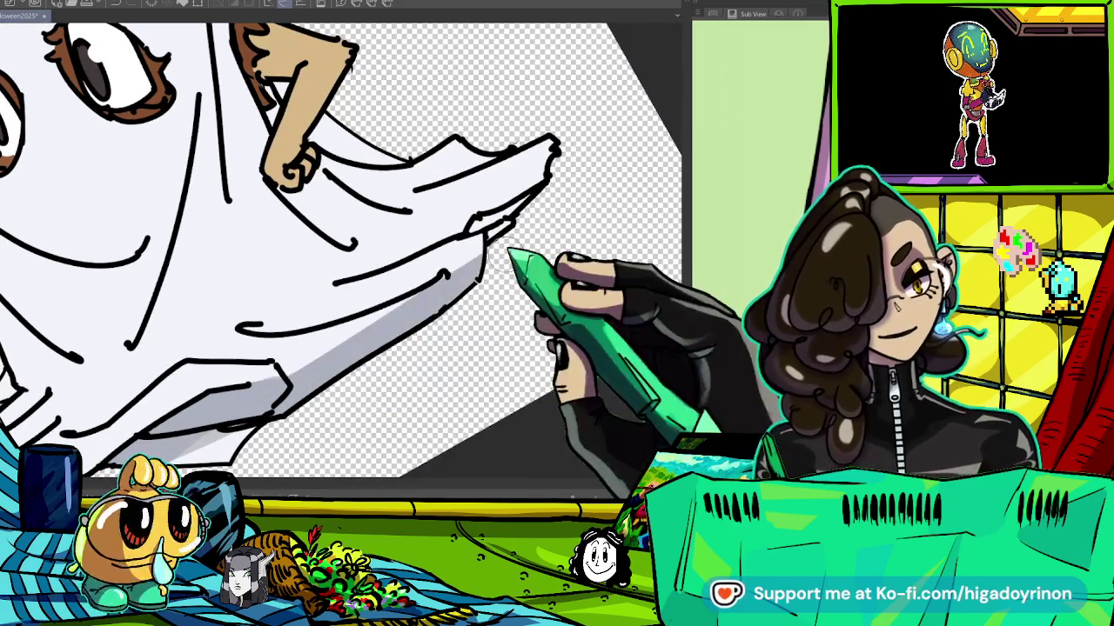
{"action": "mouse_move", "coordinate": [465, 252]}
{"action": "left_mouse_down"}
{"action": "mouse_move", "coordinate": [543, 231]}
{"action": "mouse_move", "coordinate": [410, 256]}
{"action": "mouse_move", "coordinate": [311, 391]}
{"action": "mouse_move", "coordinate": [447, 435]}
{"action": "mouse_move", "coordinate": [149, 149]}
{"action": "left_mouse_up"}
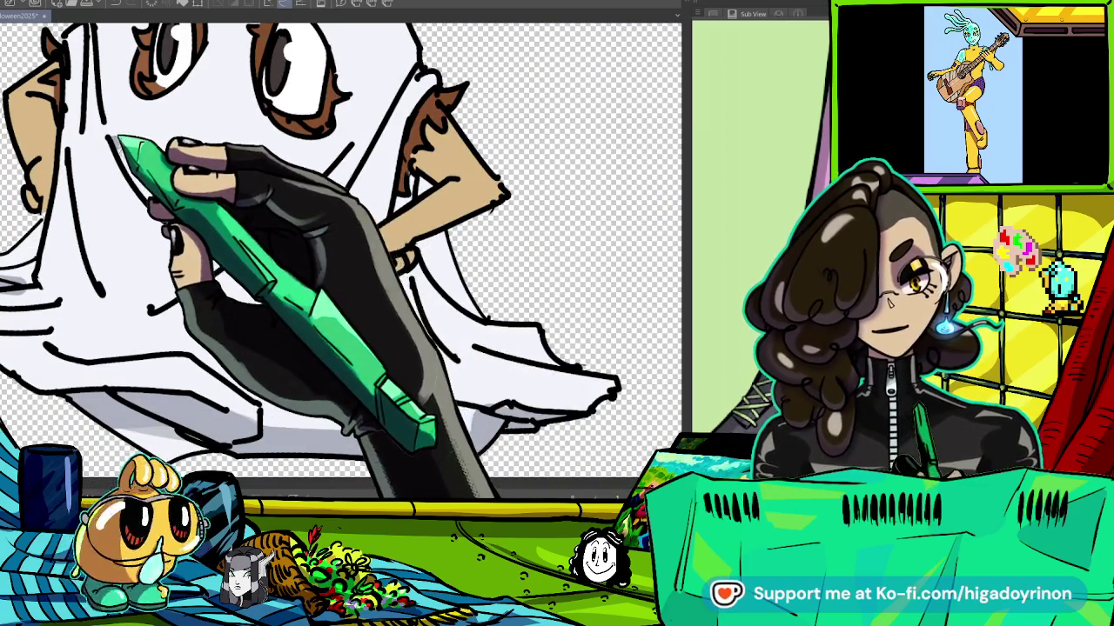
{"action": "left_click", "coordinate": [275, 216]}
{"action": "key", "text": "ctrl+z"}
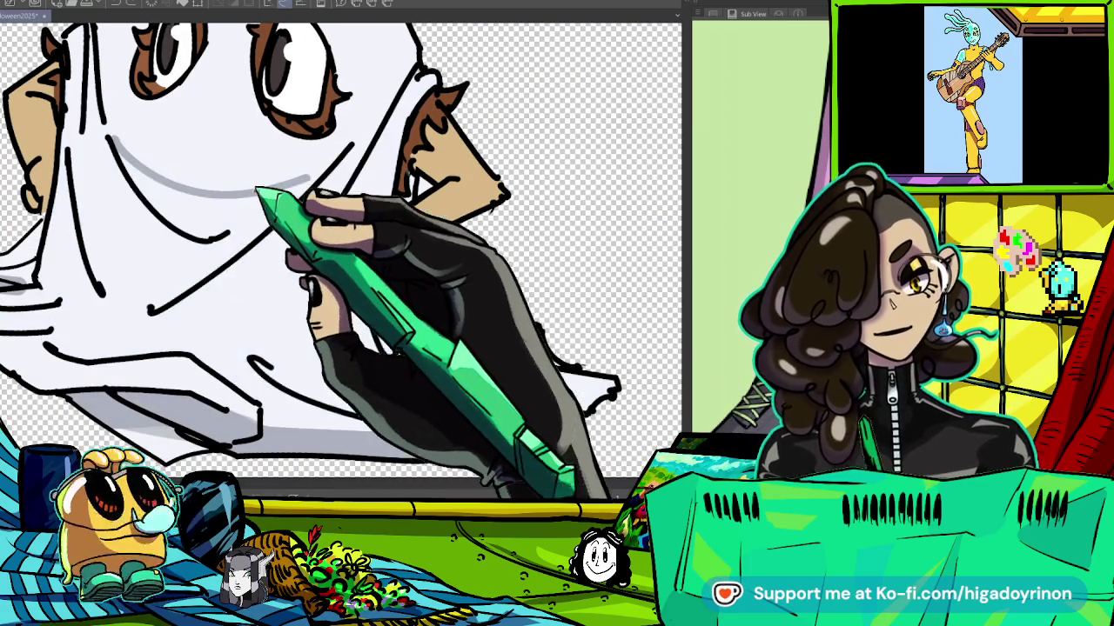
Draw grey shadow boundaries and fill grey shading on the upper and lower sheet.
{"action": "left_click_drag", "start_coordinate": [117, 140], "coordinate": [311, 185]}
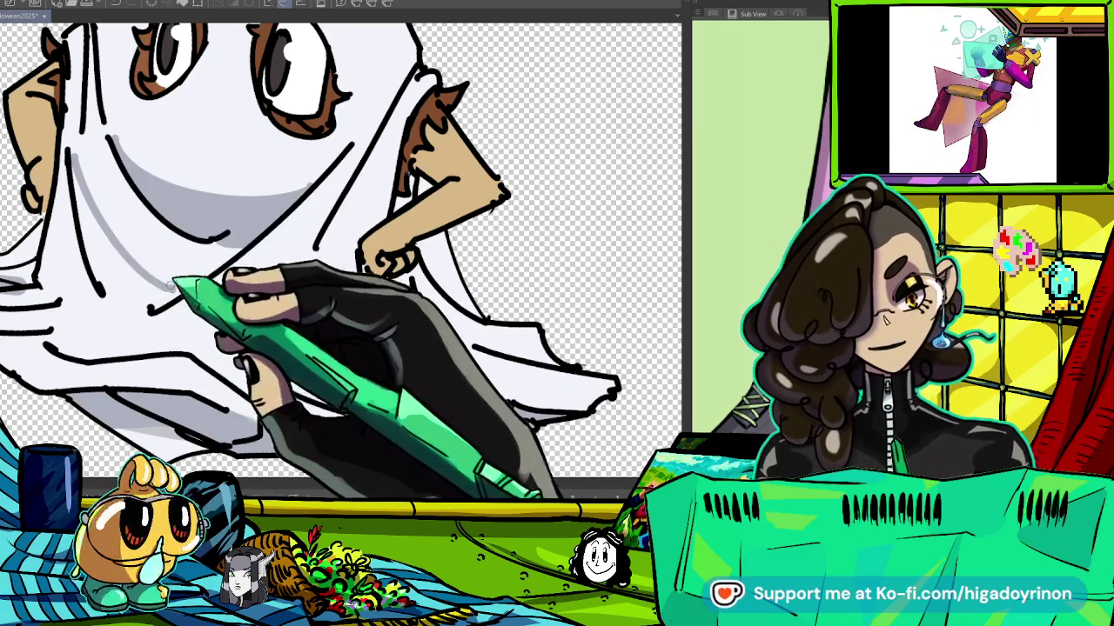
{"action": "left_click", "coordinate": [178, 170]}
{"action": "left_click_drag", "start_coordinate": [143, 282], "coordinate": [182, 300]}
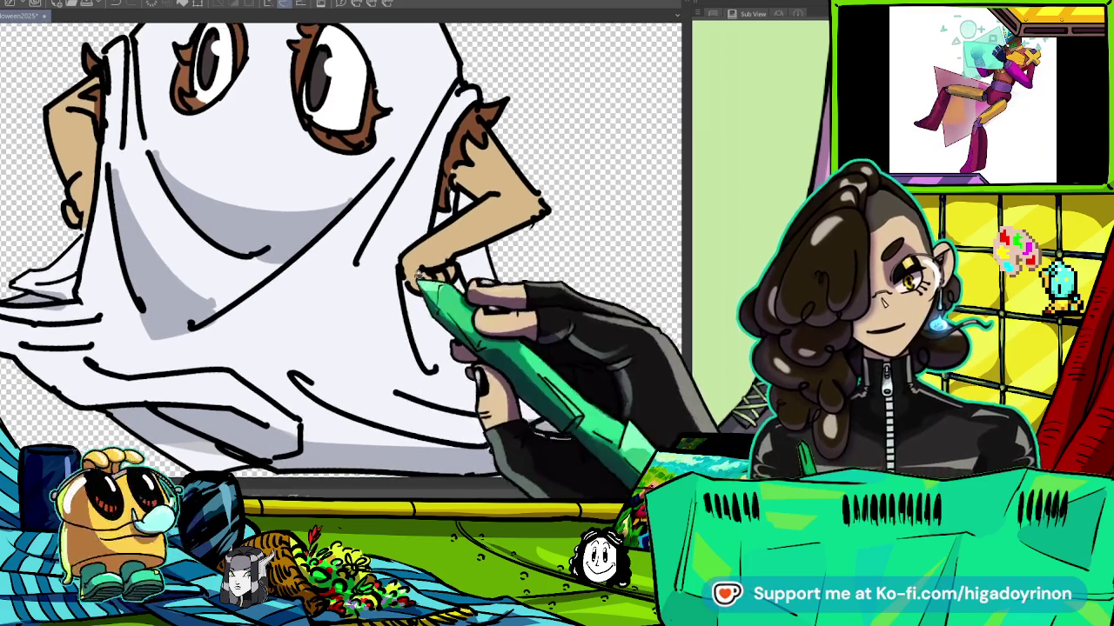
{"action": "left_click_drag", "start_coordinate": [313, 341], "coordinate": [418, 396]}
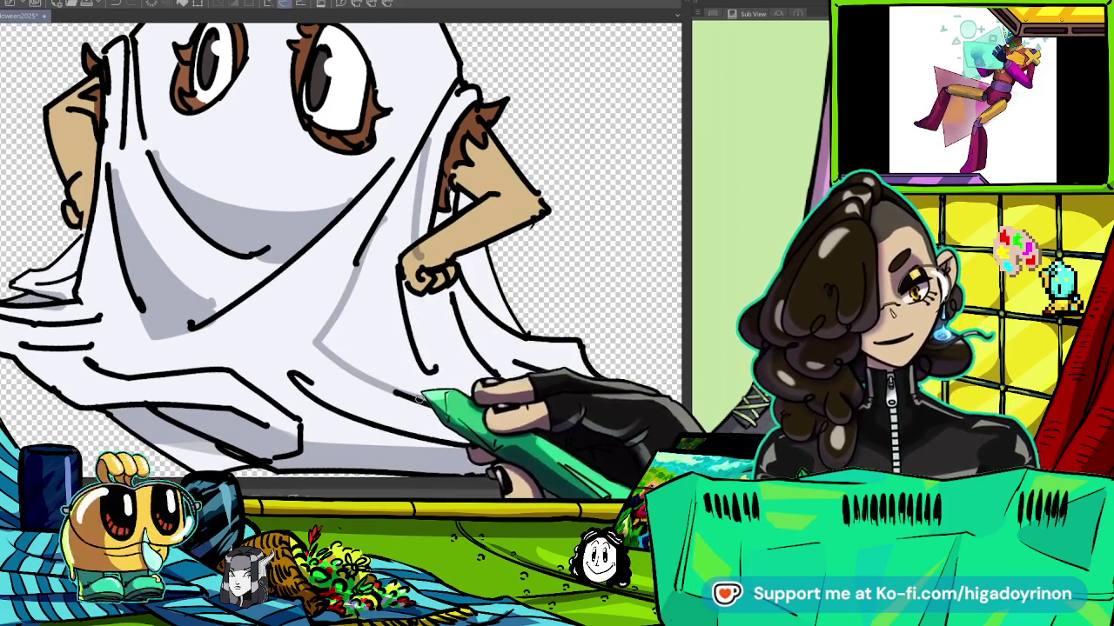
{"action": "left_click", "coordinate": [383, 341]}
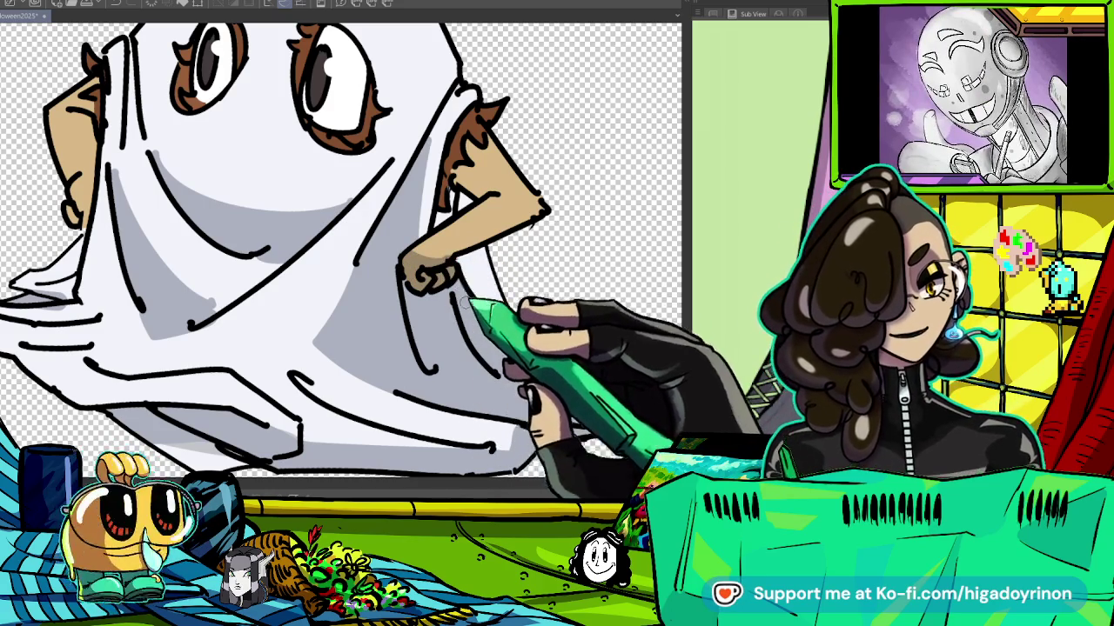
{"action": "left_click_drag", "start_coordinate": [547, 341], "coordinate": [399, 271]}
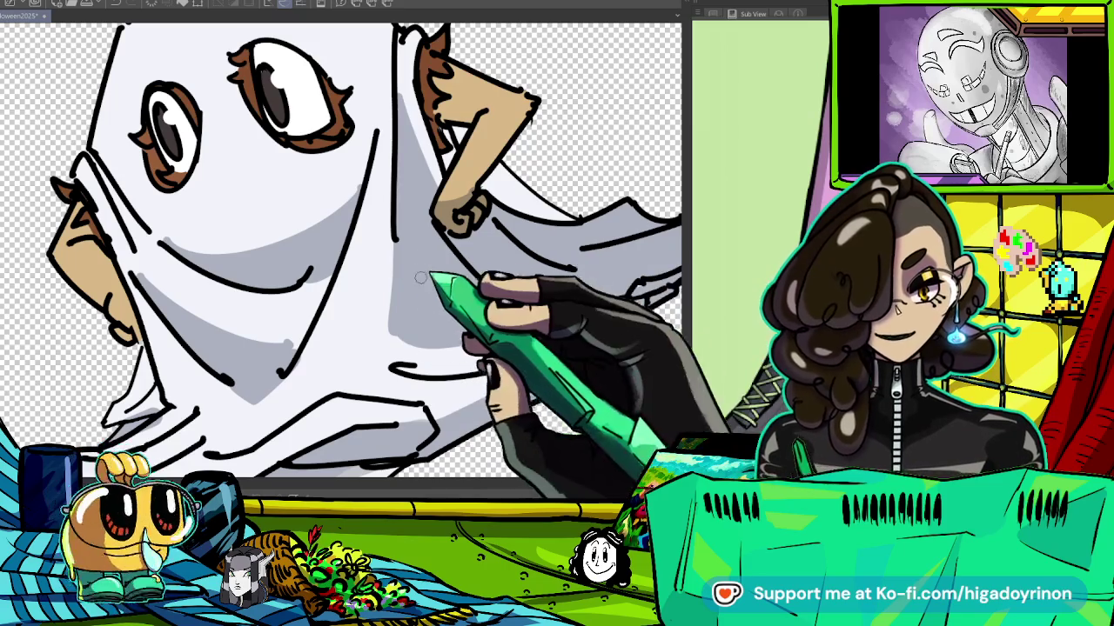
{"action": "left_click_drag", "start_coordinate": [437, 281], "coordinate": [446, 323]}
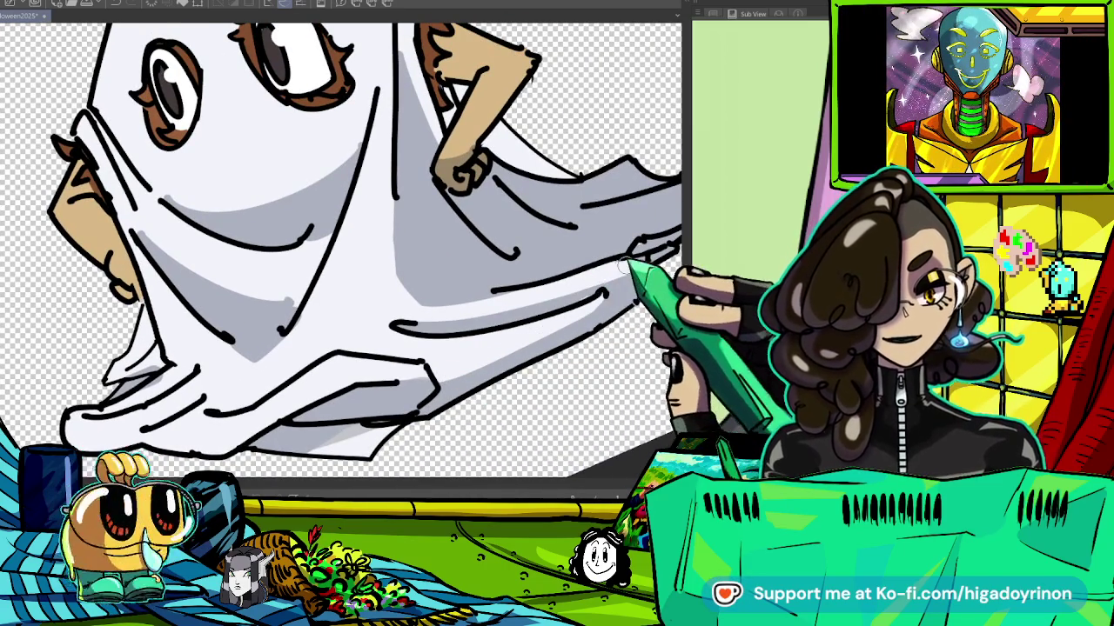
{"action": "mouse_move", "coordinate": [670, 252]}
{"action": "left_mouse_down"}
{"action": "mouse_move", "coordinate": [520, 284]}
{"action": "mouse_move", "coordinate": [548, 231]}
{"action": "mouse_move", "coordinate": [474, 271]}
{"action": "mouse_move", "coordinate": [540, 245]}
{"action": "mouse_move", "coordinate": [478, 248]}
{"action": "mouse_move", "coordinate": [439, 278]}
{"action": "left_mouse_up"}
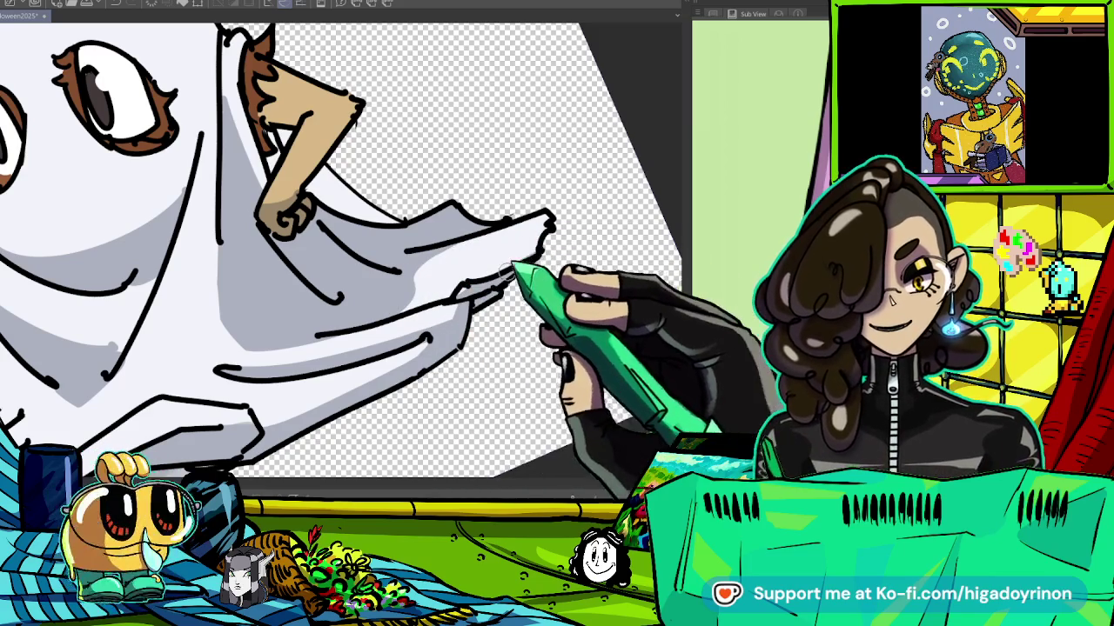
Give the right eye a grey iris with a white highlight and extend shading below the left eye.
{"action": "key", "text": "ctrl+@"}
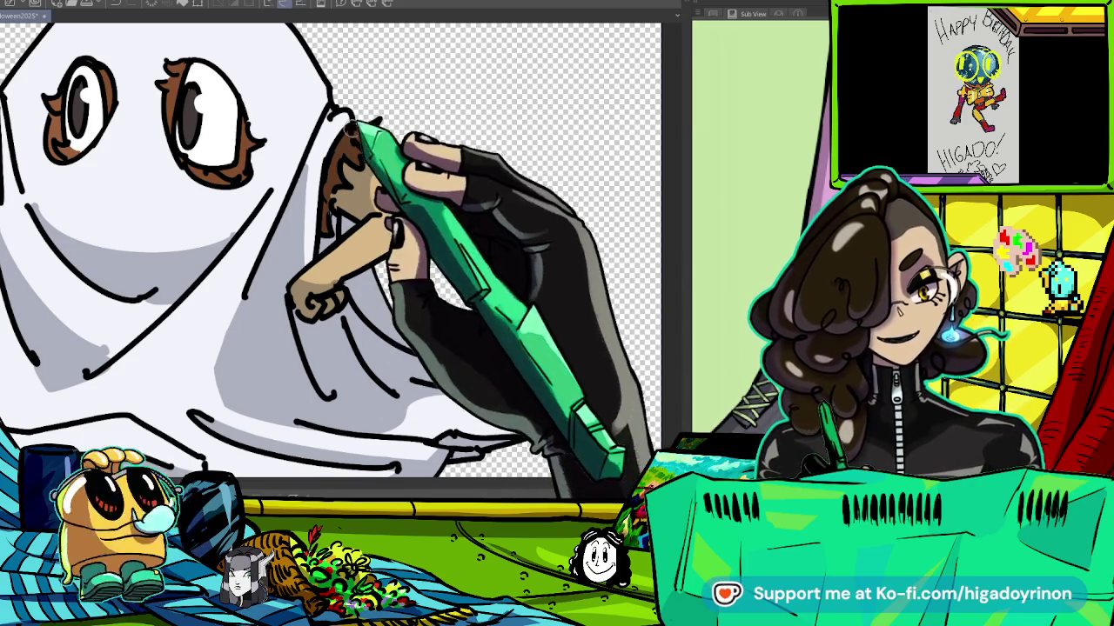
{"action": "key", "text": "ctrl+minus"}
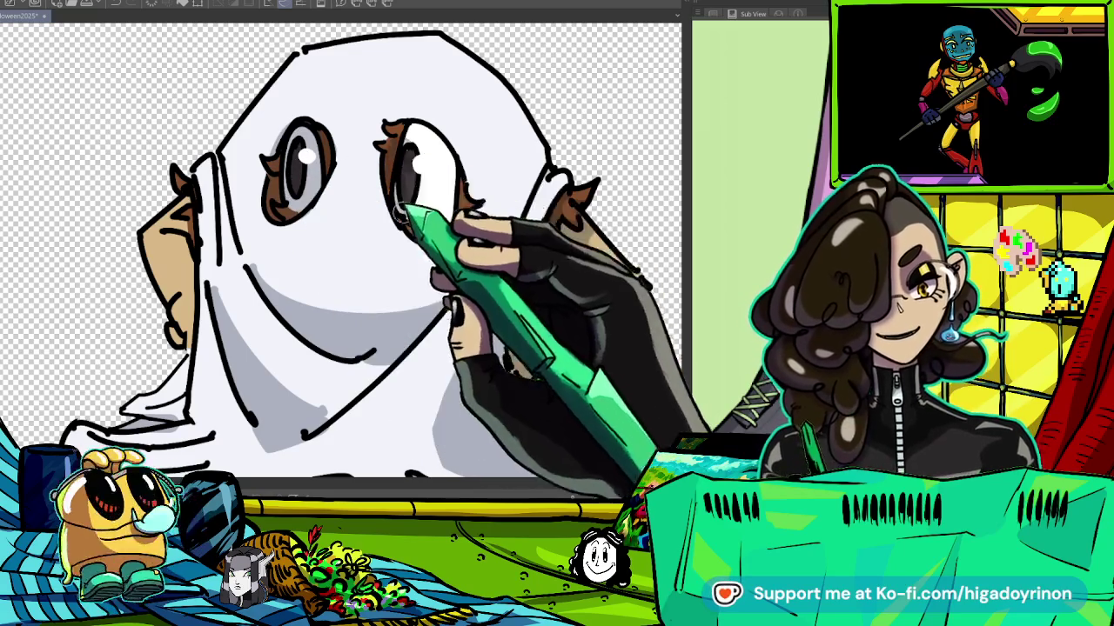
{"action": "left_click_drag", "start_coordinate": [409, 169], "coordinate": [435, 187]}
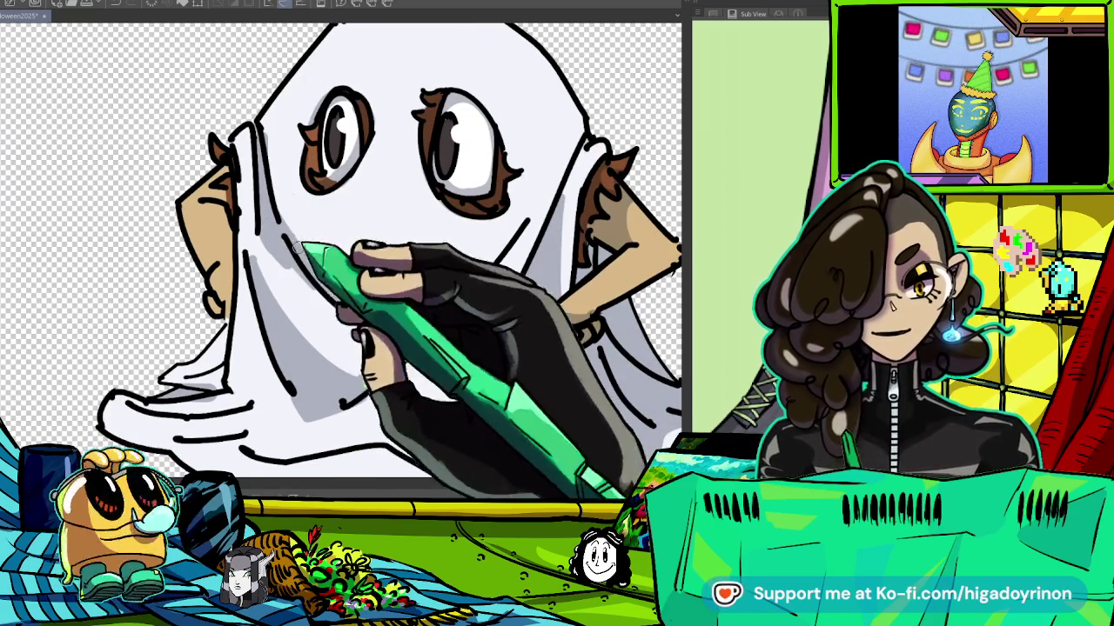
{"action": "left_click_drag", "start_coordinate": [298, 191], "coordinate": [354, 283]}
{"action": "mouse_move", "coordinate": [348, 199]}
{"action": "left_mouse_down"}
{"action": "mouse_move", "coordinate": [366, 251]}
{"action": "mouse_move", "coordinate": [322, 319]}
{"action": "left_mouse_up"}
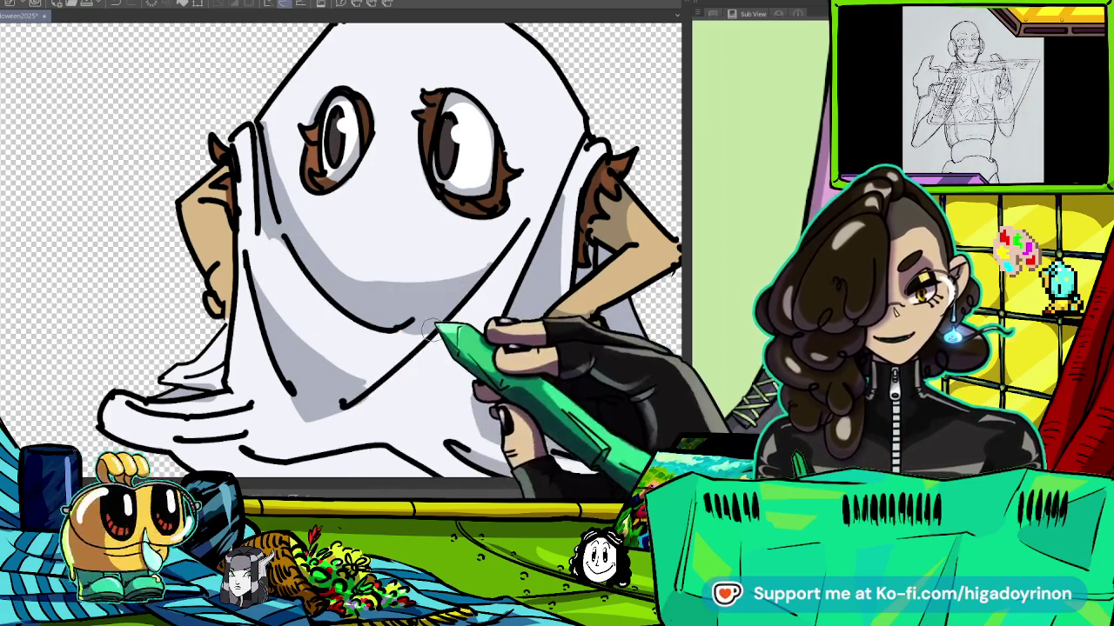
Ink fold lines on the ghost's lower cloth.
{"action": "mouse_move", "coordinate": [356, 418]}
{"action": "left_mouse_down"}
{"action": "mouse_move", "coordinate": [542, 235]}
{"action": "mouse_move", "coordinate": [335, 356]}
{"action": "left_mouse_up"}
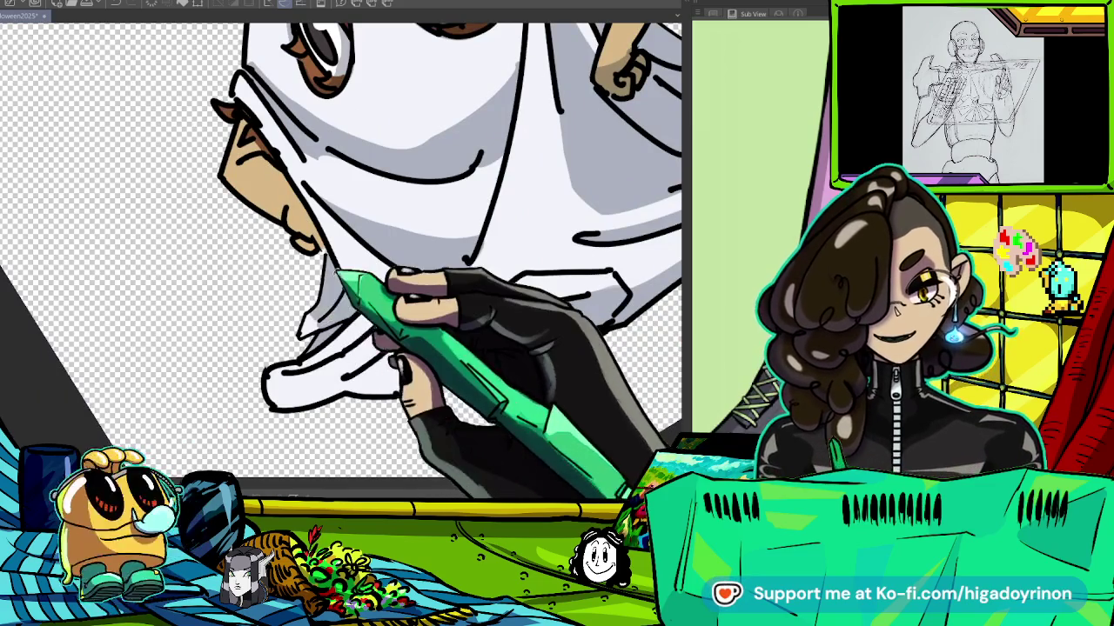
{"action": "left_click_drag", "start_coordinate": [396, 311], "coordinate": [339, 348]}
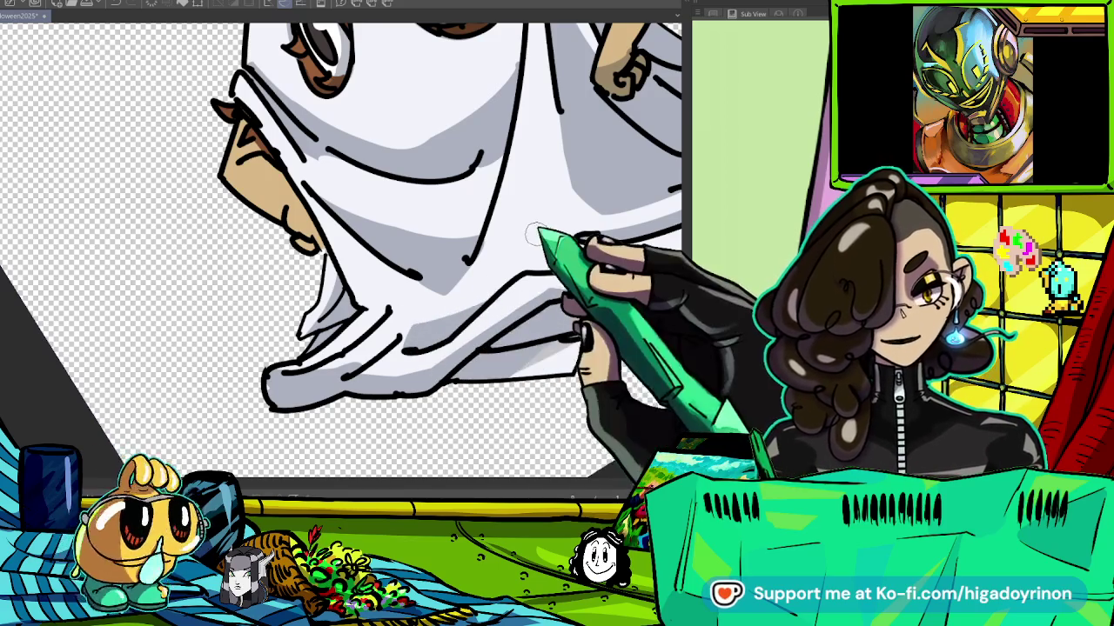
{"action": "key", "text": "ctrl+minus"}
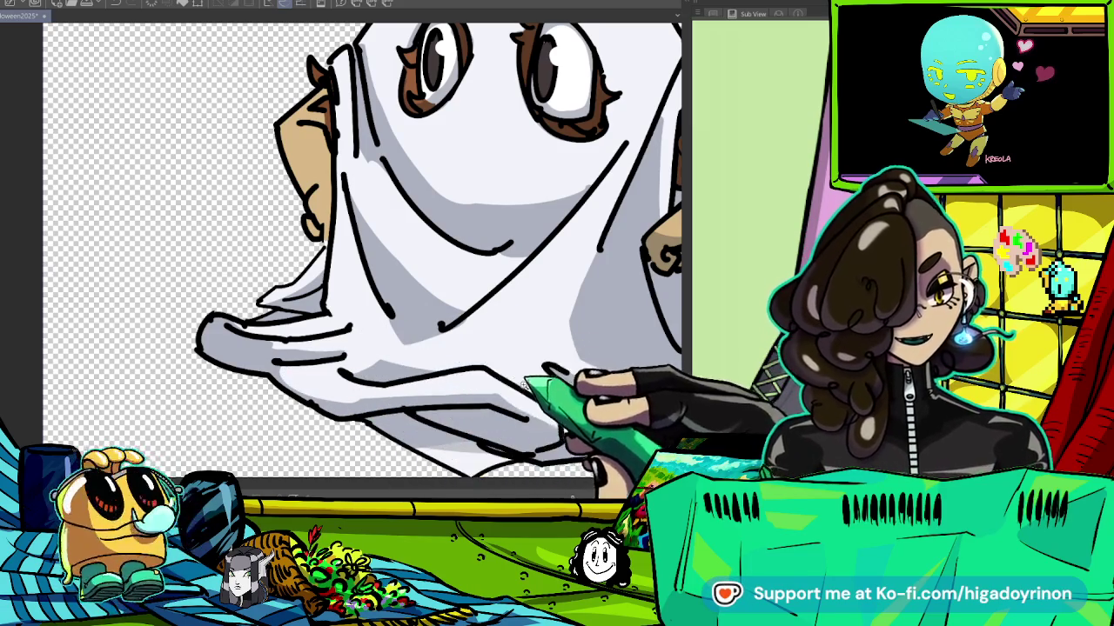
{"action": "key", "text": "ctrl+minus"}
{"action": "key", "text": "ctrl+minus"}
{"action": "key", "text": "ctrl+minus"}
{"action": "key", "text": "ctrl+plus"}
{"action": "key", "text": "ctrl+plus"}
{"action": "key", "text": "ctrl+plus"}
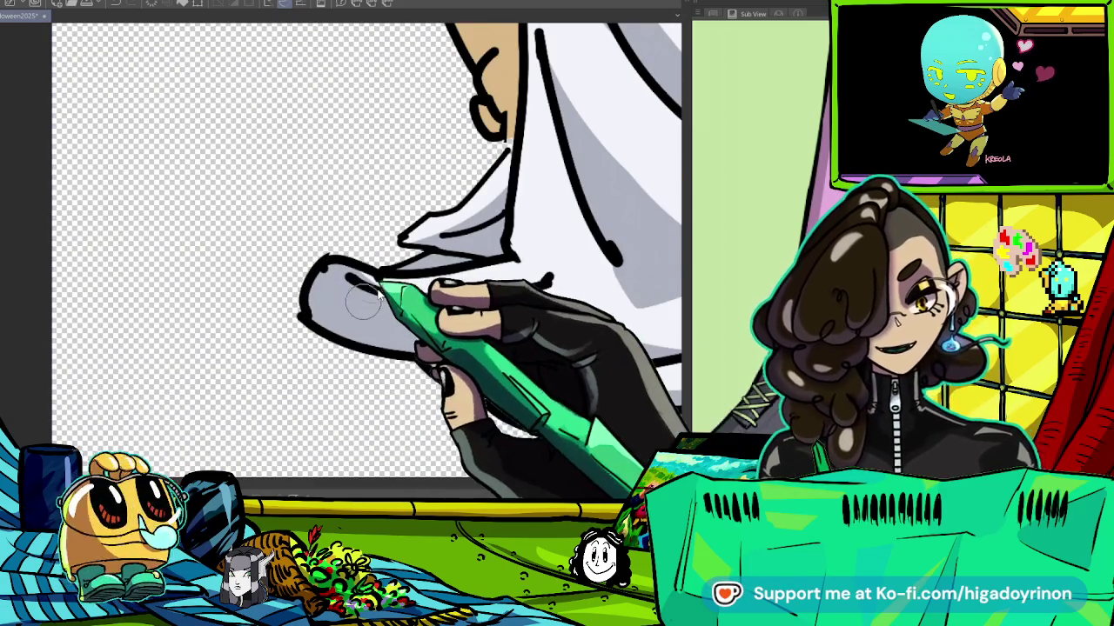
{"action": "key", "text": "ctrl+minus"}
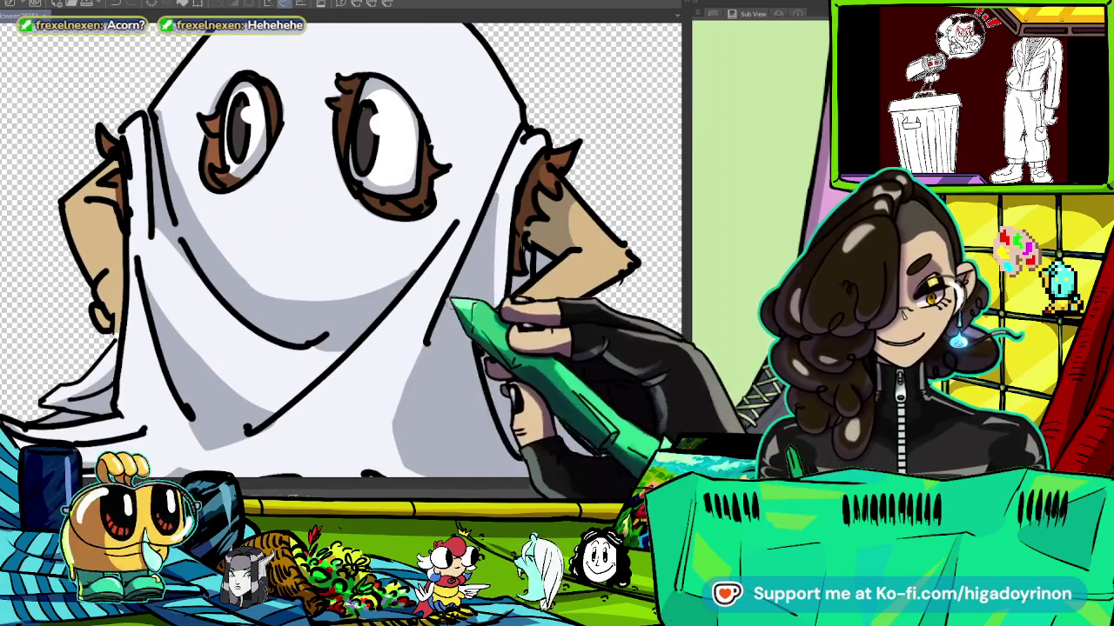
Fit and zoom the view to review the finished shaded ghost drawing.
{"action": "key", "text": "ctrl+0"}
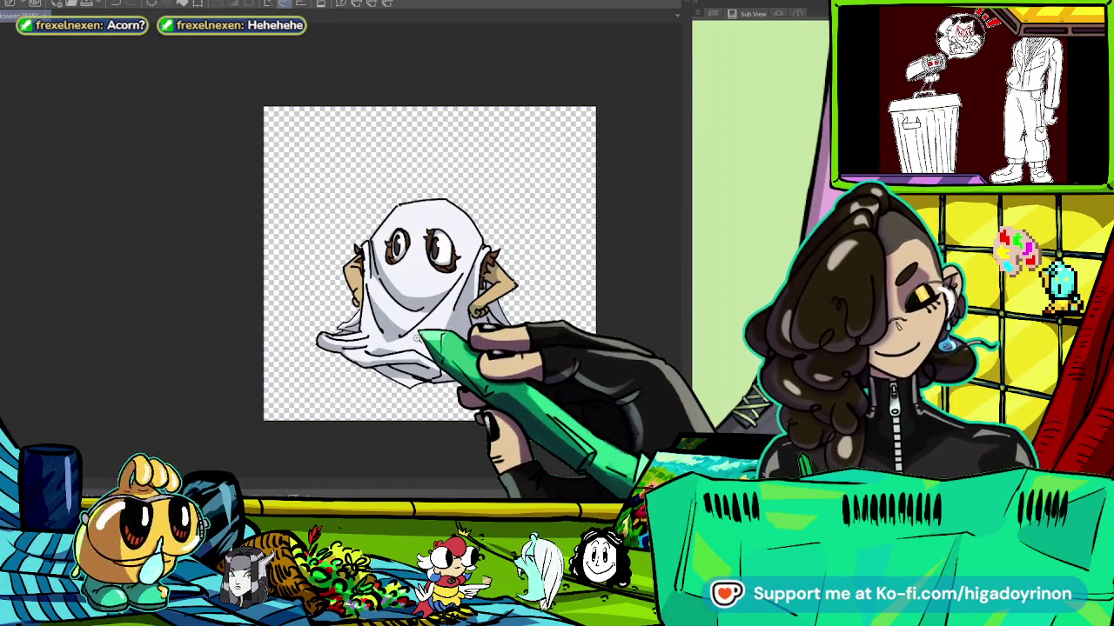
{"action": "key", "text": "ctrl+minus"}
{"action": "key", "text": "ctrl+plus"}
{"action": "key", "text": "ctrl+plus"}
{"action": "key", "text": "ctrl+plus"}
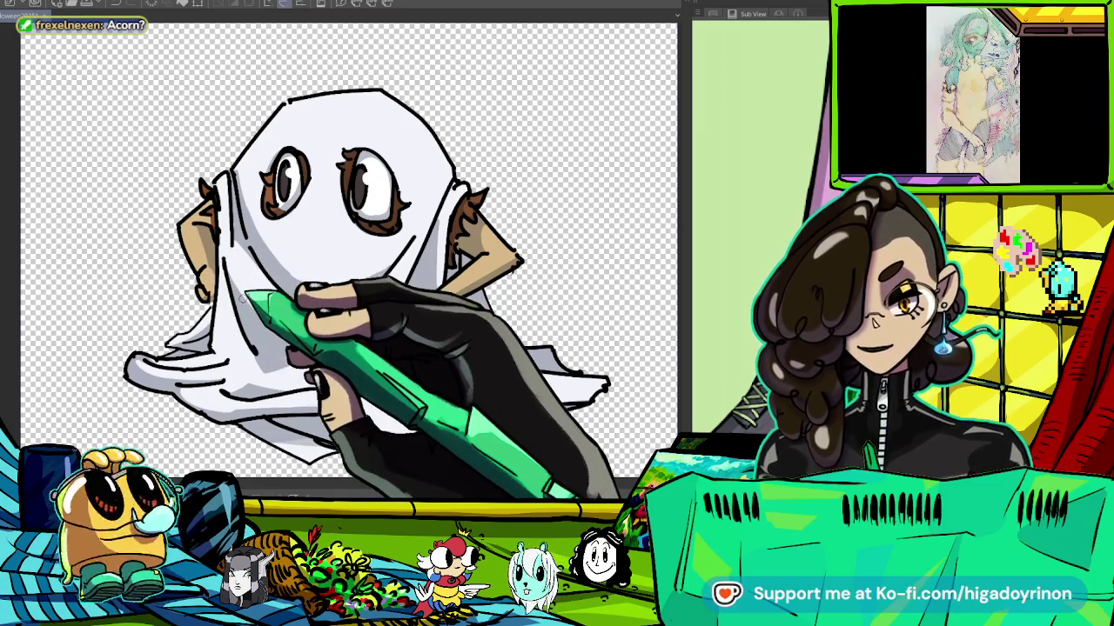
{"action": "key", "text": "ctrl+minus"}
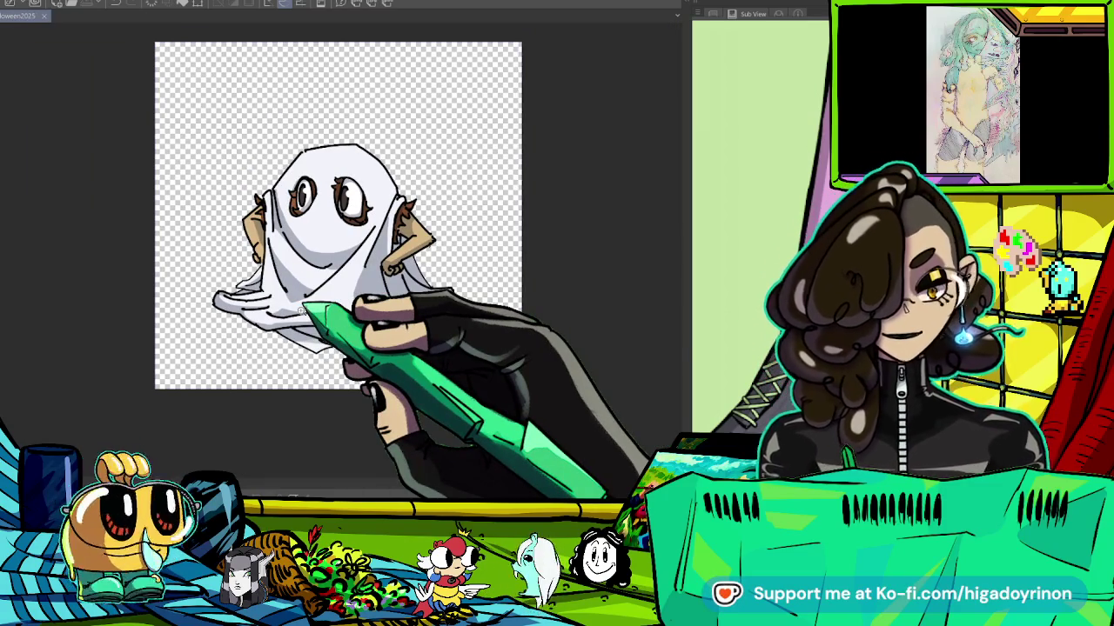
{"action": "scroll", "coordinate": [482, 262], "scroll_direction": "down", "scroll_amount": 1}
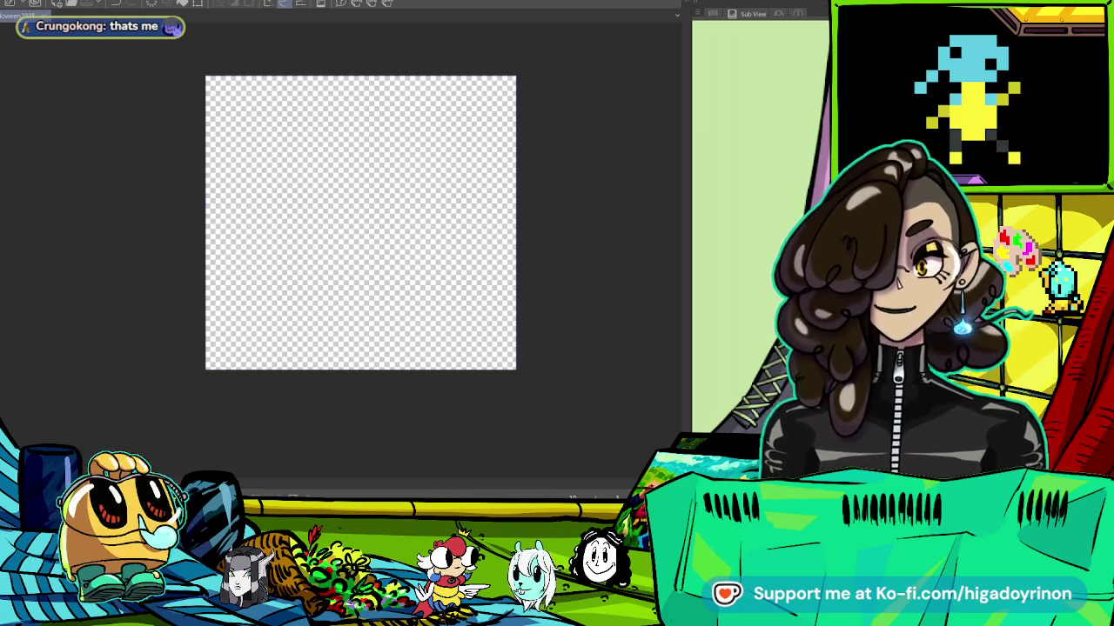
{"action": "key", "text": "ctrl+plus"}
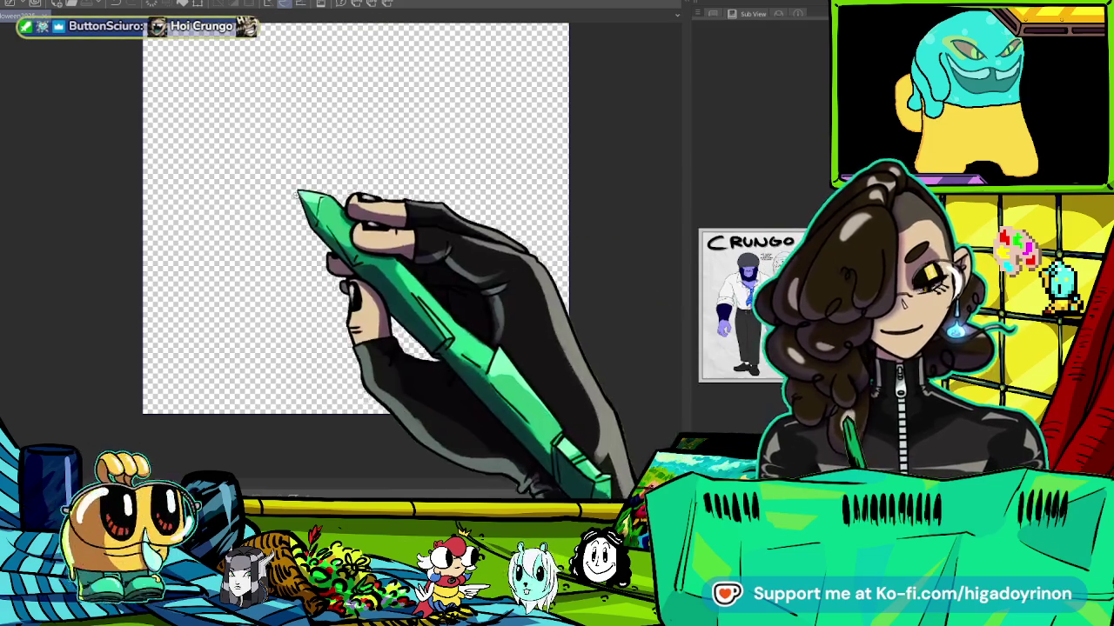
{"action": "left_click", "coordinate": [357, 224]}
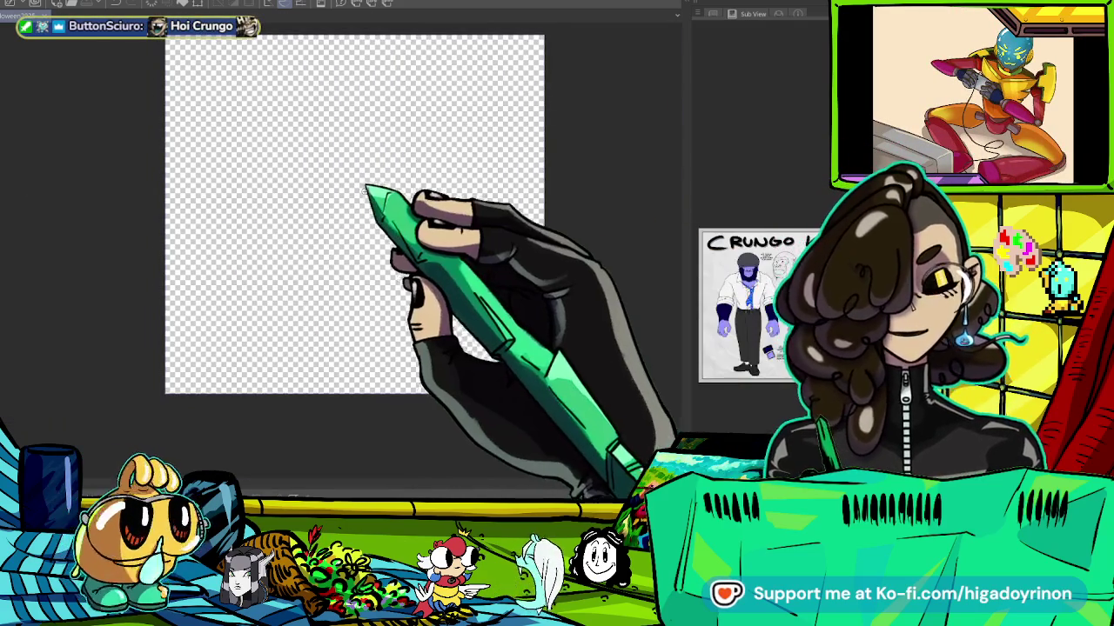
{"action": "scroll", "coordinate": [365, 209], "scroll_direction": "down", "scroll_amount": 1}
{"action": "scroll", "coordinate": [375, 183], "scroll_direction": "down", "scroll_amount": 1}
{"action": "scroll", "coordinate": [370, 170], "scroll_direction": "down", "scroll_amount": 1}
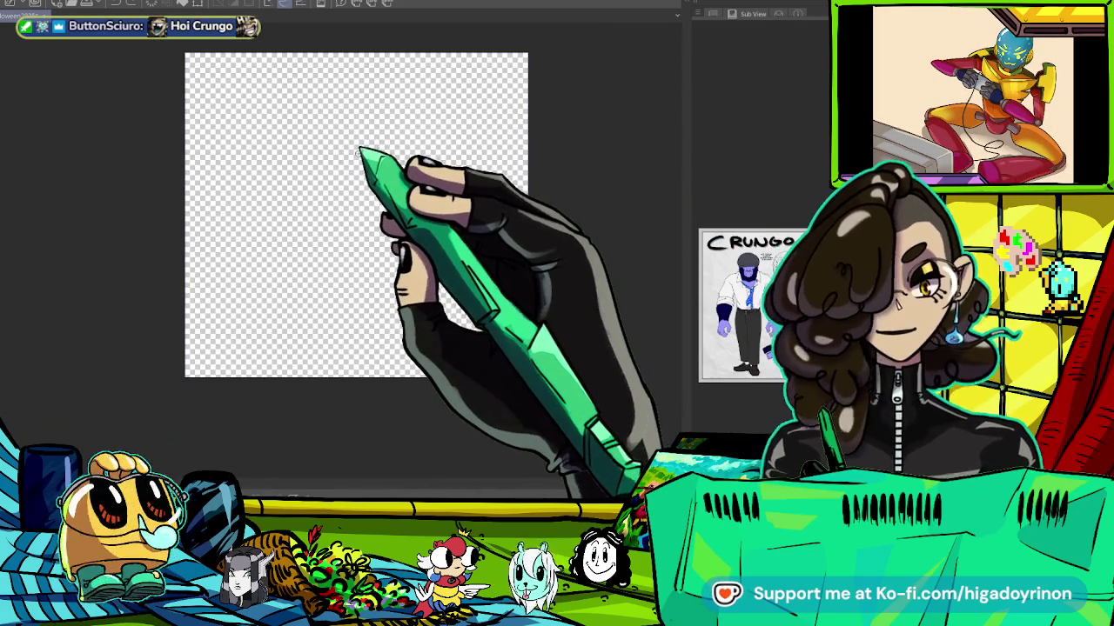
{"action": "scroll", "coordinate": [370, 155], "scroll_direction": "up", "scroll_amount": 1}
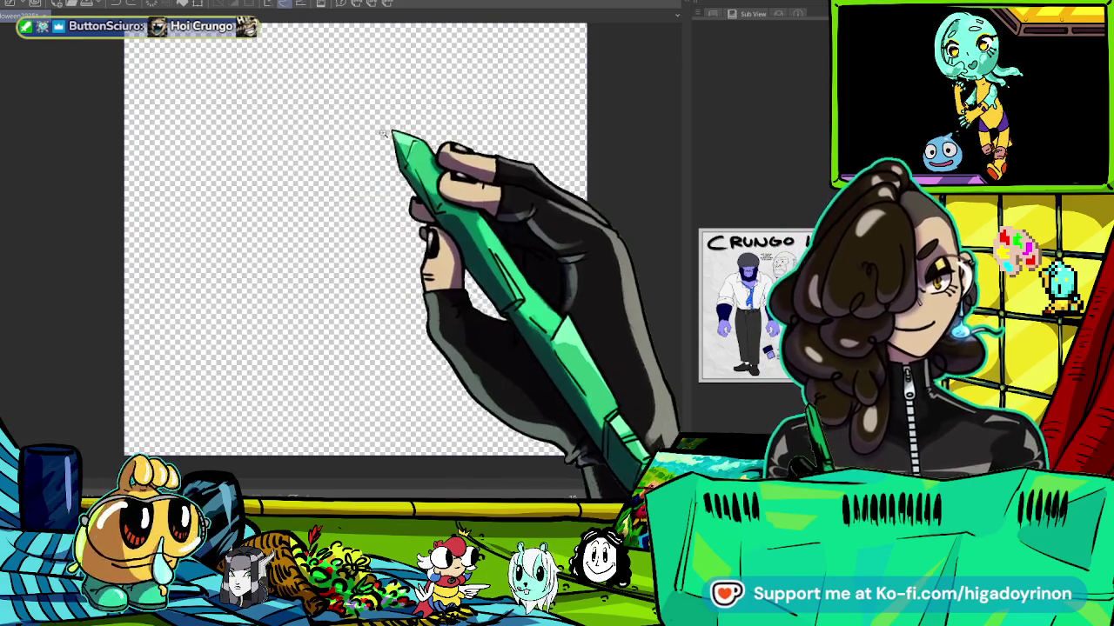
{"action": "scroll", "coordinate": [345, 185], "scroll_direction": "up", "scroll_amount": 1}
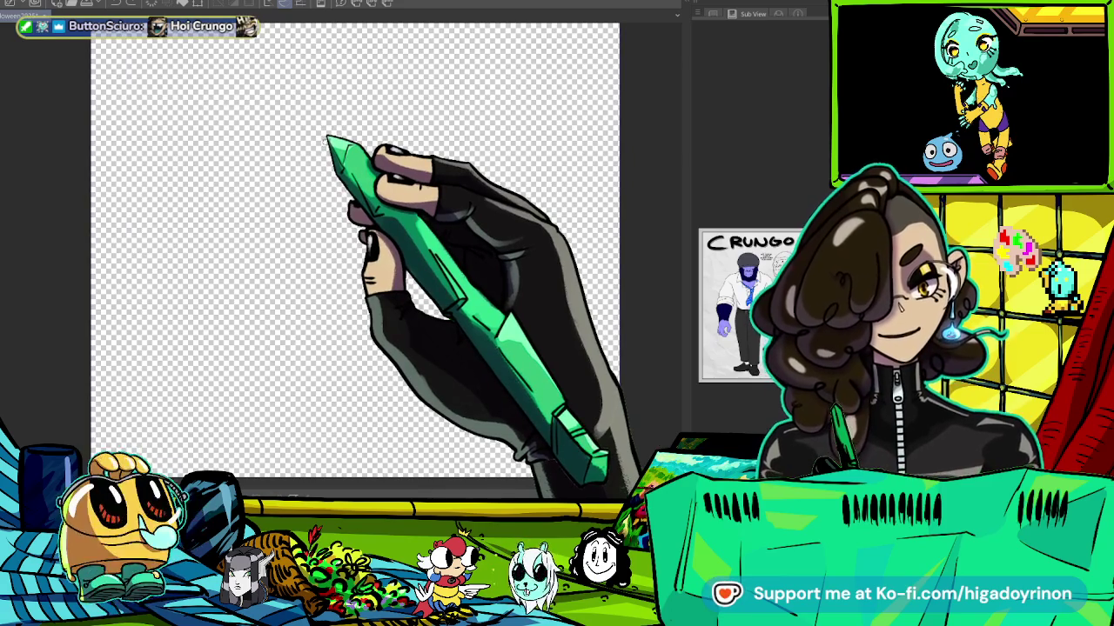
{"action": "scroll", "coordinate": [300, 150], "scroll_direction": "up", "scroll_amount": 1}
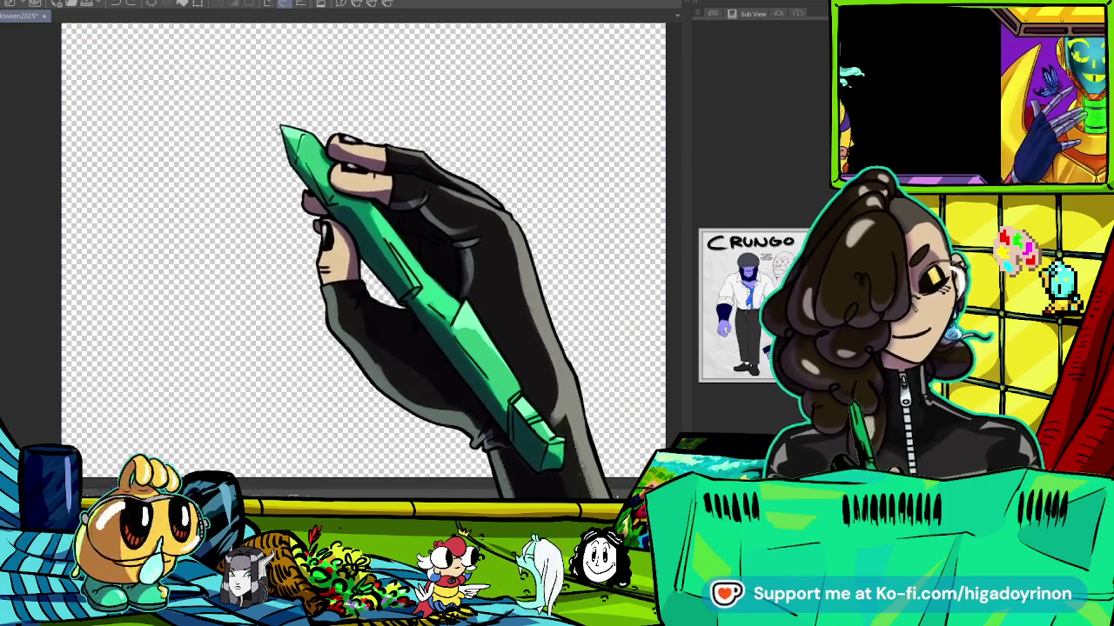
{"action": "left_click_drag", "start_coordinate": [277, 158], "coordinate": [292, 164]}
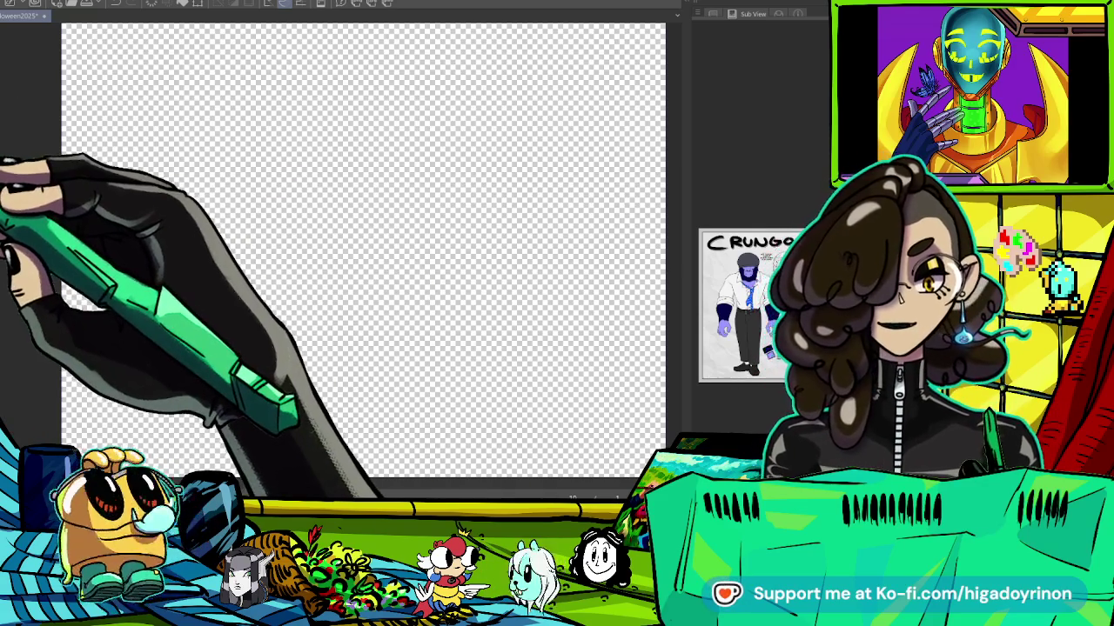
Sketch the figure's head circle, a short nose and mouth lines in gray.
{"action": "mouse_move", "coordinate": [294, 111]}
{"action": "left_mouse_down"}
{"action": "mouse_move", "coordinate": [396, 166]}
{"action": "mouse_move", "coordinate": [300, 98]}
{"action": "left_mouse_up"}
{"action": "mouse_move", "coordinate": [329, 150]}
{"action": "left_mouse_down"}
{"action": "mouse_move", "coordinate": [322, 181]}
{"action": "mouse_move", "coordinate": [292, 178]}
{"action": "mouse_move", "coordinate": [364, 174]}
{"action": "left_mouse_up"}
{"action": "scroll", "coordinate": [353, 119], "scroll_direction": "up", "scroll_amount": 2}
{"action": "left_click_drag", "start_coordinate": [298, 181], "coordinate": [290, 251]}
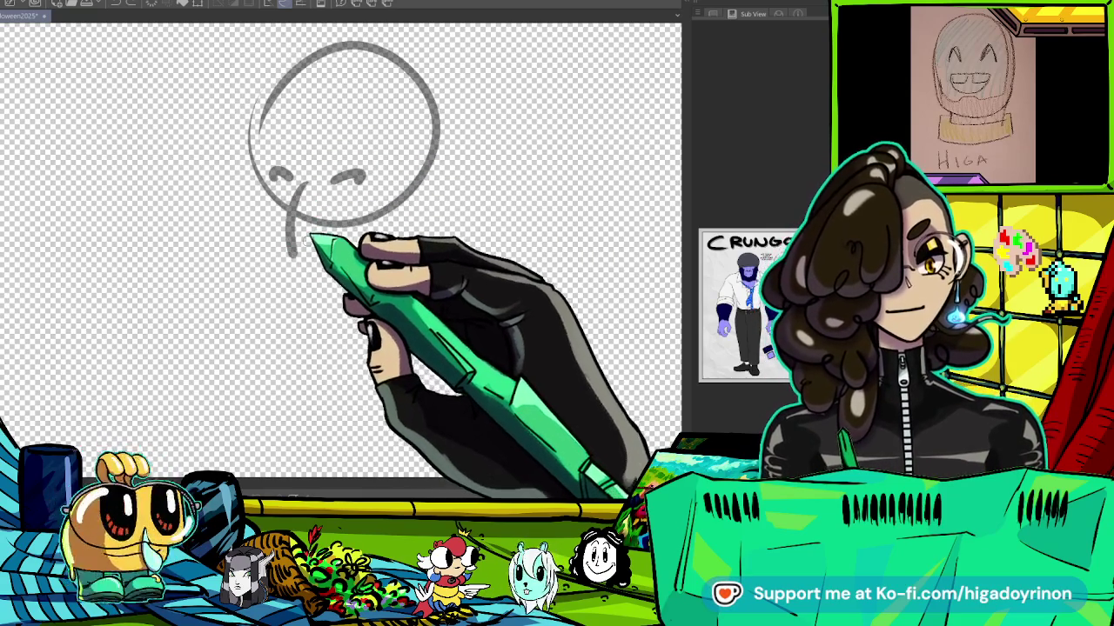
{"action": "key", "text": "ctrl+z"}
{"action": "mouse_move", "coordinate": [306, 193]}
{"action": "left_mouse_down"}
{"action": "mouse_move", "coordinate": [302, 231]}
{"action": "mouse_move", "coordinate": [348, 254]}
{"action": "left_mouse_up"}
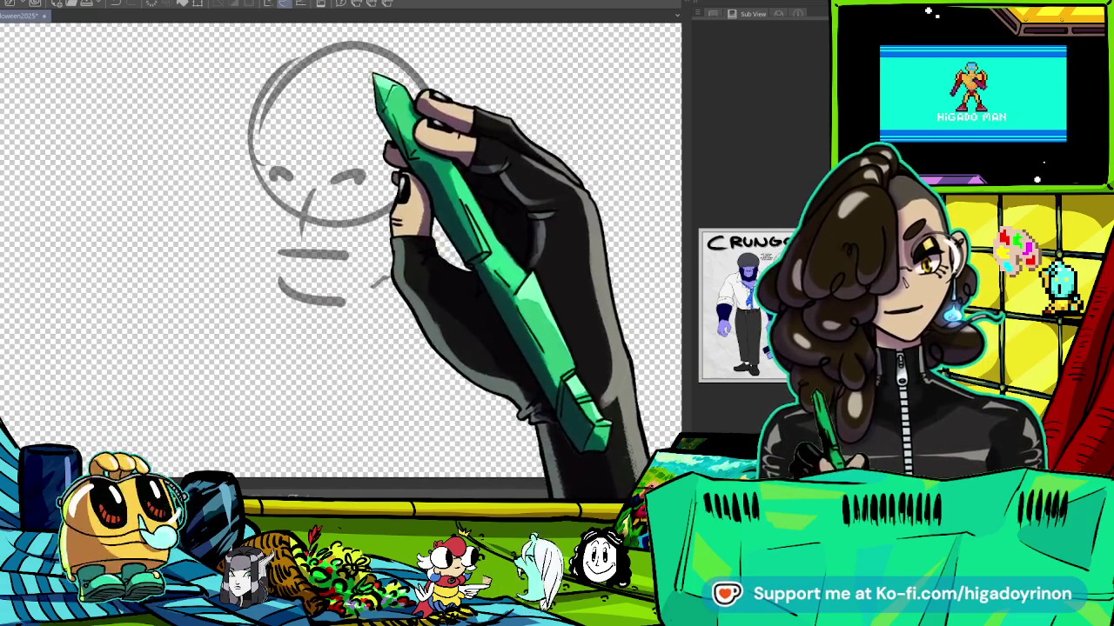
{"action": "left_click_drag", "start_coordinate": [375, 286], "coordinate": [365, 298]}
Draw the shoulders, bulky torso outline and left body side with arm, redoing strokes.
{"action": "left_click_drag", "start_coordinate": [473, 193], "coordinate": [568, 222]}
{"action": "mouse_move", "coordinate": [235, 185]}
{"action": "left_mouse_down"}
{"action": "mouse_move", "coordinate": [100, 229]}
{"action": "mouse_move", "coordinate": [154, 286]}
{"action": "mouse_move", "coordinate": [342, 411]}
{"action": "left_mouse_up"}
{"action": "scroll", "coordinate": [337, 228], "scroll_direction": "down", "scroll_amount": 3}
{"action": "left_click_drag", "start_coordinate": [548, 183], "coordinate": [428, 384]}
{"action": "left_click_drag", "start_coordinate": [411, 306], "coordinate": [576, 345]}
{"action": "left_click_drag", "start_coordinate": [230, 109], "coordinate": [139, 383]}
{"action": "key", "text": "ctrl+z"}
{"action": "left_click_drag", "start_coordinate": [374, 300], "coordinate": [391, 225]}
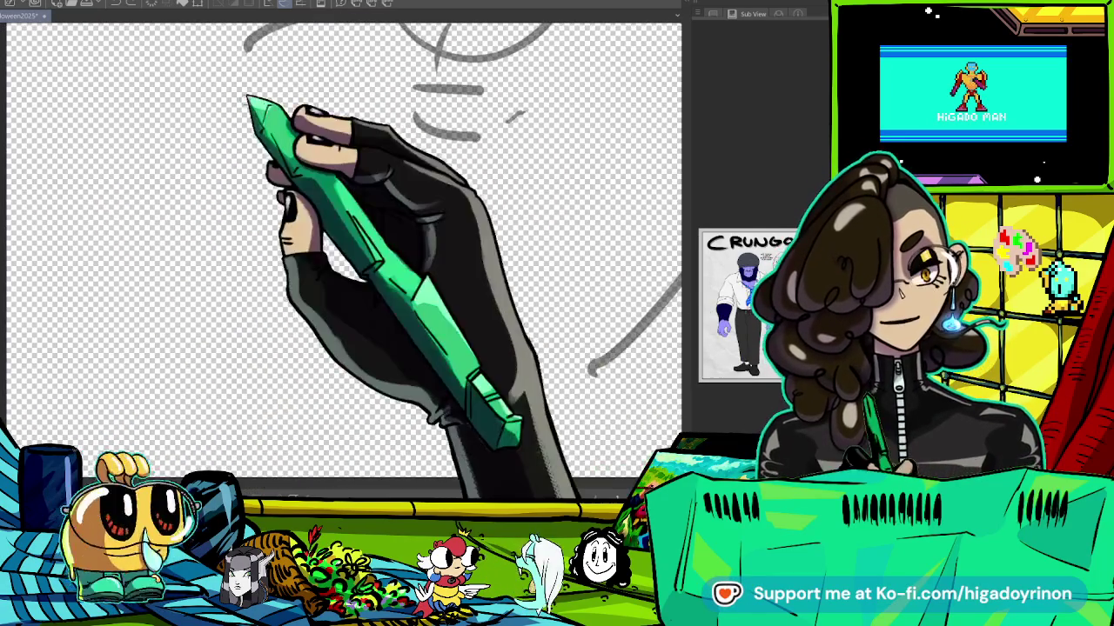
{"action": "left_click_drag", "start_coordinate": [248, 43], "coordinate": [210, 401]}
{"action": "key", "text": "ctrl+z"}
{"action": "mouse_move", "coordinate": [230, 61]}
{"action": "left_mouse_down"}
{"action": "mouse_move", "coordinate": [211, 287]}
{"action": "mouse_move", "coordinate": [278, 379]}
{"action": "left_mouse_up"}
{"action": "left_click_drag", "start_coordinate": [319, 101], "coordinate": [301, 331]}
{"action": "left_click_drag", "start_coordinate": [509, 335], "coordinate": [288, 419]}
Add an inner line to the right arm, trying and undoing a side curve and leg lines.
{"action": "left_click_drag", "start_coordinate": [430, 157], "coordinate": [474, 383]}
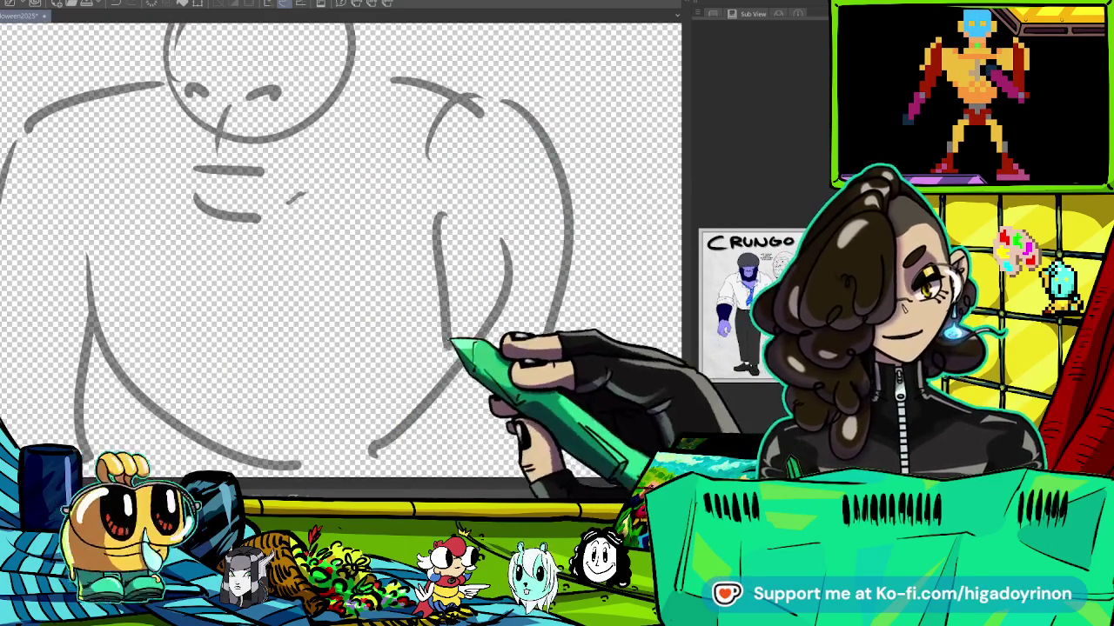
{"action": "scroll", "coordinate": [573, 252], "scroll_direction": "down", "scroll_amount": 5}
{"action": "scroll", "coordinate": [572, 253], "scroll_direction": "up", "scroll_amount": 3}
{"action": "scroll", "coordinate": [444, 253], "scroll_direction": "up", "scroll_amount": 2}
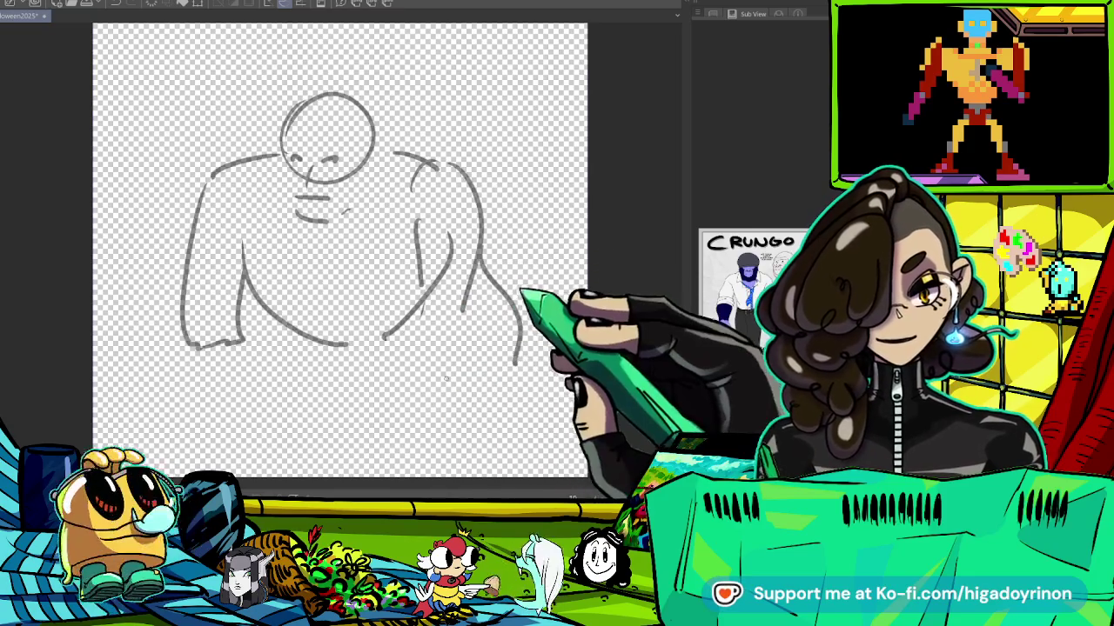
{"action": "left_click_drag", "start_coordinate": [490, 275], "coordinate": [524, 310]}
{"action": "key", "text": "ctrl+z"}
{"action": "left_click_drag", "start_coordinate": [313, 348], "coordinate": [309, 413]}
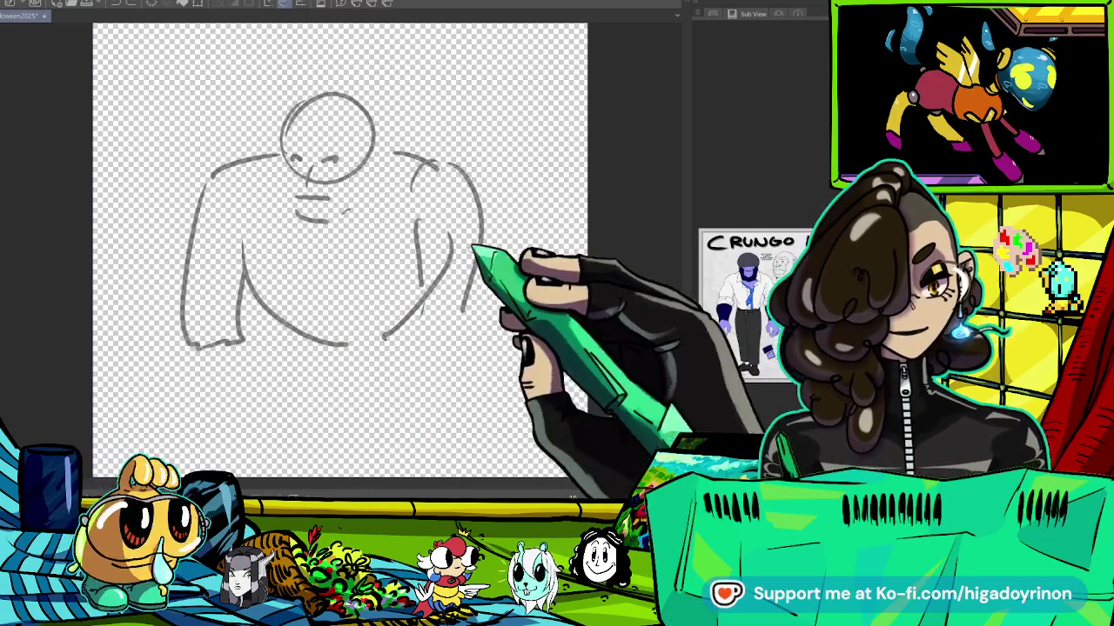
{"action": "key", "text": "ctrl+z"}
{"action": "left_click_drag", "start_coordinate": [435, 287], "coordinate": [480, 212]}
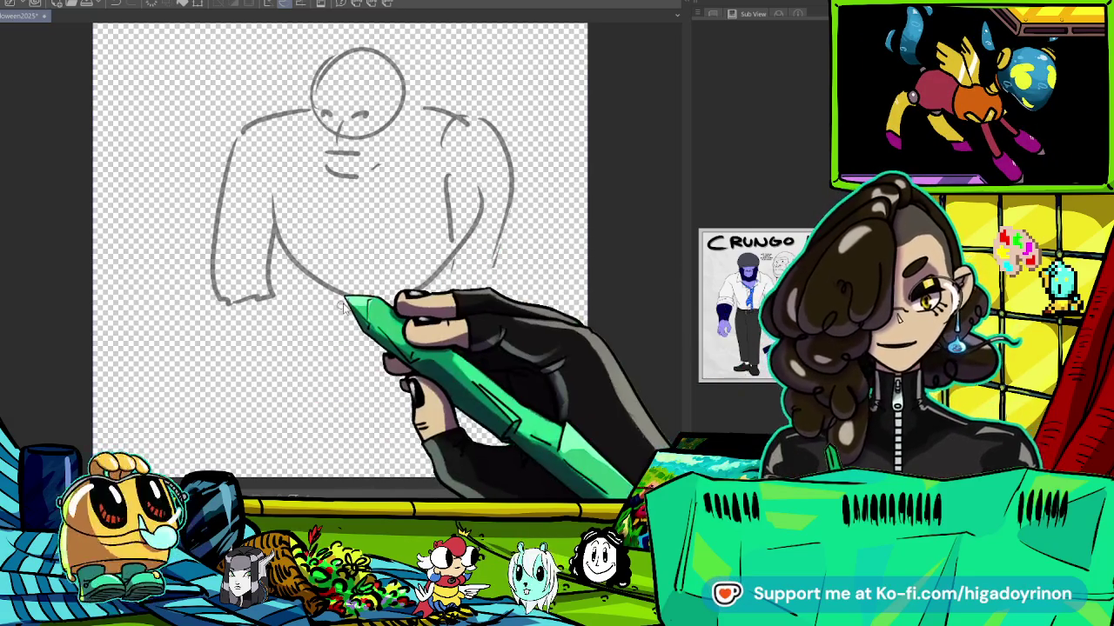
{"action": "left_click_drag", "start_coordinate": [315, 291], "coordinate": [320, 409]}
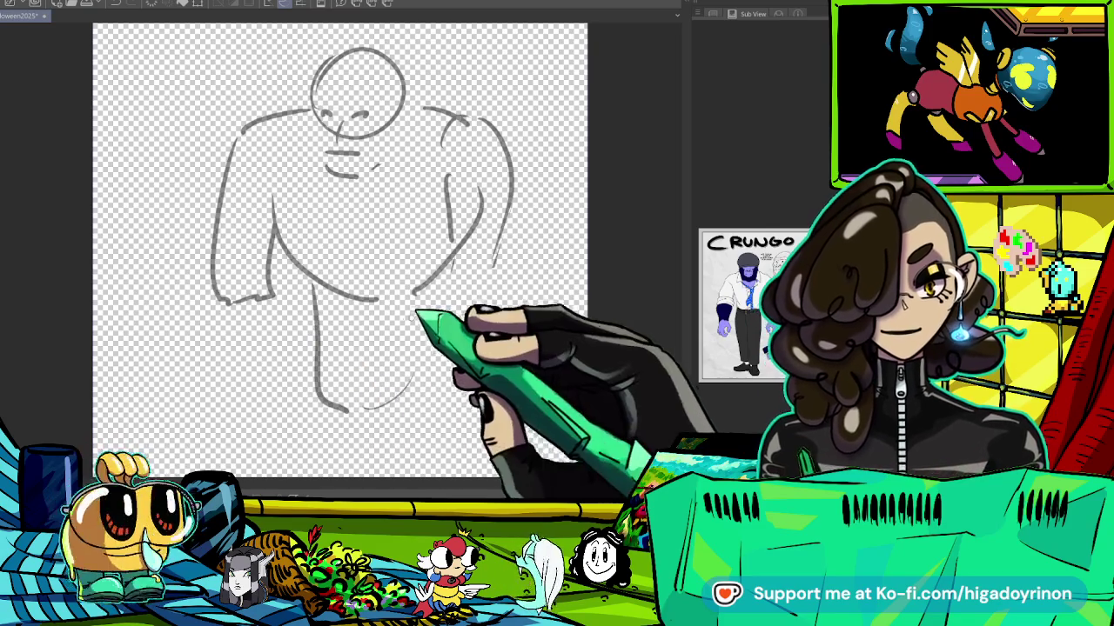
{"action": "key", "text": "ctrl+z"}
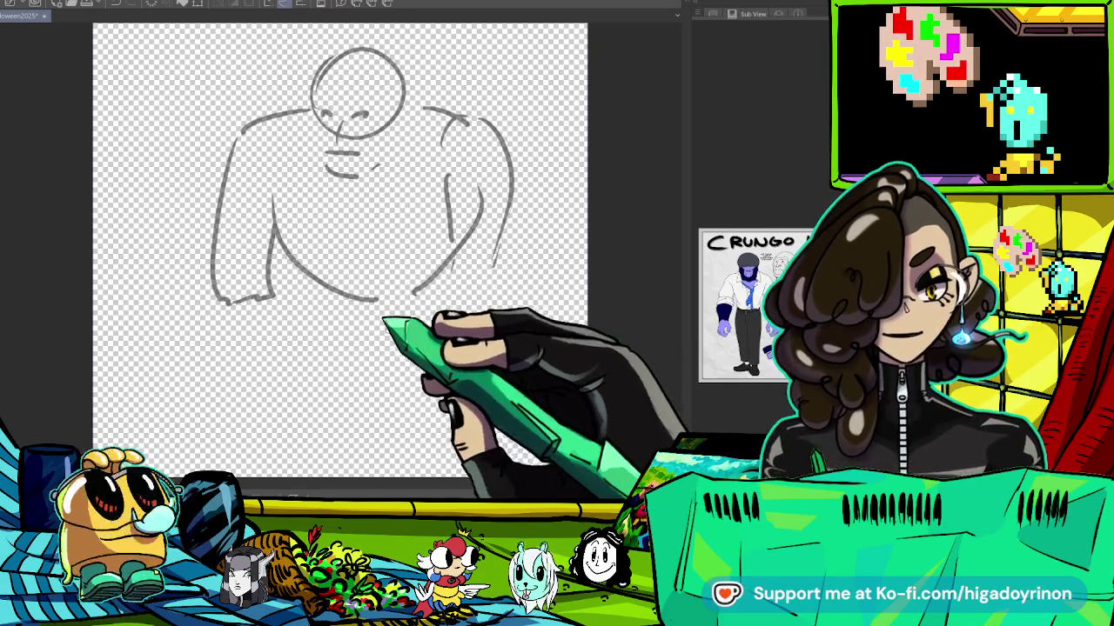
{"action": "scroll", "coordinate": [498, 369], "scroll_direction": "up", "scroll_amount": 2}
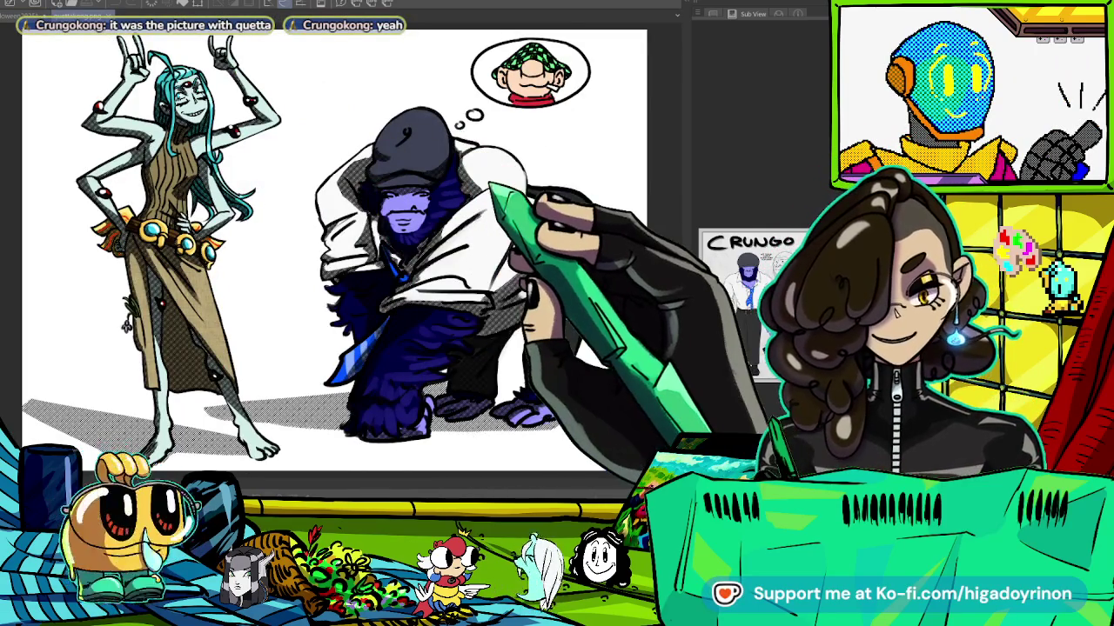
Switch from the two-character artwork back to the gray figure sketch and fit it in view.
{"action": "scroll", "coordinate": [334, 251], "scroll_direction": "up", "scroll_amount": 3}
{"action": "scroll", "coordinate": [334, 251], "scroll_direction": "down", "scroll_amount": 3}
{"action": "scroll", "coordinate": [334, 251], "scroll_direction": "down", "scroll_amount": 2}
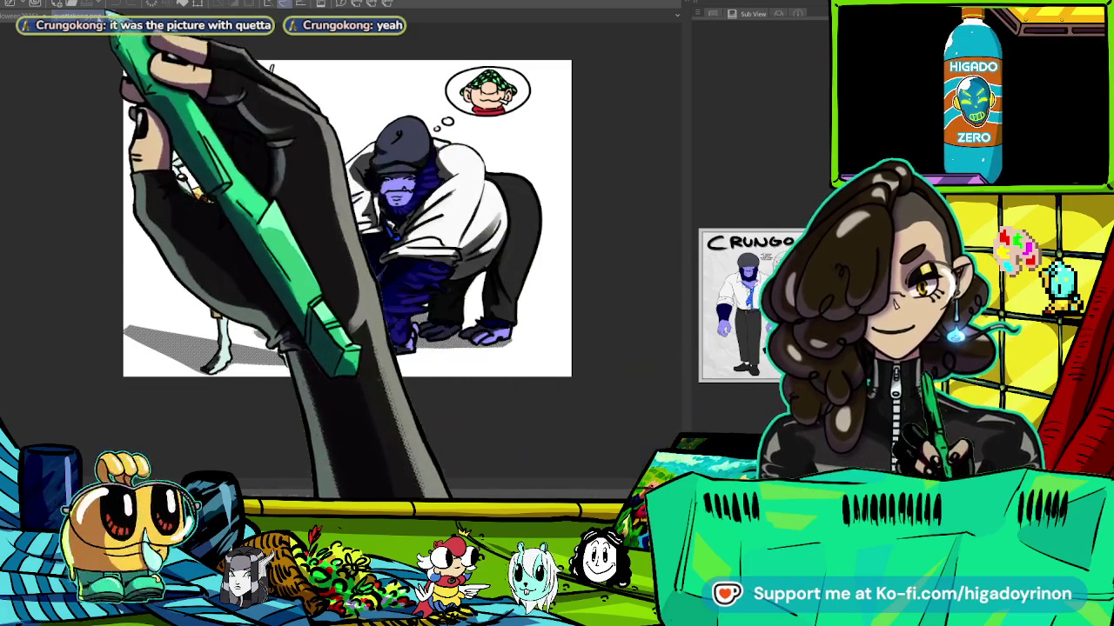
{"action": "key", "text": "ctrl+Tab"}
{"action": "scroll", "coordinate": [313, 252], "scroll_direction": "down", "scroll_amount": 3}
{"action": "scroll", "coordinate": [313, 252], "scroll_direction": "up", "scroll_amount": 2}
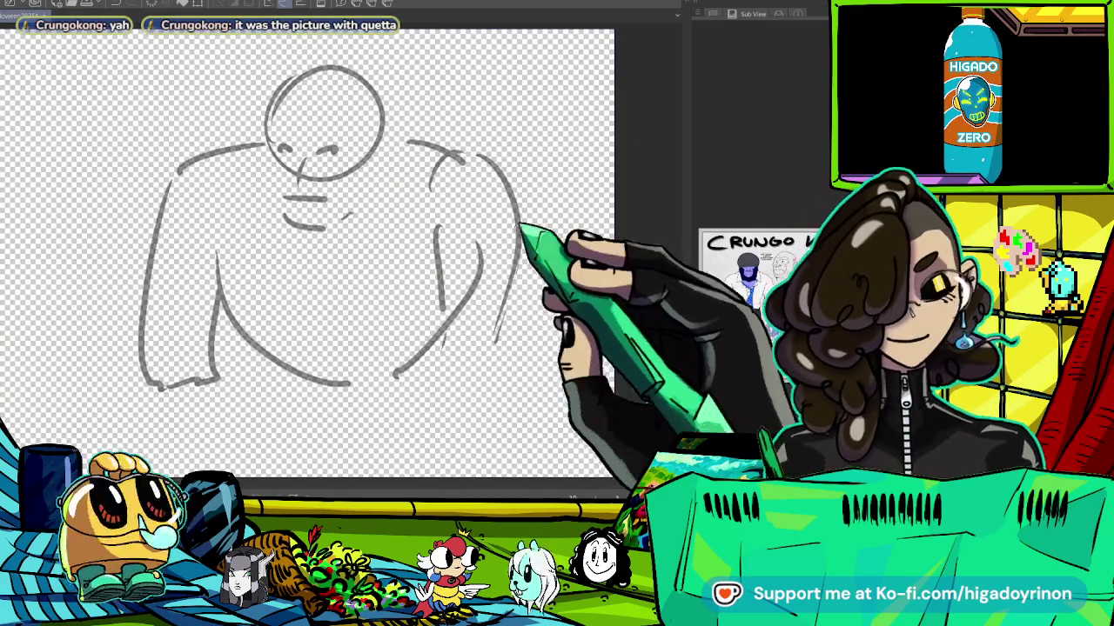
{"action": "scroll", "coordinate": [364, 288], "scroll_direction": "down", "scroll_amount": 2}
{"action": "scroll", "coordinate": [522, 305], "scroll_direction": "down", "scroll_amount": 2}
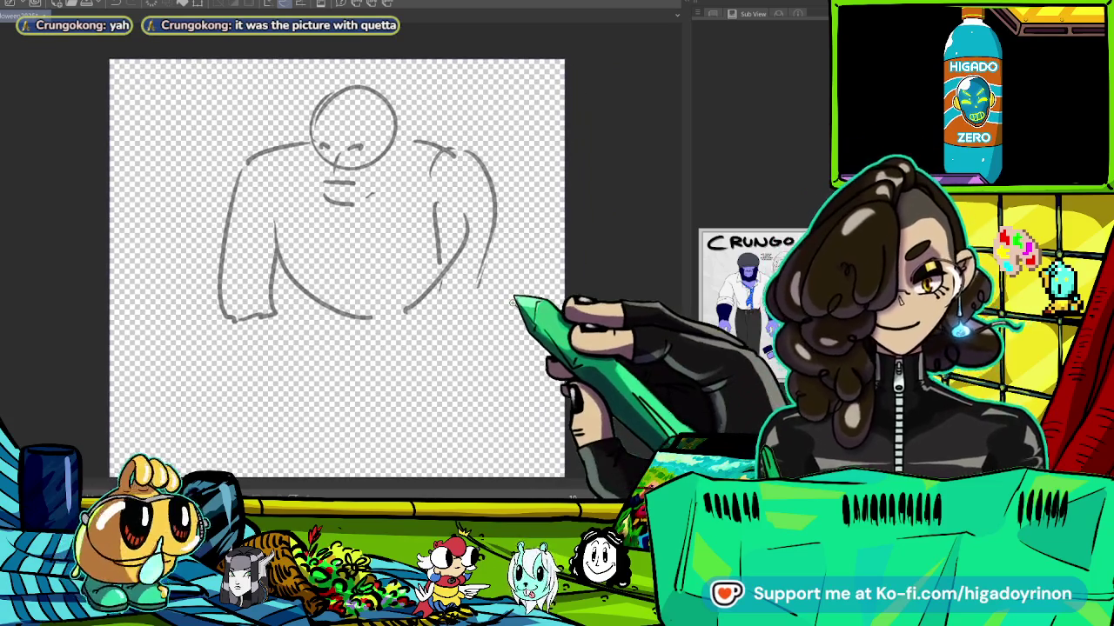
{"action": "scroll", "coordinate": [295, 153], "scroll_direction": "up", "scroll_amount": 2}
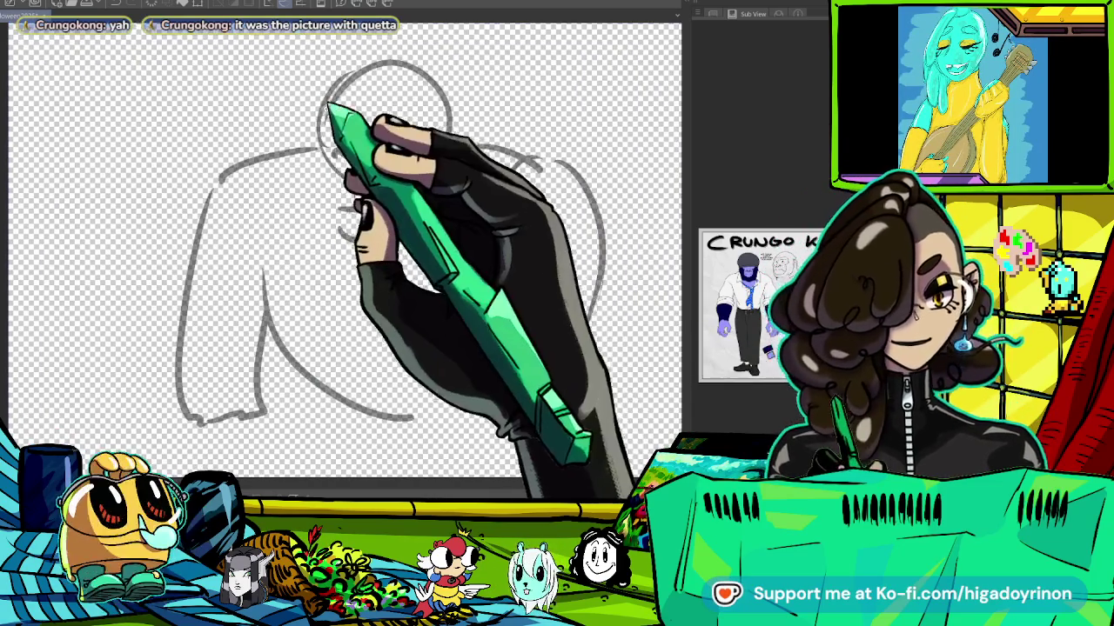
Sketch face lines, the right shoulder and arm, a collar and vertical torso lines.
{"action": "left_click_drag", "start_coordinate": [337, 209], "coordinate": [387, 213]}
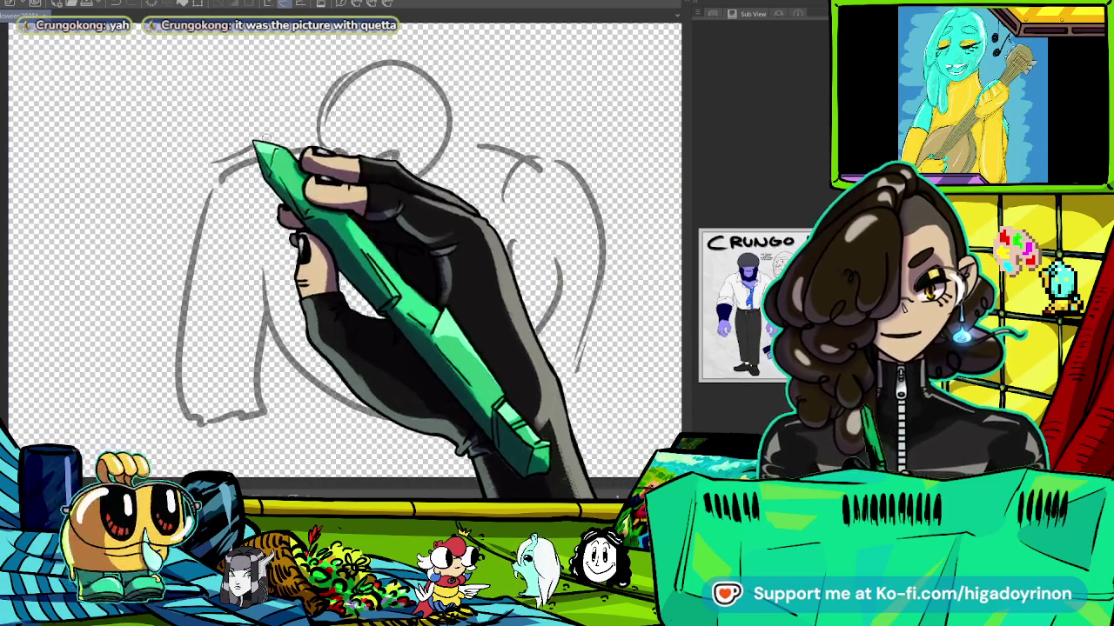
{"action": "left_click_drag", "start_coordinate": [213, 161], "coordinate": [348, 79]}
{"action": "mouse_move", "coordinate": [435, 92]}
{"action": "left_mouse_down"}
{"action": "mouse_move", "coordinate": [544, 148]}
{"action": "mouse_move", "coordinate": [601, 248]}
{"action": "left_mouse_up"}
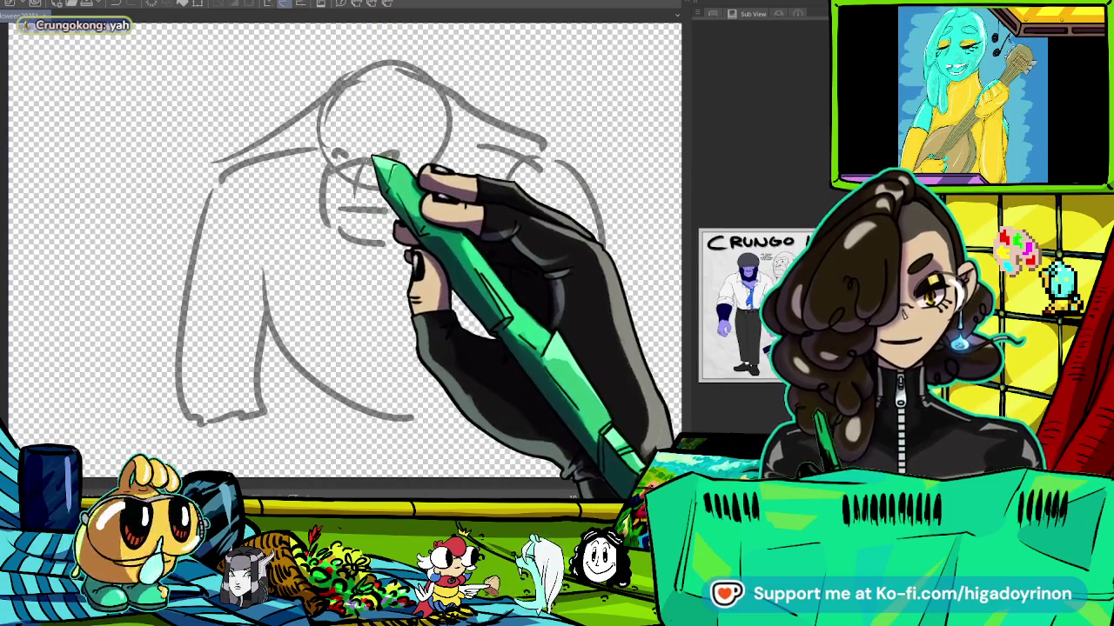
{"action": "left_click_drag", "start_coordinate": [374, 165], "coordinate": [426, 233]}
{"action": "left_click_drag", "start_coordinate": [324, 202], "coordinate": [322, 445]}
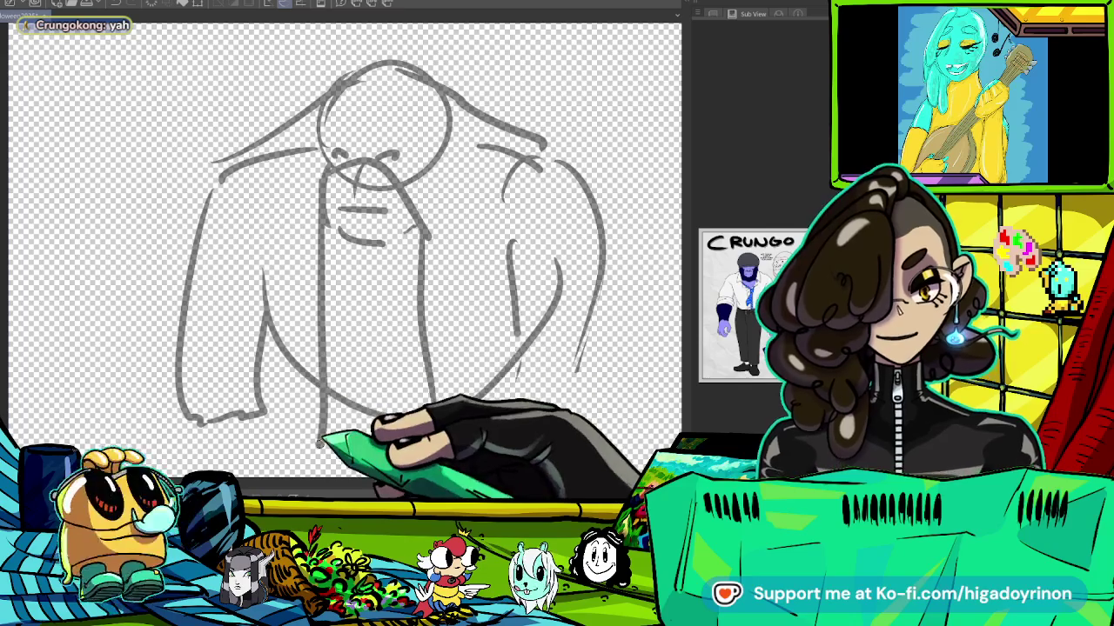
{"action": "left_click_drag", "start_coordinate": [422, 231], "coordinate": [435, 418]}
{"action": "left_click_drag", "start_coordinate": [327, 161], "coordinate": [404, 170]}
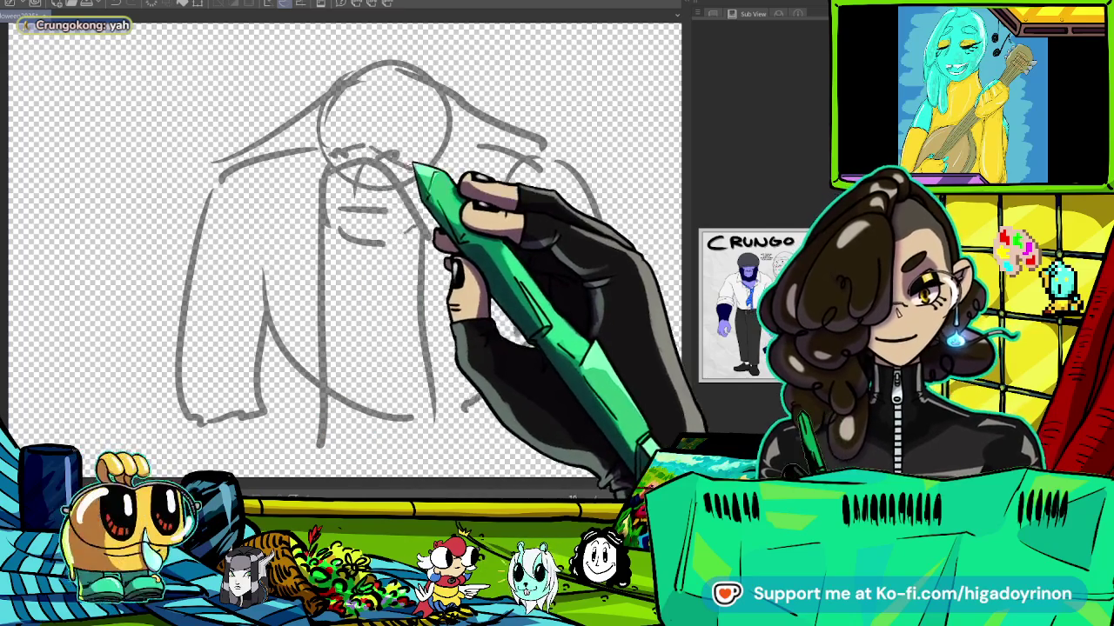
{"action": "left_click_drag", "start_coordinate": [313, 174], "coordinate": [306, 348]}
{"action": "left_click_drag", "start_coordinate": [522, 313], "coordinate": [461, 265]}
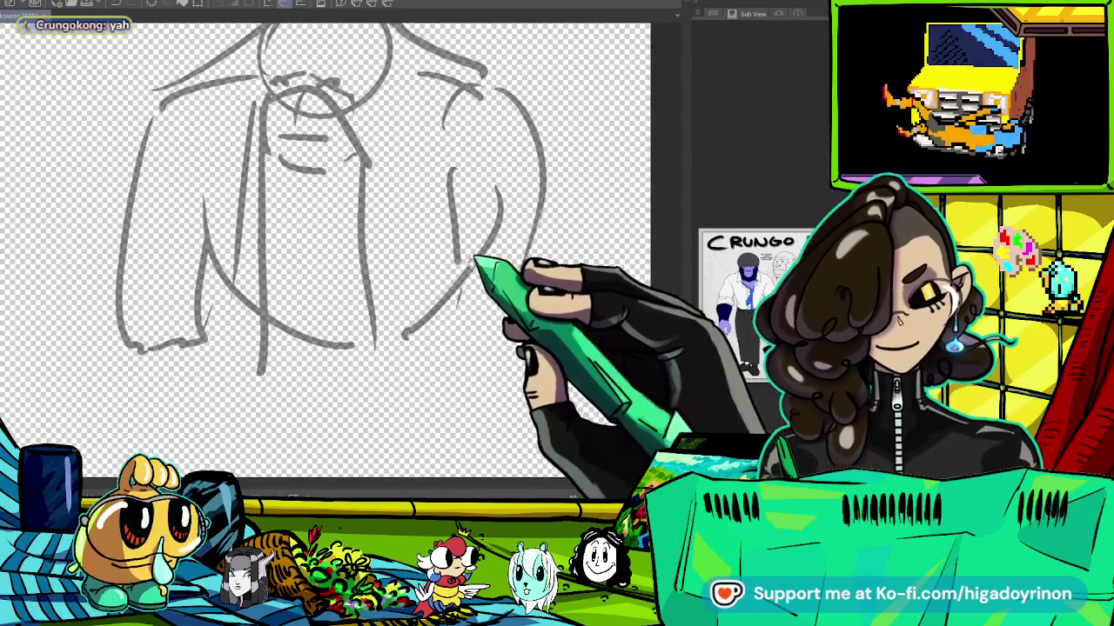
{"action": "left_click_drag", "start_coordinate": [127, 348], "coordinate": [121, 431]}
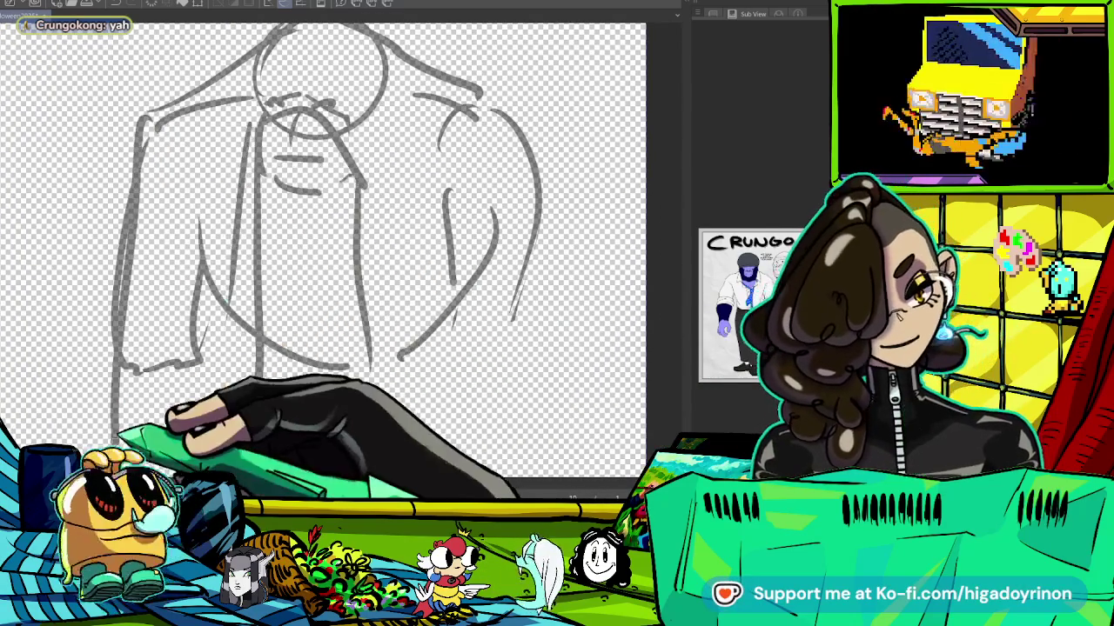
{"action": "scroll", "coordinate": [386, 310], "scroll_direction": "down", "scroll_amount": 3}
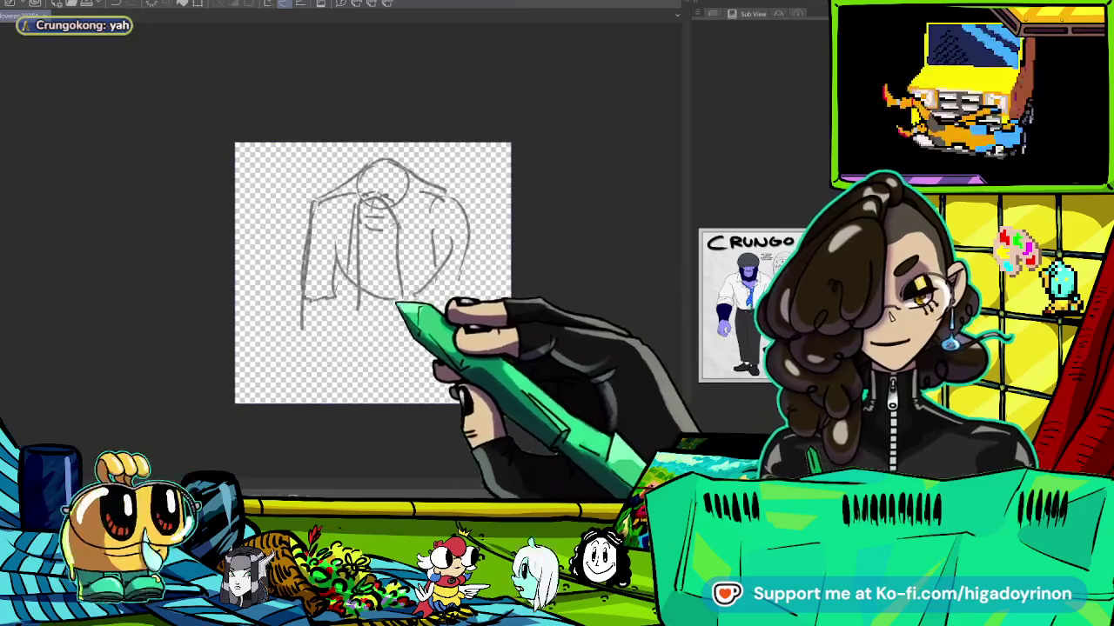
Scale the whole sketch down to a smaller size with Ctrl+T.
{"action": "key", "text": "ctrl+t"}
{"action": "left_click_drag", "start_coordinate": [460, 144], "coordinate": [402, 167]}
{"action": "key", "text": "Return"}
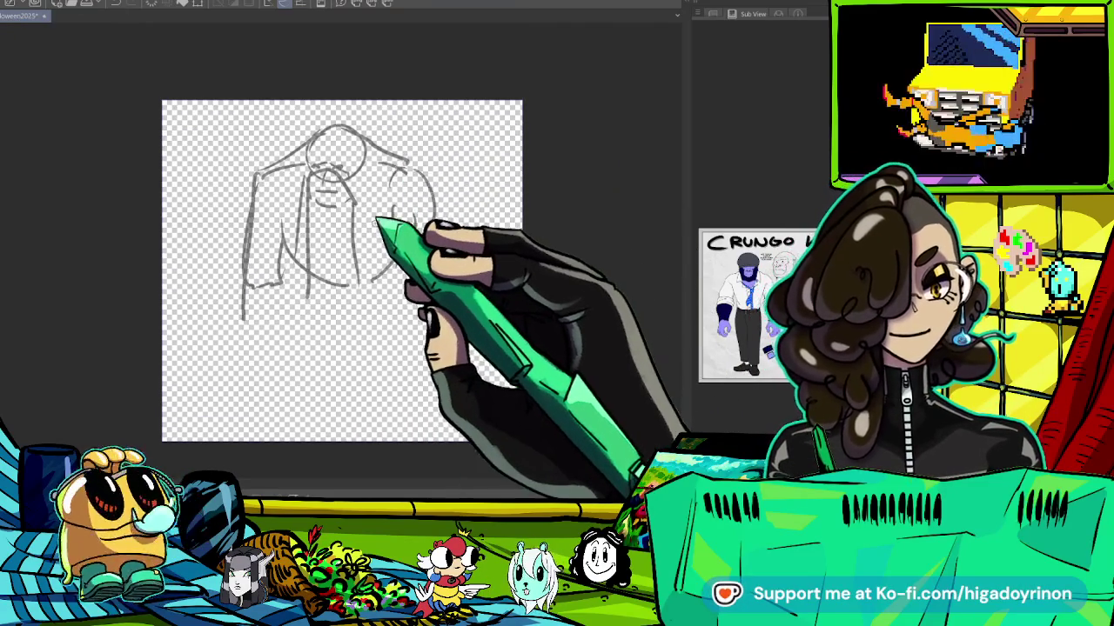
{"action": "scroll", "coordinate": [374, 224], "scroll_direction": "up", "scroll_amount": 3}
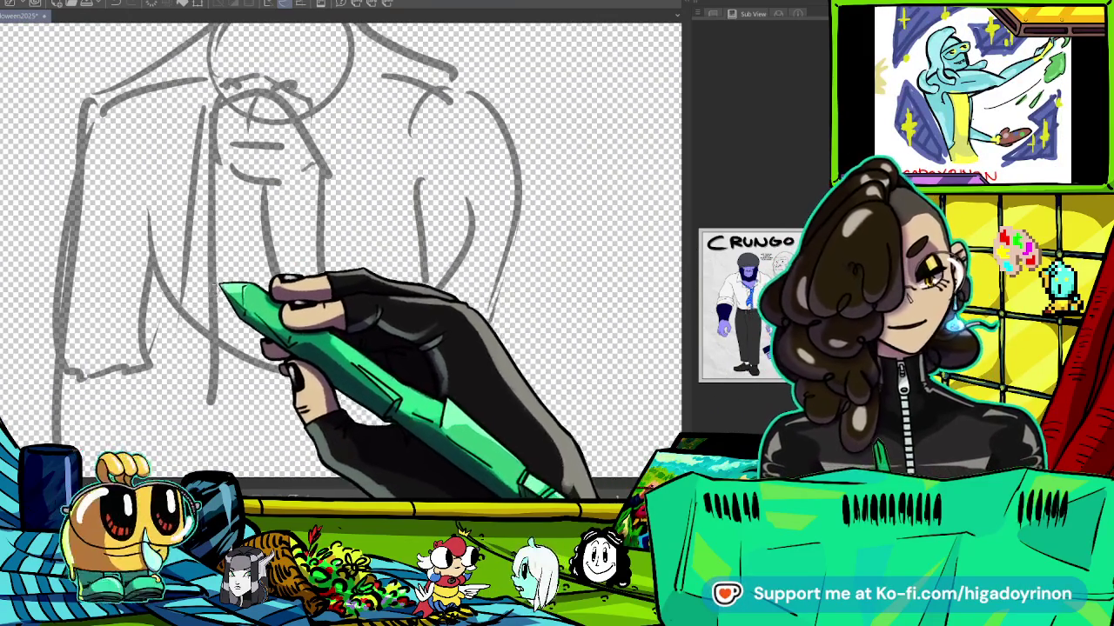
{"action": "scroll", "coordinate": [339, 252], "scroll_direction": "up", "scroll_amount": 2}
{"action": "scroll", "coordinate": [339, 252], "scroll_direction": "down", "scroll_amount": 2}
Add a jacket stroke at lower left, long right torso lines and a right arm line.
{"action": "left_click_drag", "start_coordinate": [157, 426], "coordinate": [218, 427]}
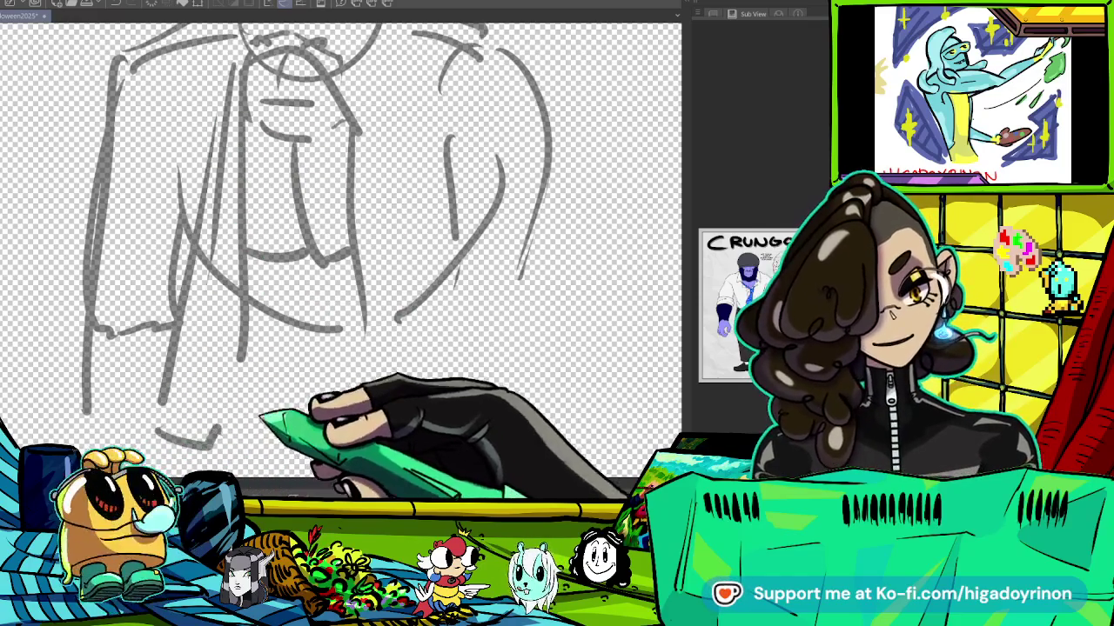
{"action": "left_click_drag", "start_coordinate": [373, 91], "coordinate": [404, 382]}
{"action": "left_click_drag", "start_coordinate": [386, 137], "coordinate": [409, 391]}
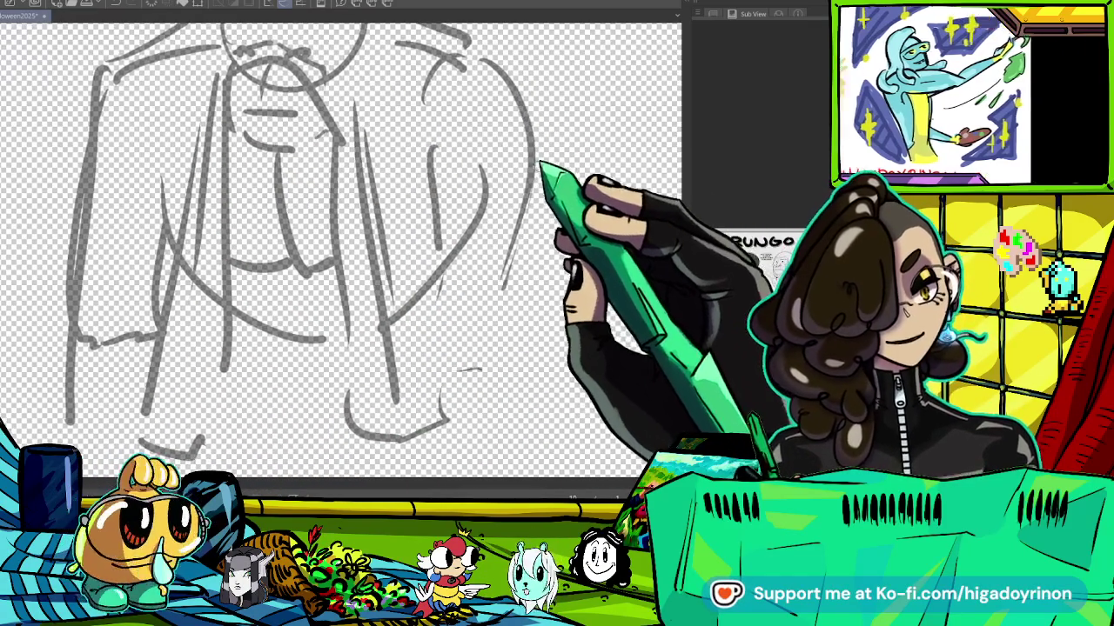
{"action": "left_click_drag", "start_coordinate": [535, 165], "coordinate": [574, 191]}
{"action": "left_click_drag", "start_coordinate": [527, 157], "coordinate": [564, 318]}
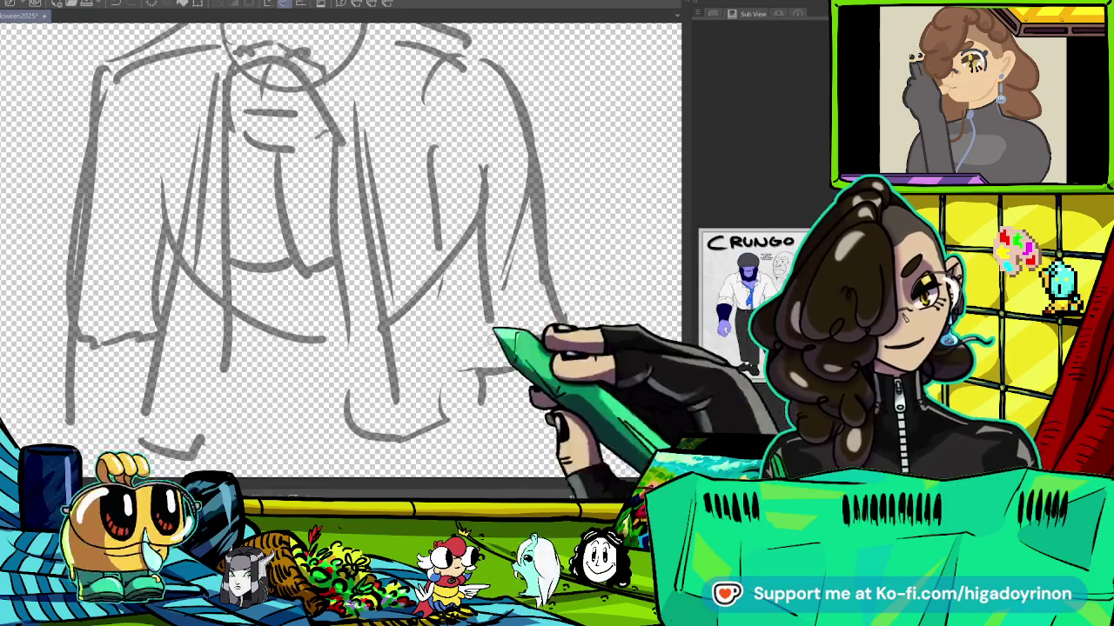
{"action": "left_click_drag", "start_coordinate": [497, 393], "coordinate": [558, 405]}
Remove the long left arm lines by erasing and undoing them.
{"action": "mouse_move", "coordinate": [155, 357]}
{"action": "left_mouse_down"}
{"action": "mouse_move", "coordinate": [179, 249]}
{"action": "mouse_move", "coordinate": [169, 95]}
{"action": "left_mouse_up"}
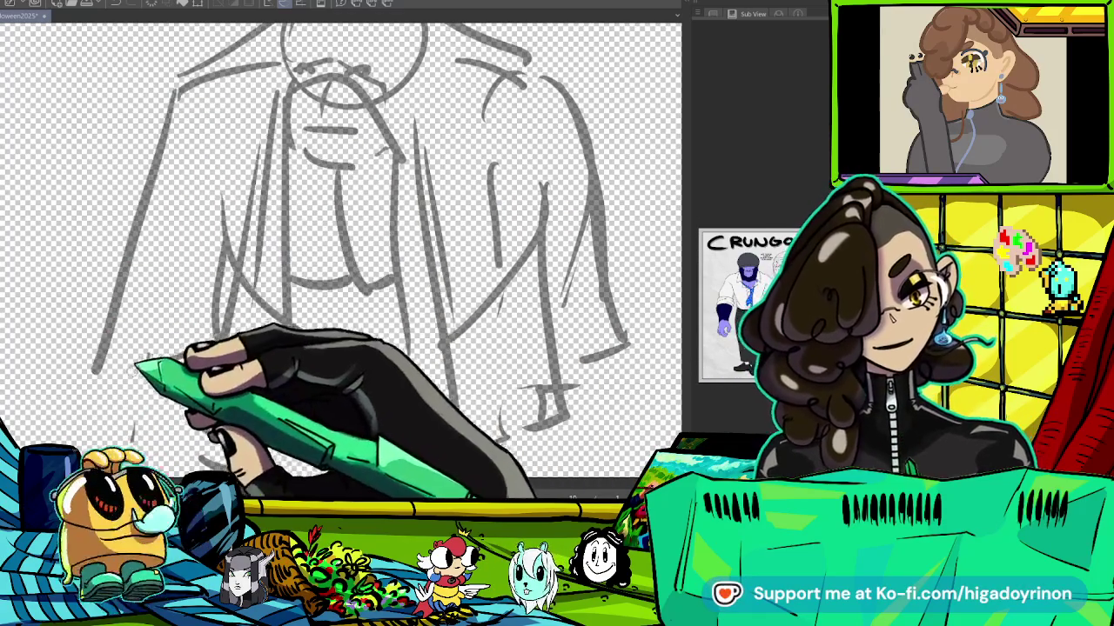
{"action": "left_click_drag", "start_coordinate": [423, 344], "coordinate": [423, 291]}
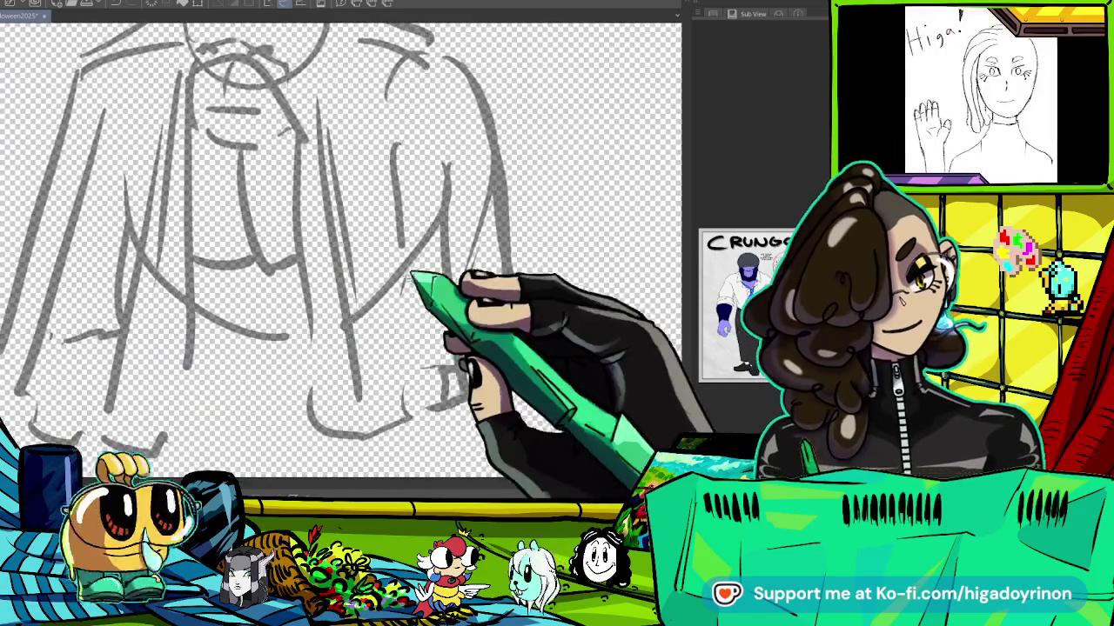
{"action": "scroll", "coordinate": [424, 291], "scroll_direction": "down", "scroll_amount": 5}
{"action": "scroll", "coordinate": [338, 281], "scroll_direction": "up", "scroll_amount": 1}
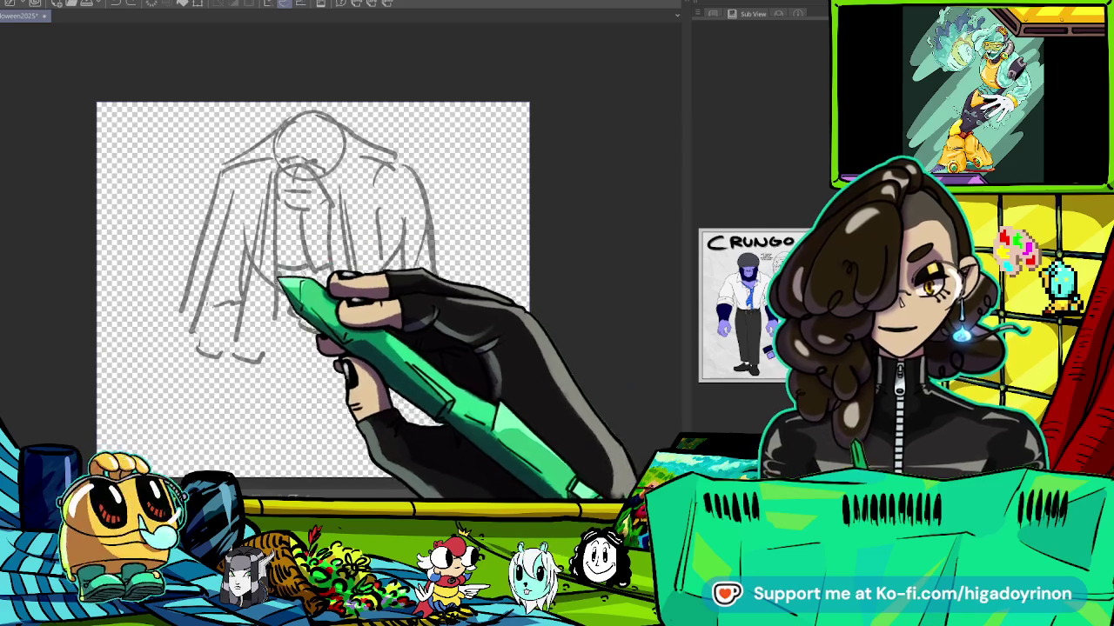
{"action": "scroll", "coordinate": [275, 288], "scroll_direction": "up", "scroll_amount": 2}
{"action": "scroll", "coordinate": [261, 278], "scroll_direction": "up", "scroll_amount": 1}
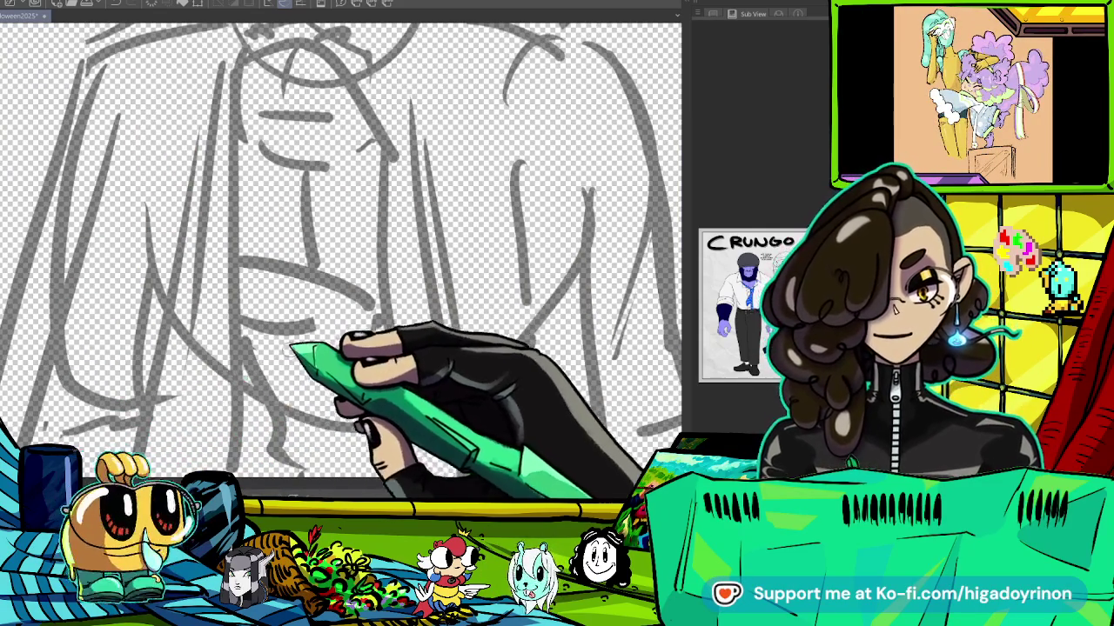
{"action": "scroll", "coordinate": [435, 256], "scroll_direction": "down", "scroll_amount": 1}
{"action": "scroll", "coordinate": [428, 273], "scroll_direction": "down", "scroll_amount": 1}
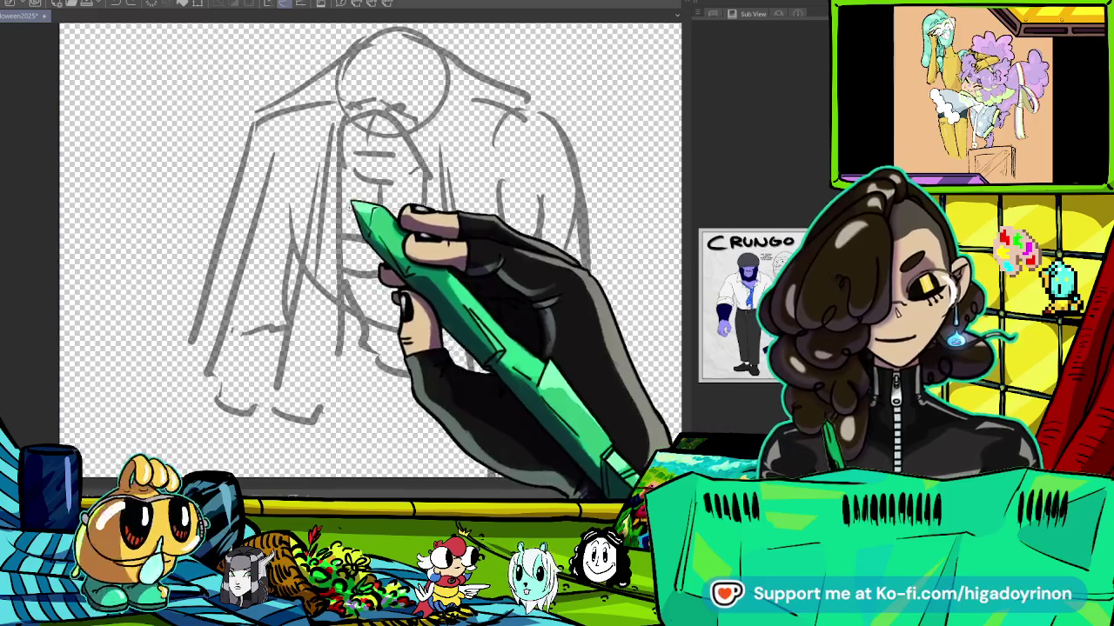
{"action": "key", "text": "ctrl+z"}
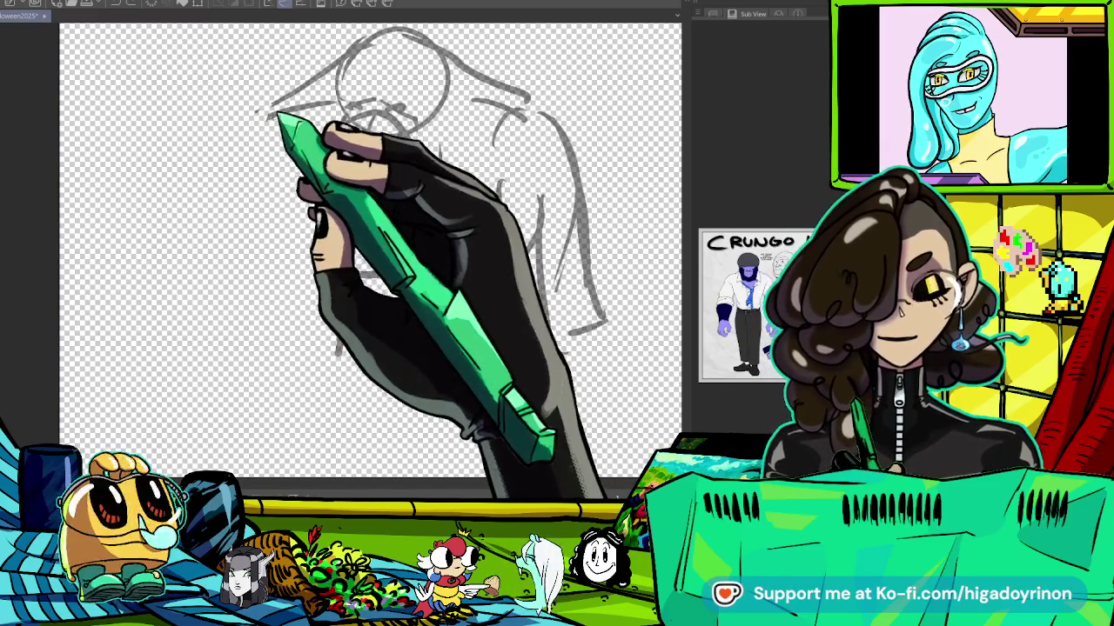
Redraw the left arm and shoulder, plus lower torso, hip and mid-torso lines.
{"action": "left_click_drag", "start_coordinate": [269, 109], "coordinate": [254, 230]}
{"action": "left_click_drag", "start_coordinate": [522, 162], "coordinate": [557, 287]}
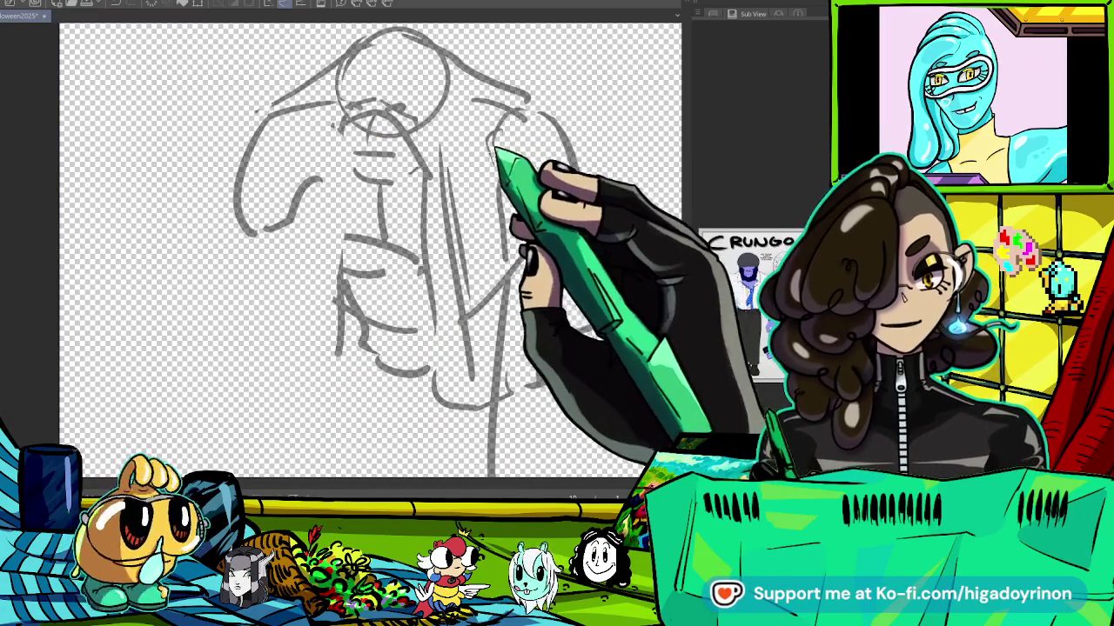
{"action": "left_click_drag", "start_coordinate": [534, 149], "coordinate": [585, 209]}
{"action": "mouse_move", "coordinate": [228, 256]}
{"action": "left_mouse_down"}
{"action": "mouse_move", "coordinate": [248, 300]}
{"action": "mouse_move", "coordinate": [433, 374]}
{"action": "left_mouse_up"}
{"action": "left_click_drag", "start_coordinate": [451, 174], "coordinate": [447, 326]}
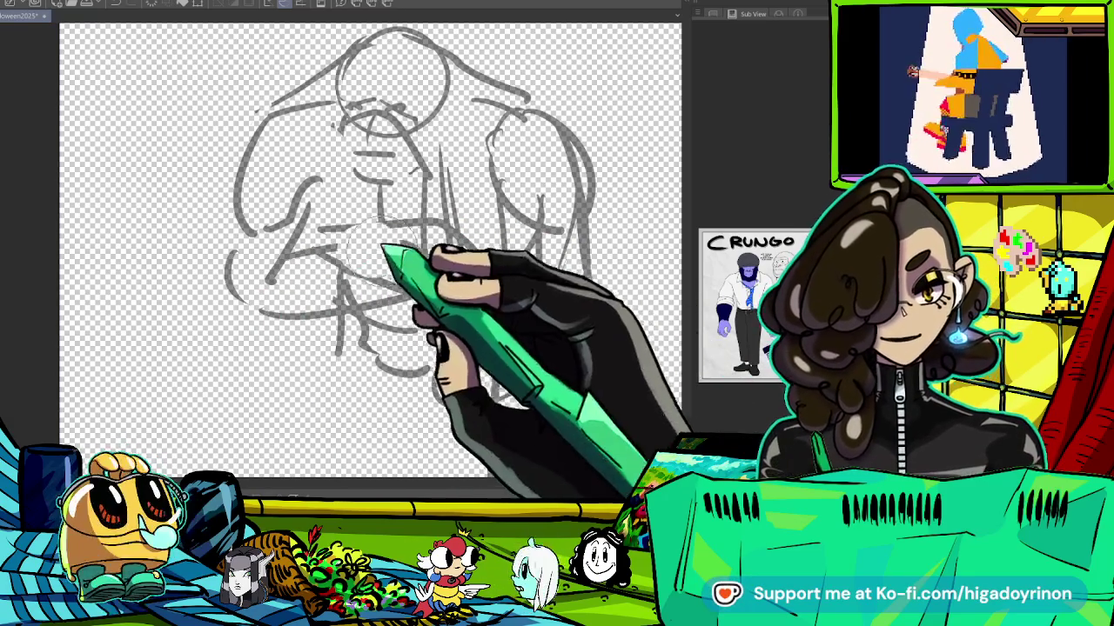
{"action": "left_click_drag", "start_coordinate": [448, 170], "coordinate": [451, 213]}
{"action": "left_click_drag", "start_coordinate": [315, 251], "coordinate": [461, 244]}
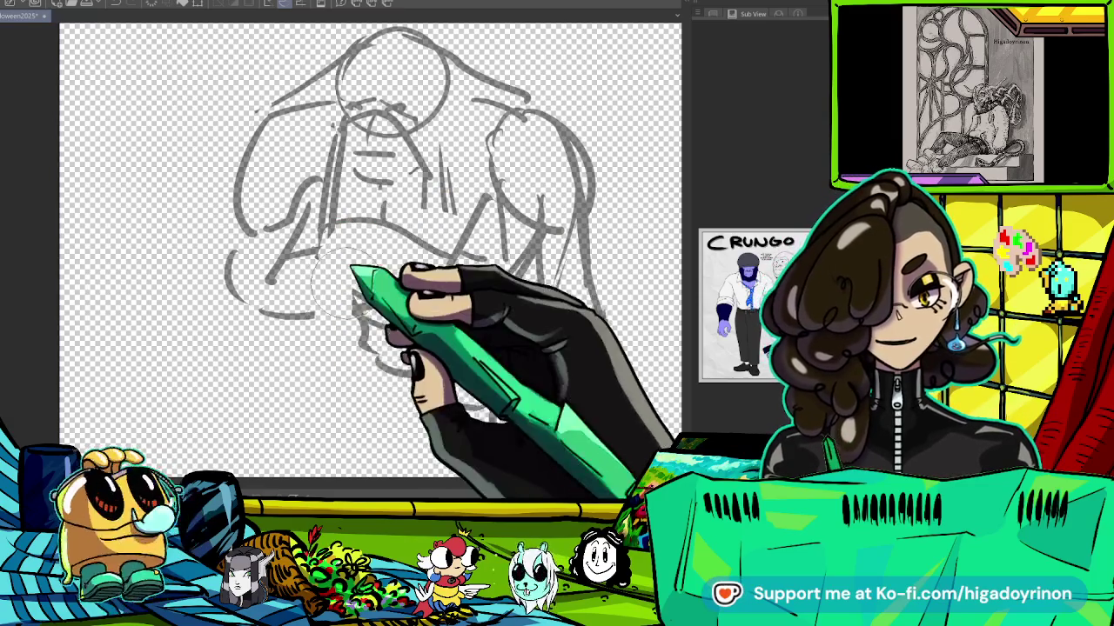
{"action": "scroll", "coordinate": [346, 424], "scroll_direction": "down", "scroll_amount": 3}
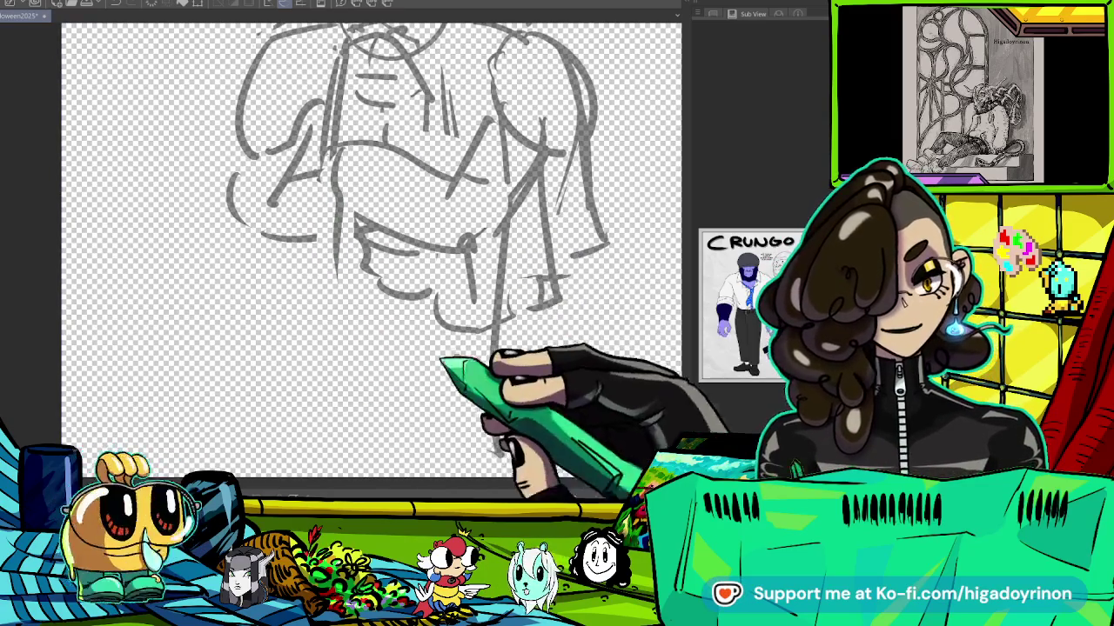
Draw the waist and two long leg lines.
{"action": "scroll", "coordinate": [437, 286], "scroll_direction": "down", "scroll_amount": 1}
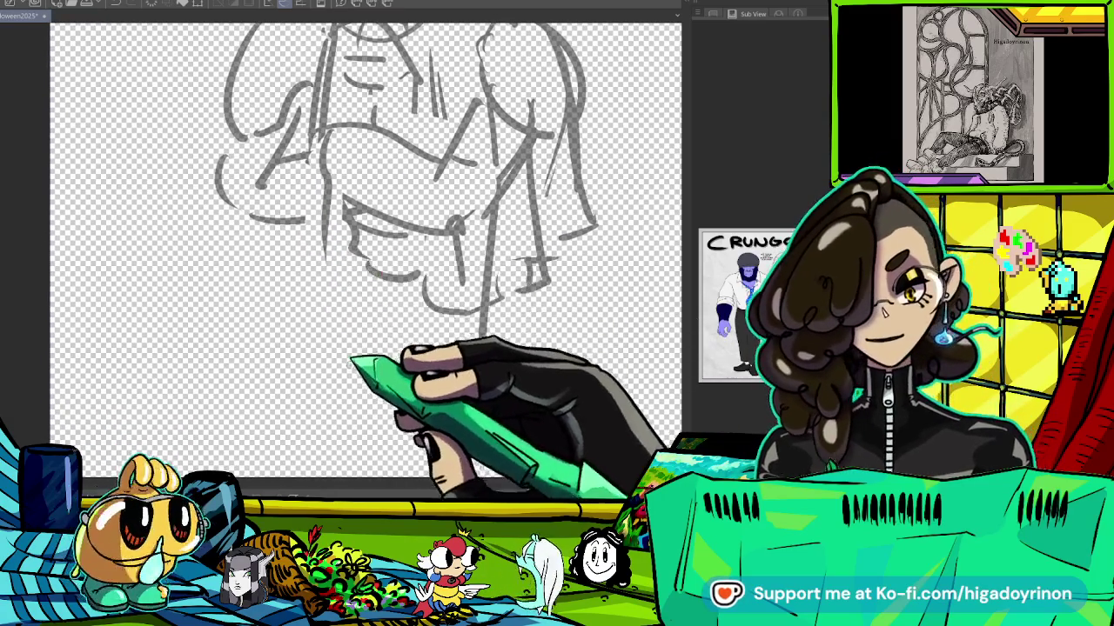
{"action": "scroll", "coordinate": [338, 357], "scroll_direction": "up", "scroll_amount": 2}
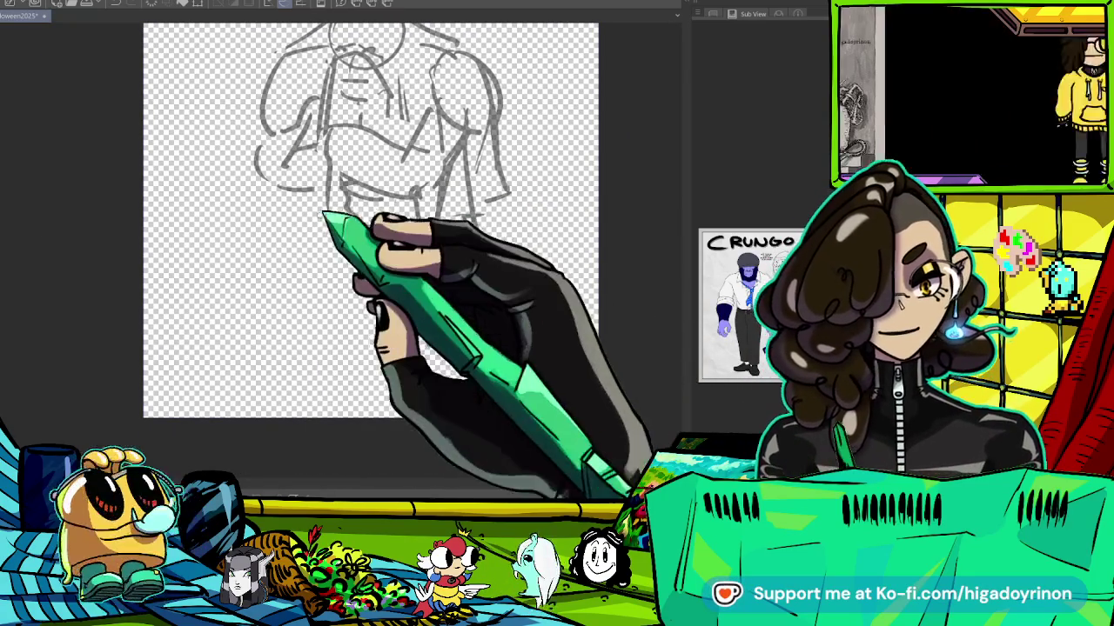
{"action": "left_click_drag", "start_coordinate": [329, 231], "coordinate": [319, 318]}
{"action": "left_click_drag", "start_coordinate": [336, 218], "coordinate": [335, 317]}
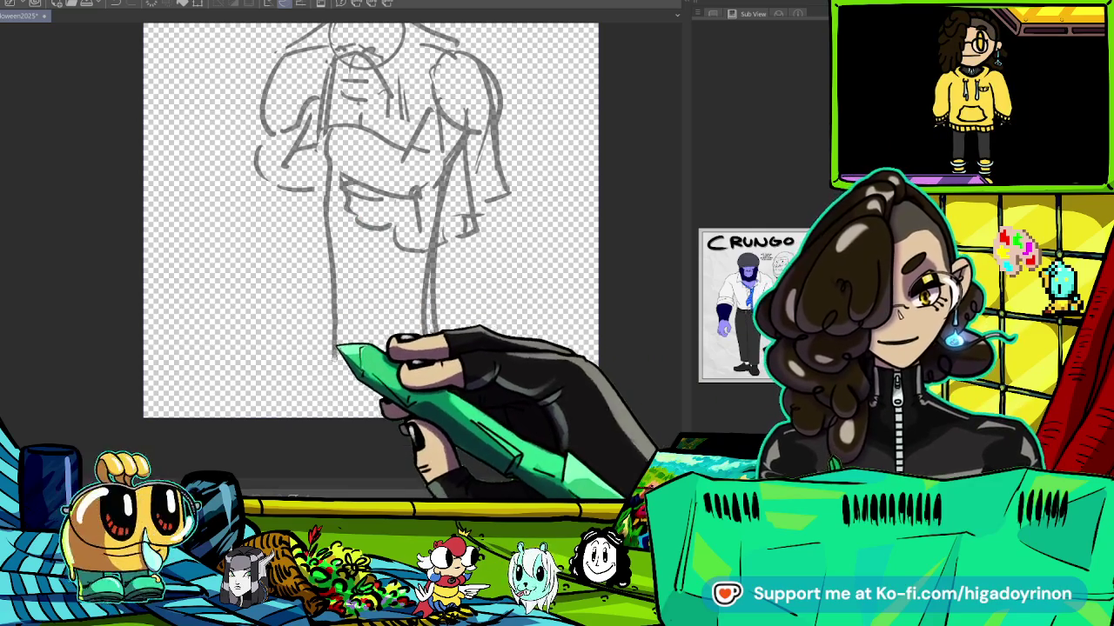
Sketch the curve at the leg's bottom and the shoe's bottom line.
{"action": "scroll", "coordinate": [319, 358], "scroll_direction": "up", "scroll_amount": 2}
{"action": "left_click_drag", "start_coordinate": [258, 392], "coordinate": [330, 374]}
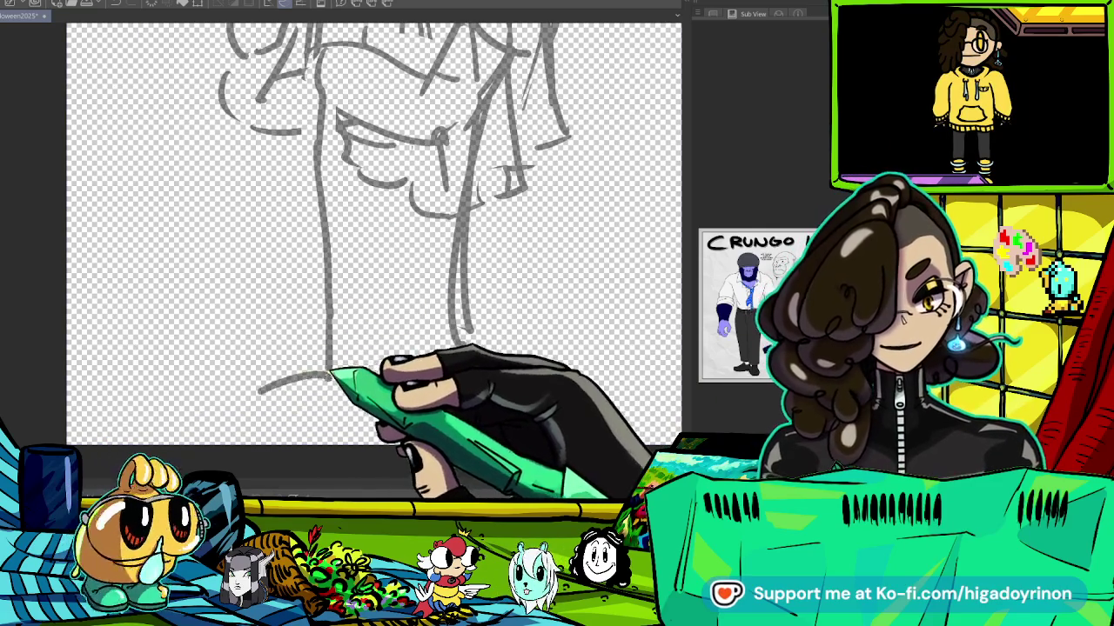
{"action": "left_click_drag", "start_coordinate": [240, 405], "coordinate": [311, 366]}
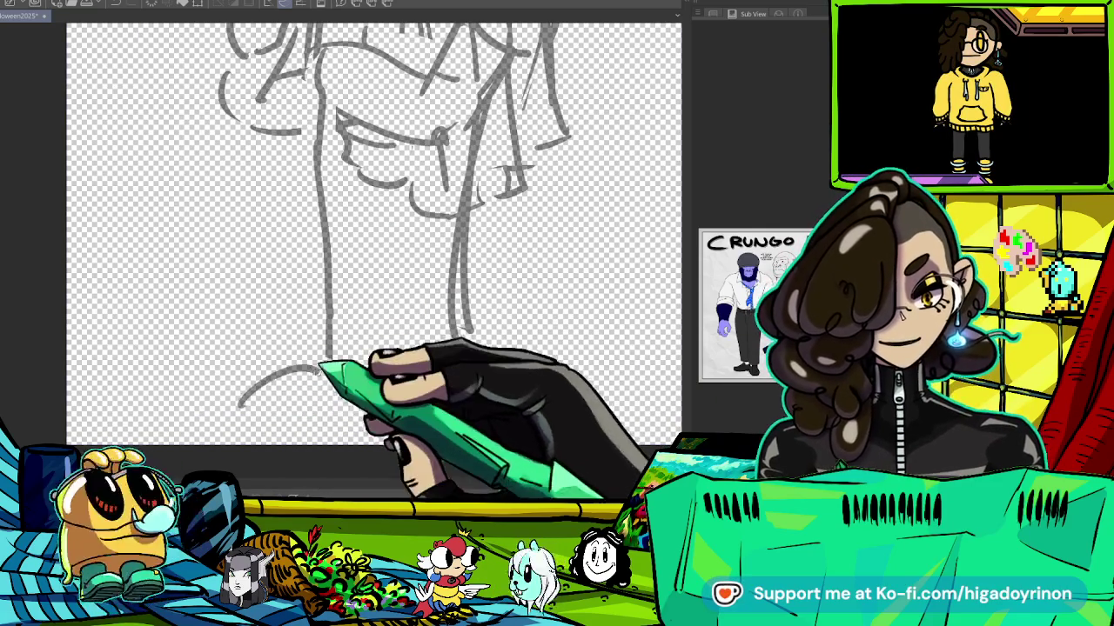
{"action": "mouse_move", "coordinate": [247, 409]}
{"action": "left_mouse_down"}
{"action": "mouse_move", "coordinate": [335, 405]}
{"action": "mouse_move", "coordinate": [474, 369]}
{"action": "left_mouse_up"}
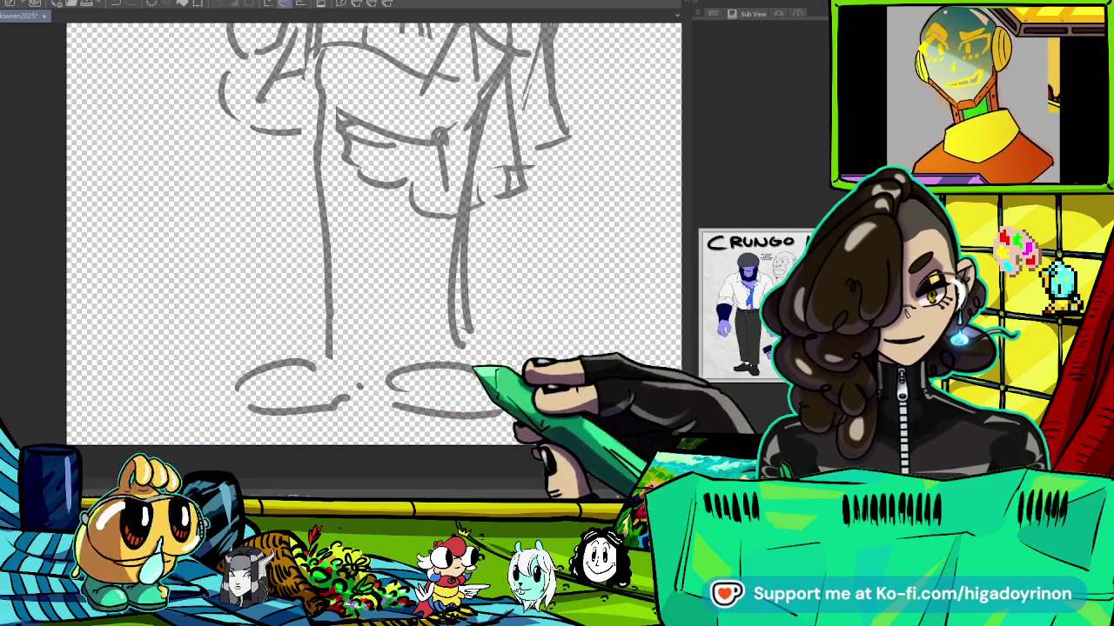
{"action": "scroll", "coordinate": [398, 399], "scroll_direction": "up", "scroll_amount": 2}
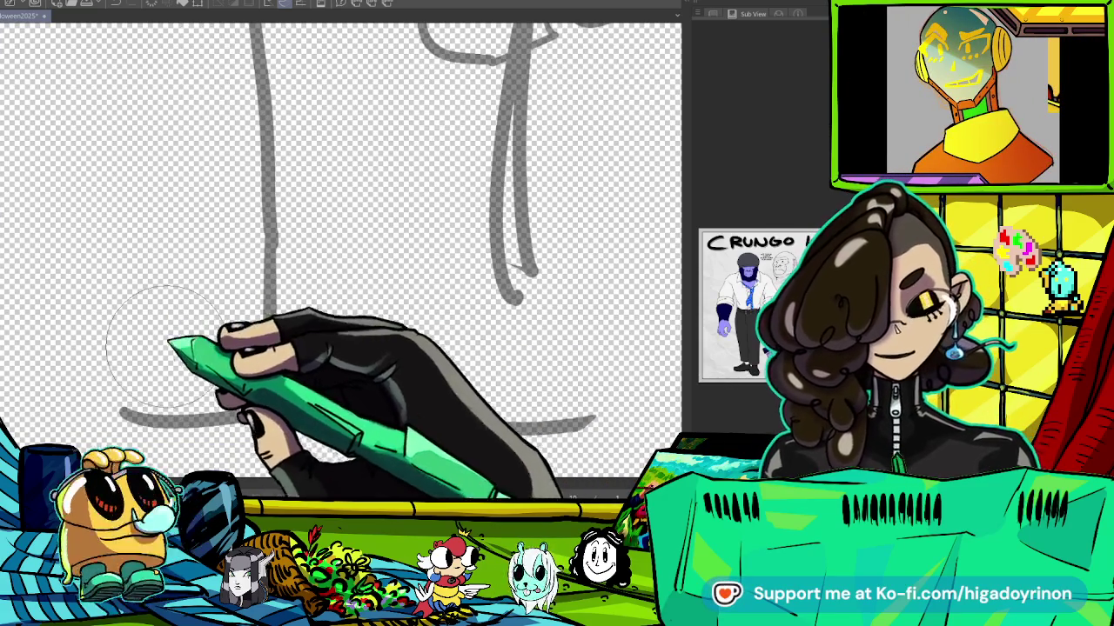
Draw the top of the foot, then replace the shoe top with a rounder arc.
{"action": "left_click_drag", "start_coordinate": [114, 363], "coordinate": [269, 300]}
{"action": "mouse_move", "coordinate": [352, 329]}
{"action": "left_mouse_down"}
{"action": "mouse_move", "coordinate": [385, 343]}
{"action": "mouse_move", "coordinate": [369, 218]}
{"action": "left_mouse_up"}
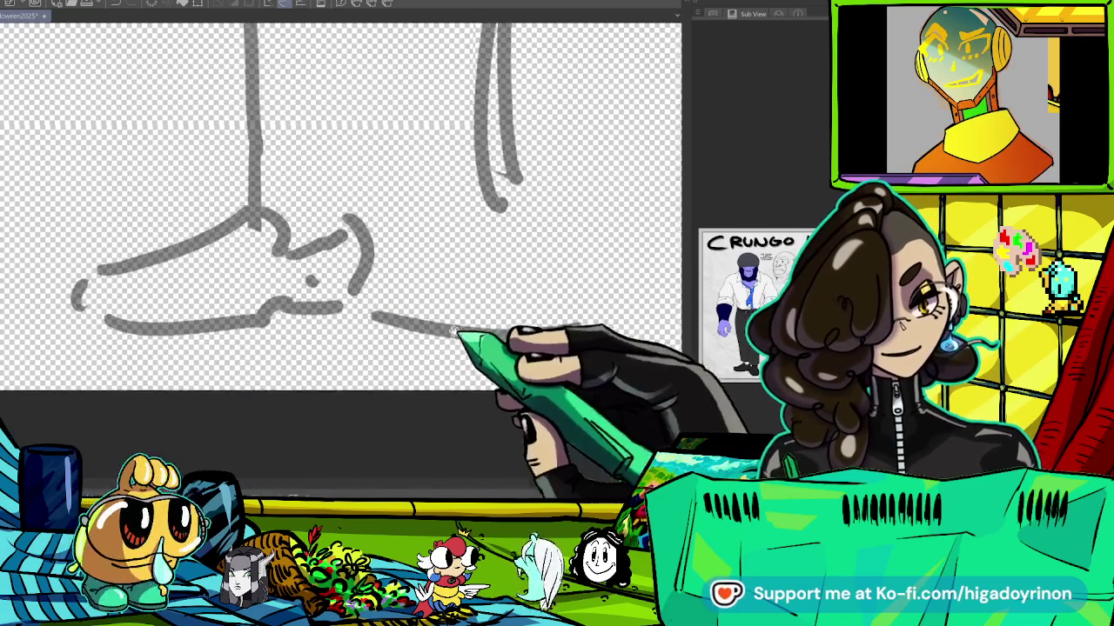
{"action": "mouse_move", "coordinate": [376, 271]}
{"action": "left_mouse_down"}
{"action": "mouse_move", "coordinate": [517, 277]}
{"action": "mouse_move", "coordinate": [348, 292]}
{"action": "left_mouse_up"}
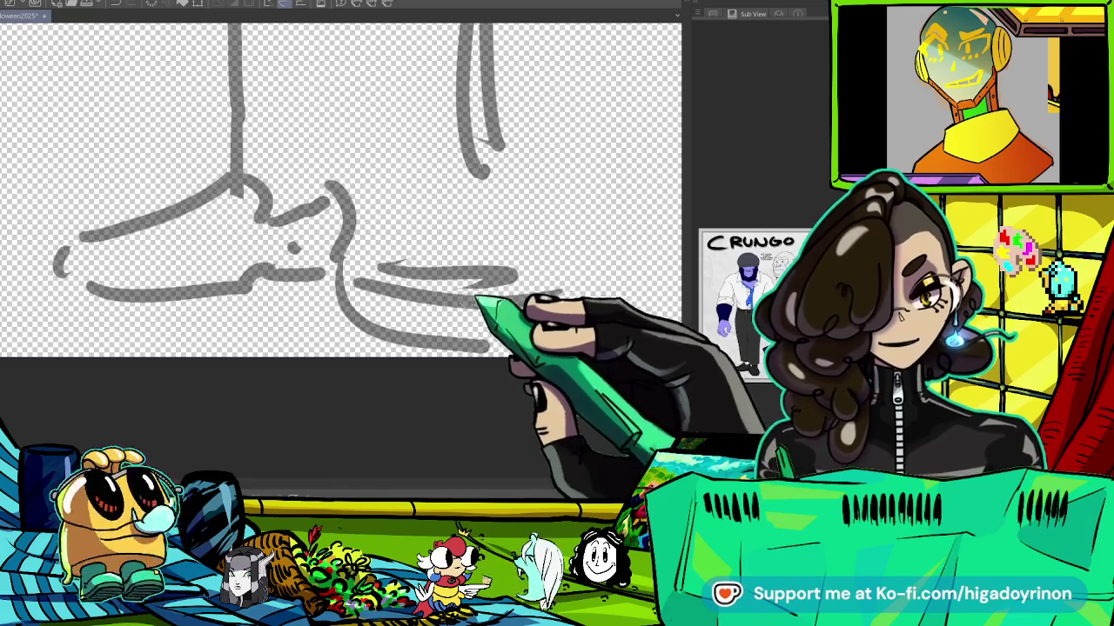
{"action": "key", "text": "ctrl+z"}
{"action": "key", "text": "ctrl+z"}
{"action": "key", "text": "ctrl+z"}
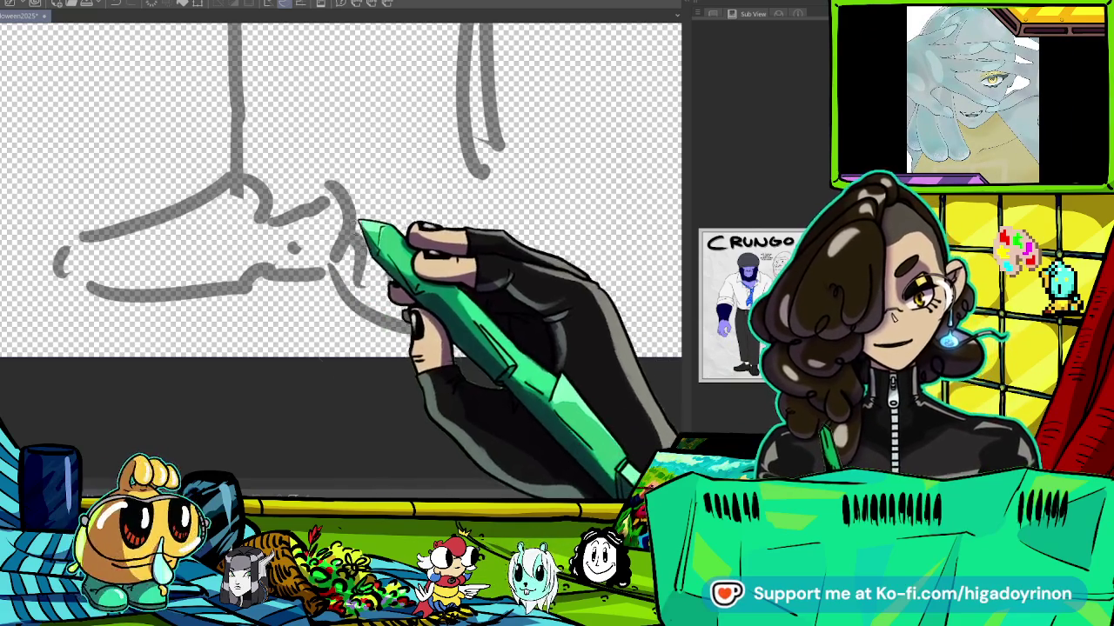
{"action": "mouse_move", "coordinate": [348, 200]}
{"action": "left_mouse_down"}
{"action": "mouse_move", "coordinate": [336, 269]}
{"action": "mouse_move", "coordinate": [392, 195]}
{"action": "mouse_move", "coordinate": [454, 239]}
{"action": "left_mouse_up"}
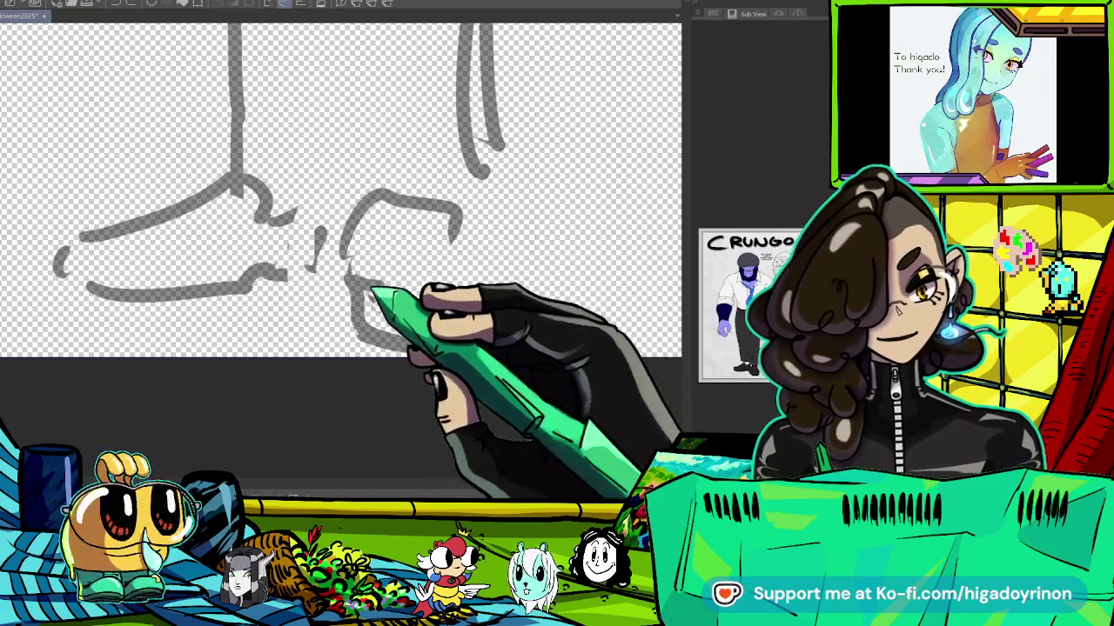
{"action": "mouse_move", "coordinate": [366, 218]}
{"action": "left_mouse_down"}
{"action": "mouse_move", "coordinate": [435, 196]}
{"action": "mouse_move", "coordinate": [263, 146]}
{"action": "mouse_move", "coordinate": [244, 322]}
{"action": "left_mouse_up"}
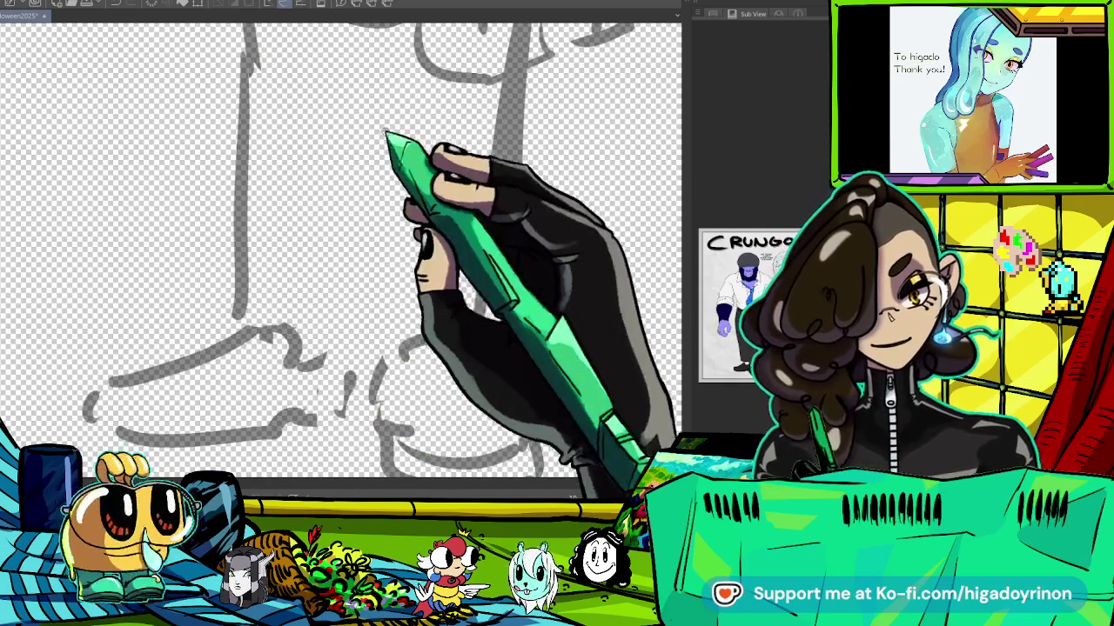
Draw the legs down to the feet, redoing the misplaced right leg line.
{"action": "left_click_drag", "start_coordinate": [356, 87], "coordinate": [357, 340]}
{"action": "key", "text": "ctrl+z"}
{"action": "left_click_drag", "start_coordinate": [379, 57], "coordinate": [367, 274]}
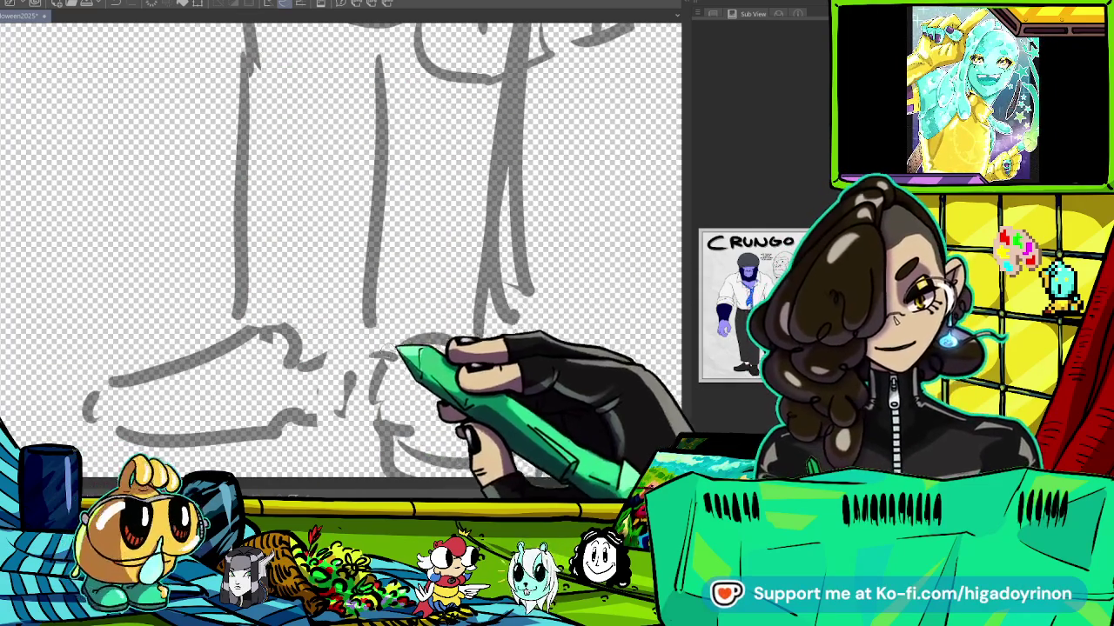
{"action": "scroll", "coordinate": [341, 250], "scroll_direction": "down", "scroll_amount": 3}
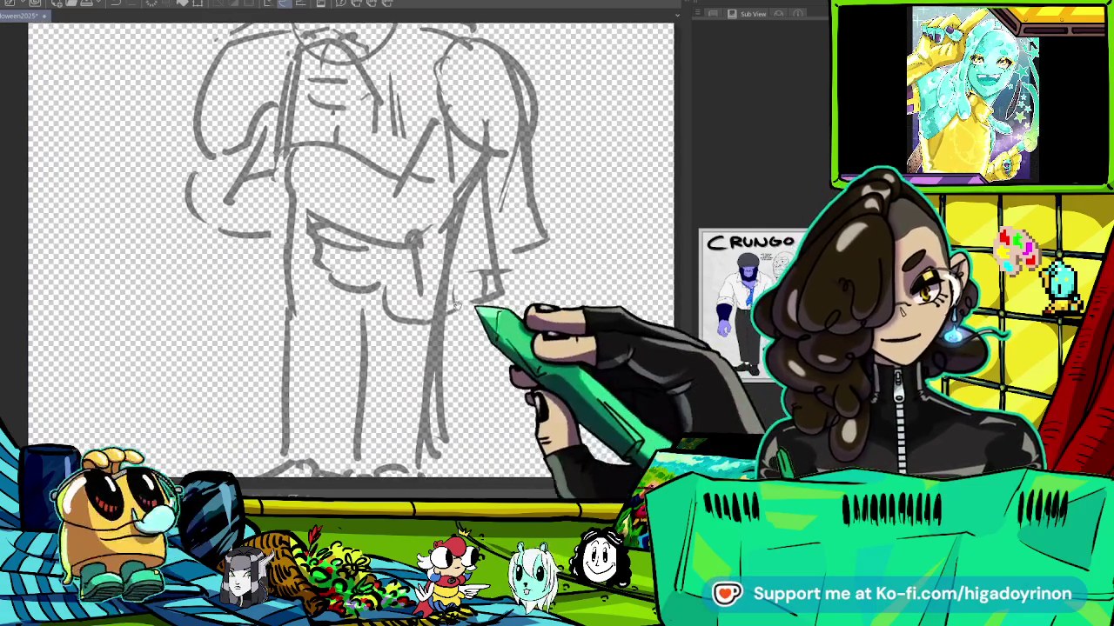
Push the lower legs and feet slightly right with a large Liquify push brush.
{"action": "scroll", "coordinate": [348, 261], "scroll_direction": "down", "scroll_amount": 3}
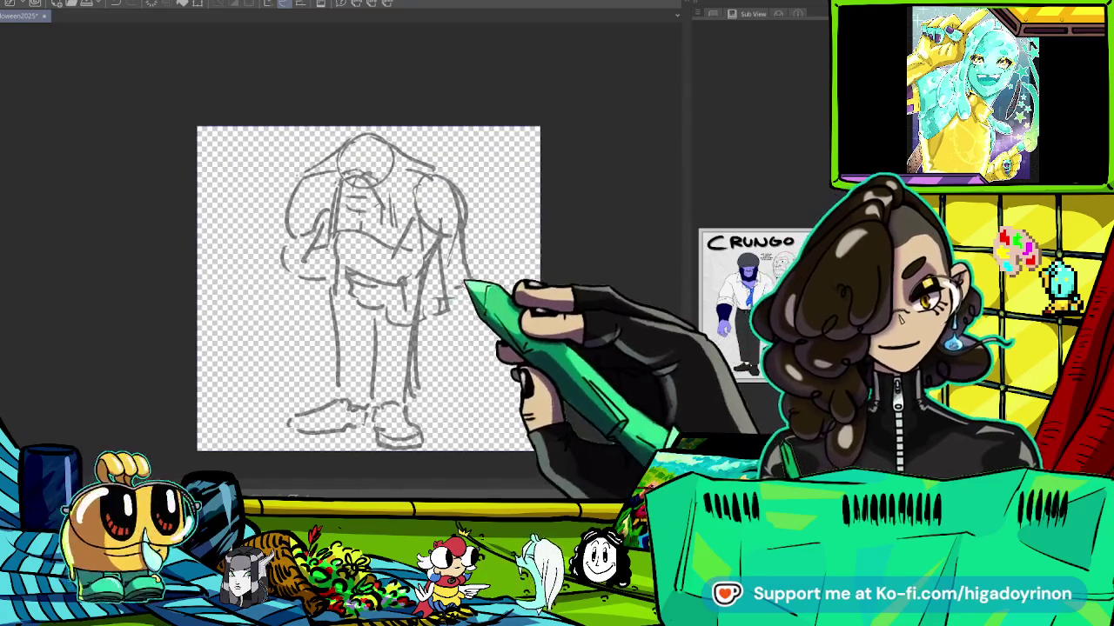
{"action": "left_click_drag", "start_coordinate": [478, 343], "coordinate": [380, 317]}
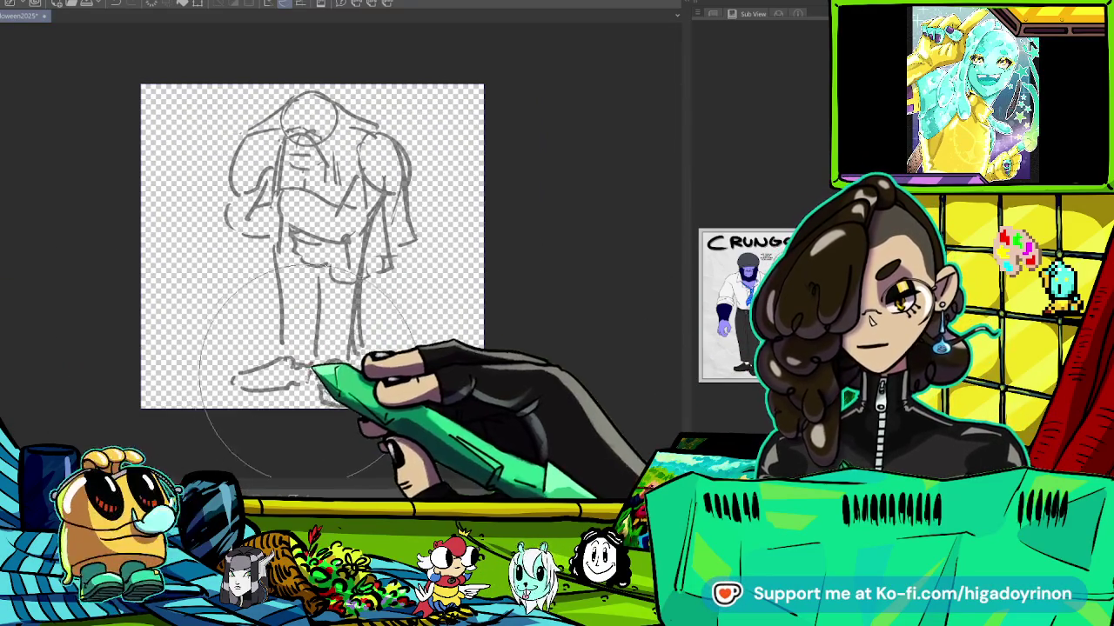
{"action": "left_click_drag", "start_coordinate": [295, 375], "coordinate": [314, 383]}
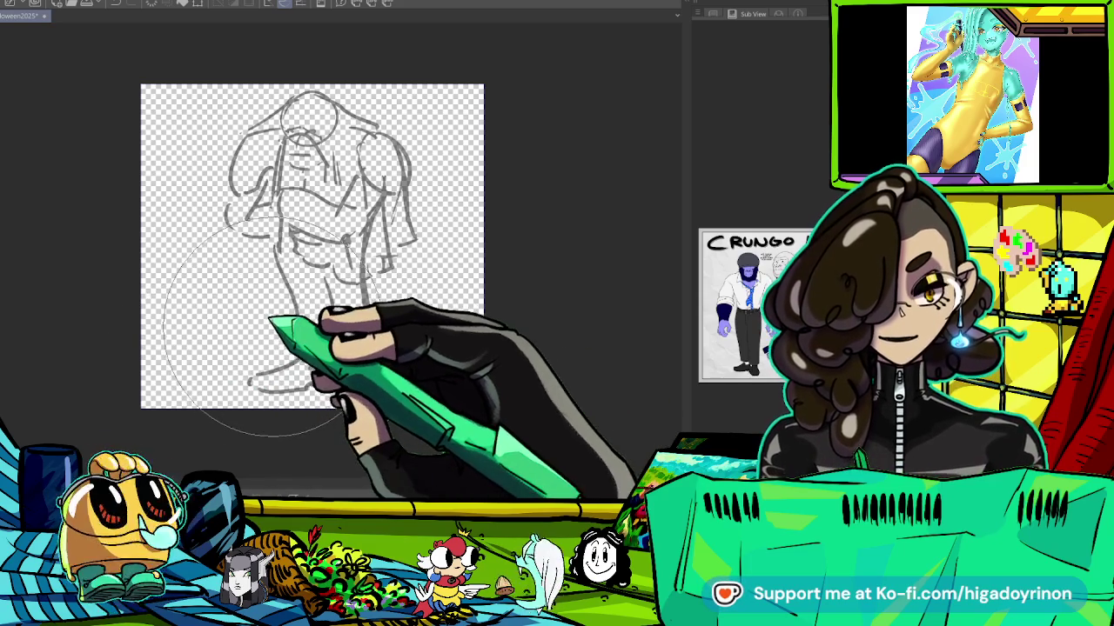
{"action": "scroll", "coordinate": [261, 335], "scroll_direction": "up", "scroll_amount": 1}
{"action": "scroll", "coordinate": [261, 334], "scroll_direction": "up", "scroll_amount": 2}
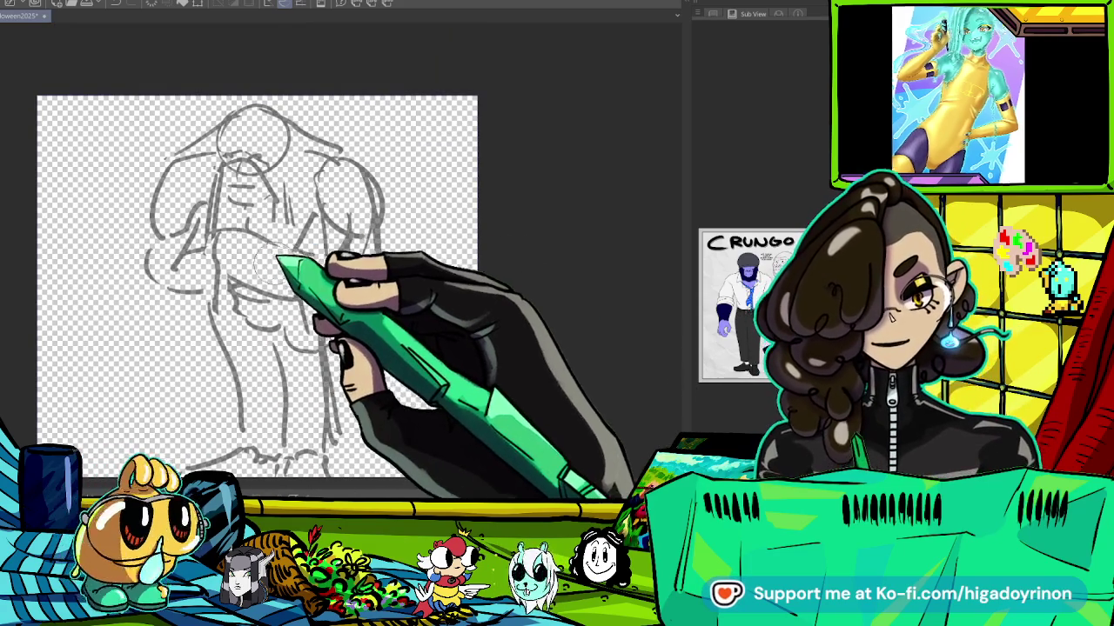
{"action": "scroll", "coordinate": [350, 319], "scroll_direction": "up", "scroll_amount": 2}
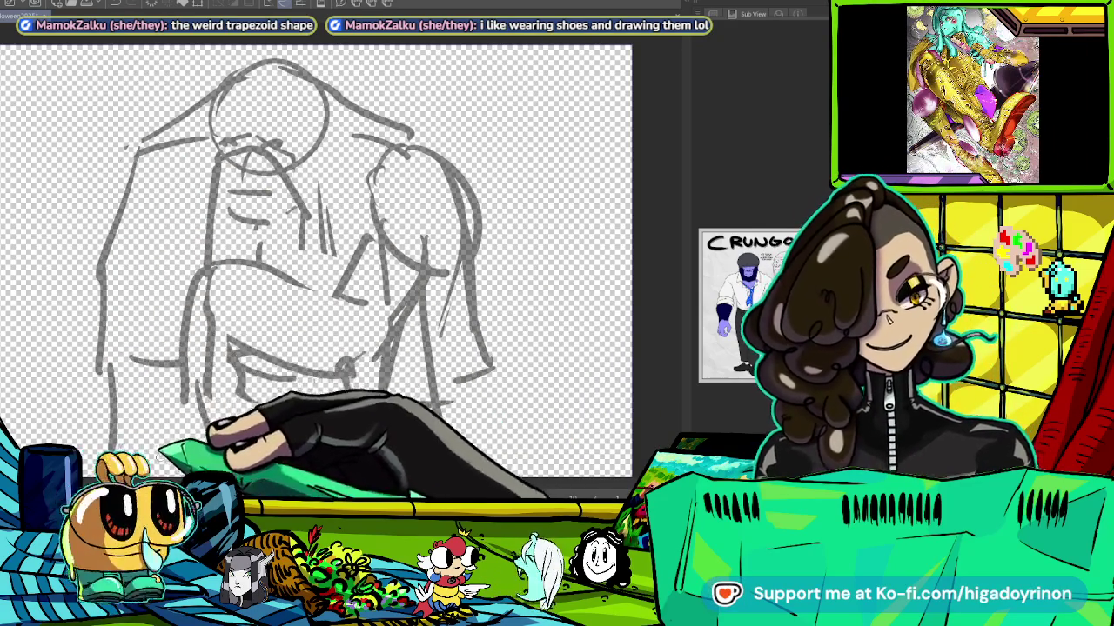
Sketch an upright line along the figure's left side.
{"action": "scroll", "coordinate": [330, 261], "scroll_direction": "up", "scroll_amount": 2}
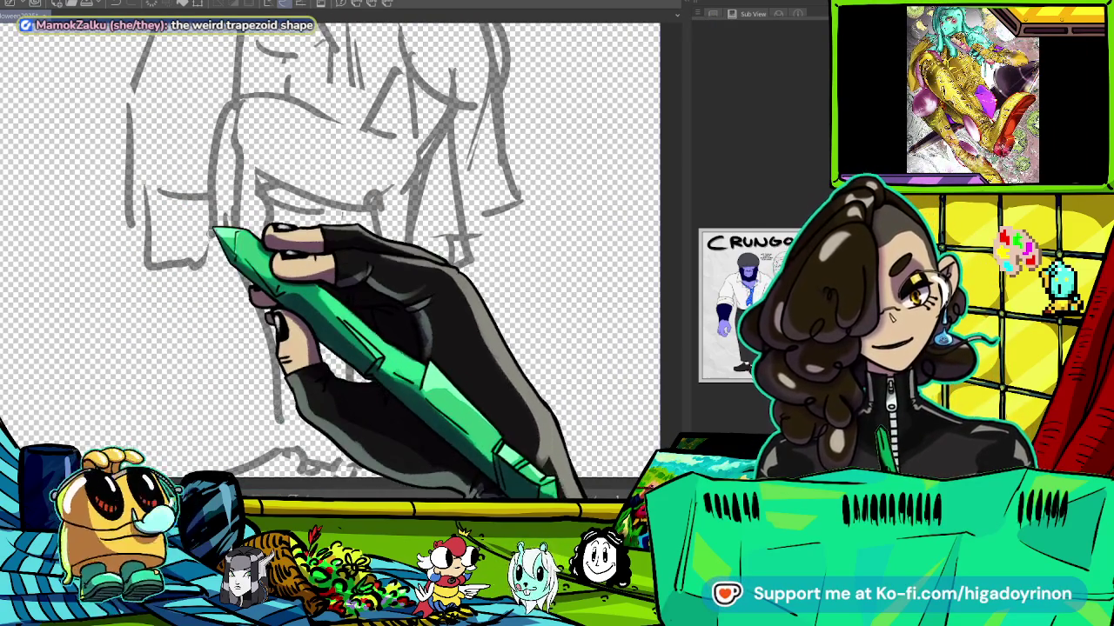
{"action": "left_click_drag", "start_coordinate": [153, 153], "coordinate": [183, 312]}
{"action": "left_click_drag", "start_coordinate": [162, 174], "coordinate": [156, 311]}
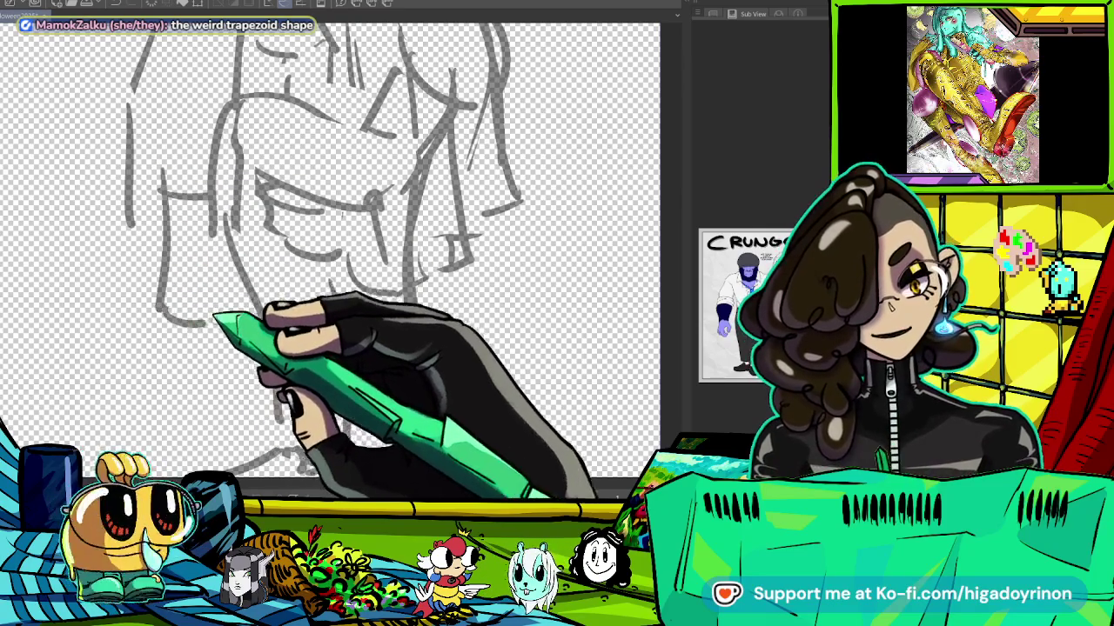
{"action": "key", "text": "ctrl+minus"}
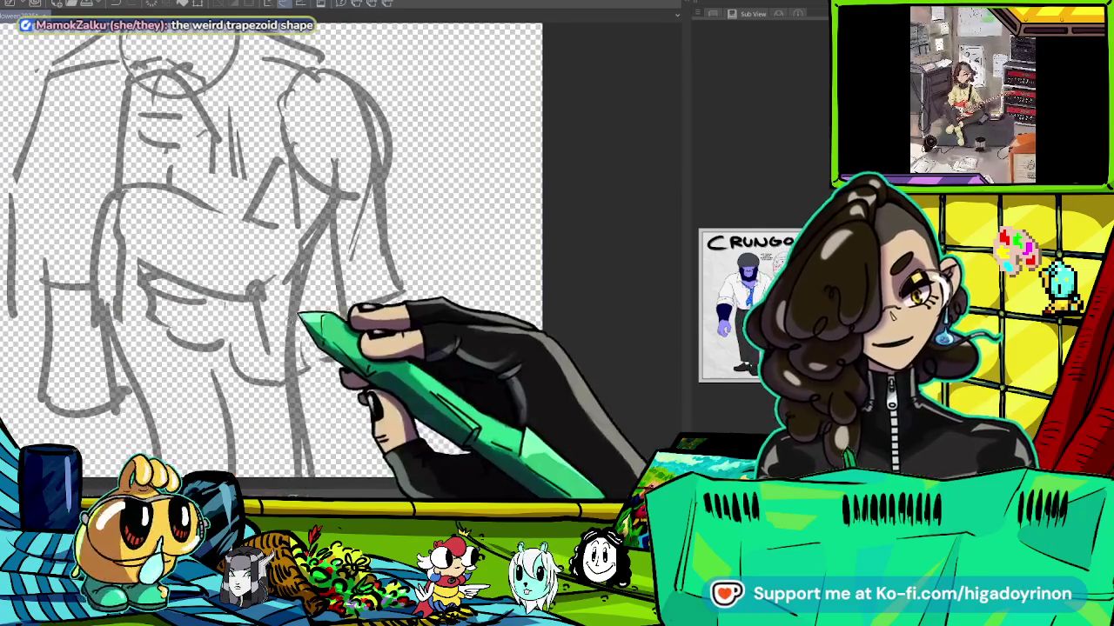
{"action": "left_click_drag", "start_coordinate": [361, 166], "coordinate": [358, 200]}
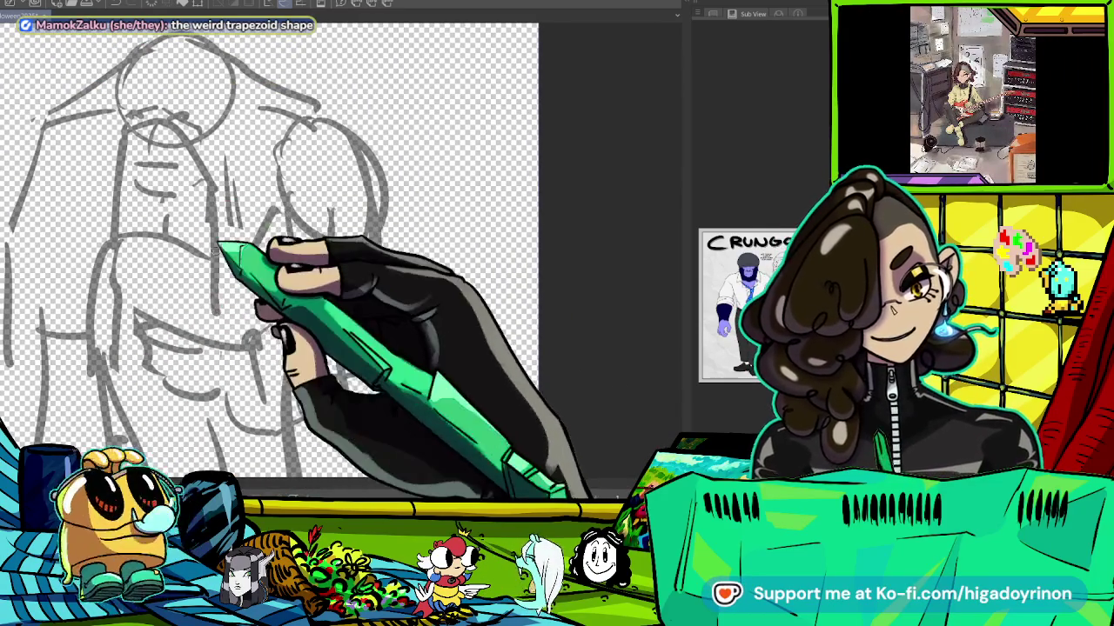
Add jacket lines across the torso, the long right jacket edge and lower torso lines.
{"action": "left_click_drag", "start_coordinate": [196, 157], "coordinate": [207, 284]}
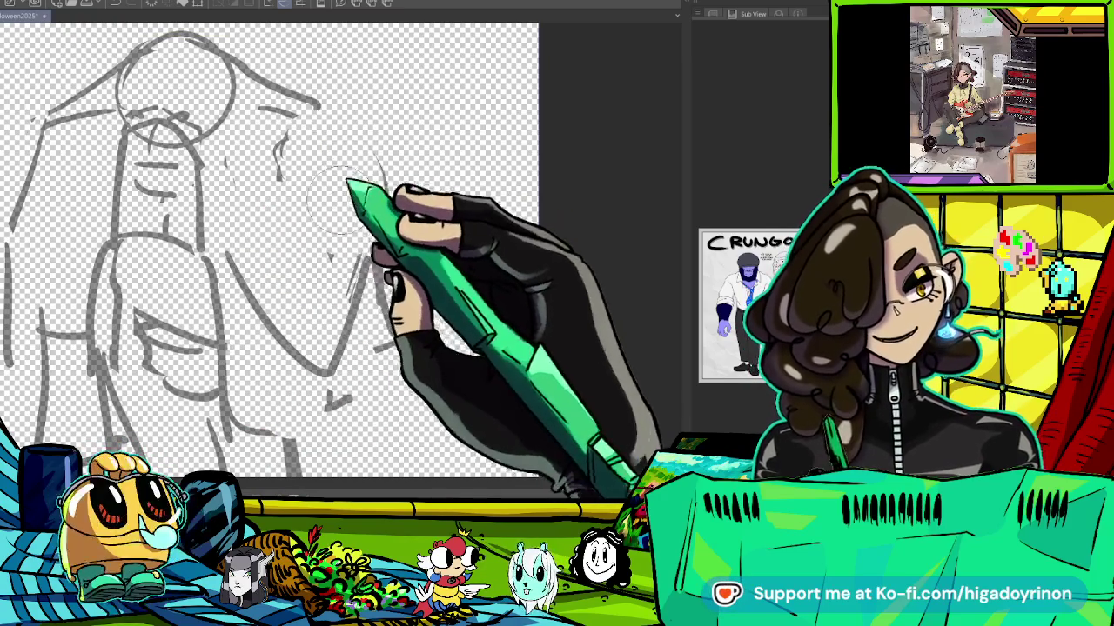
{"action": "left_click_drag", "start_coordinate": [343, 120], "coordinate": [375, 351]}
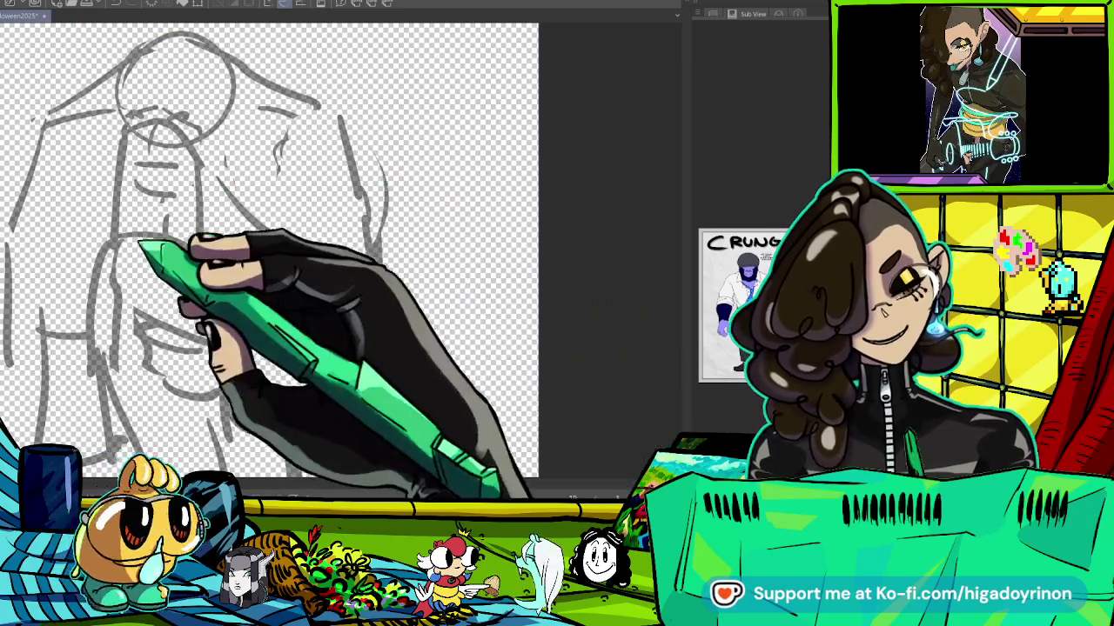
{"action": "left_click_drag", "start_coordinate": [178, 249], "coordinate": [352, 218]}
{"action": "left_click_drag", "start_coordinate": [265, 208], "coordinate": [209, 369]}
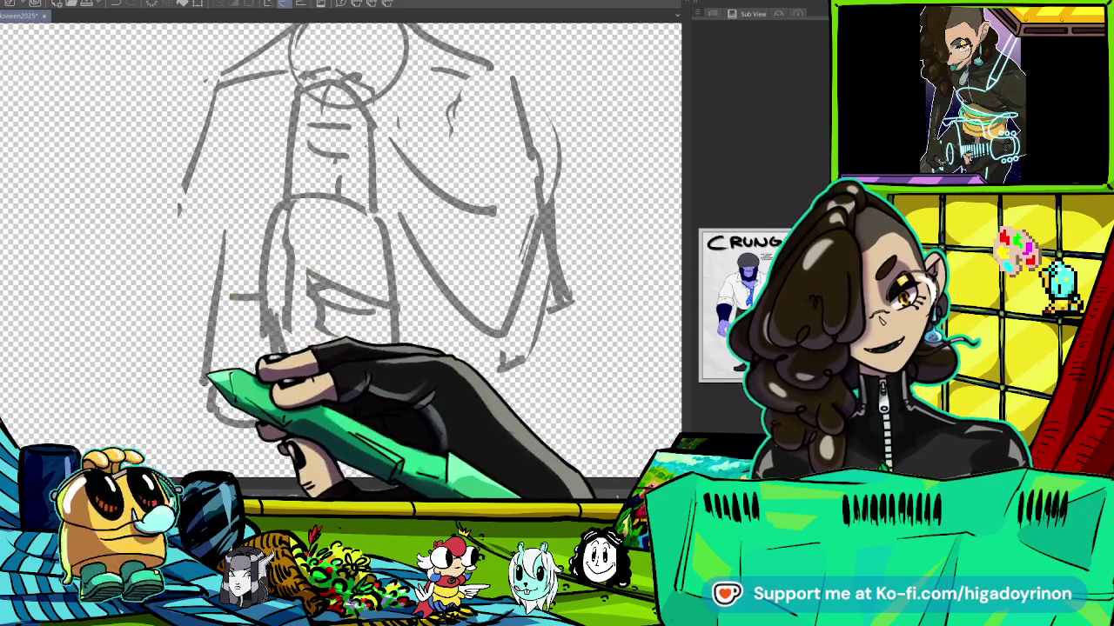
{"action": "left_click_drag", "start_coordinate": [457, 318], "coordinate": [361, 313]}
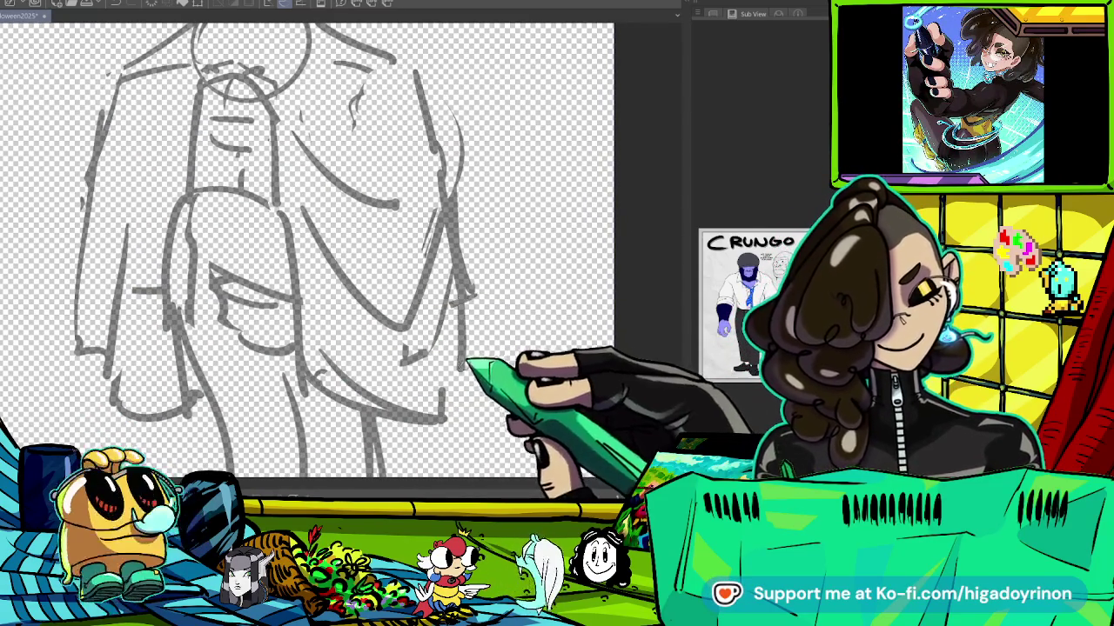
{"action": "key", "text": "ctrl+minus"}
{"action": "key", "text": "ctrl+minus"}
{"action": "key", "text": "ctrl+minus"}
{"action": "key", "text": "ctrl+minus"}
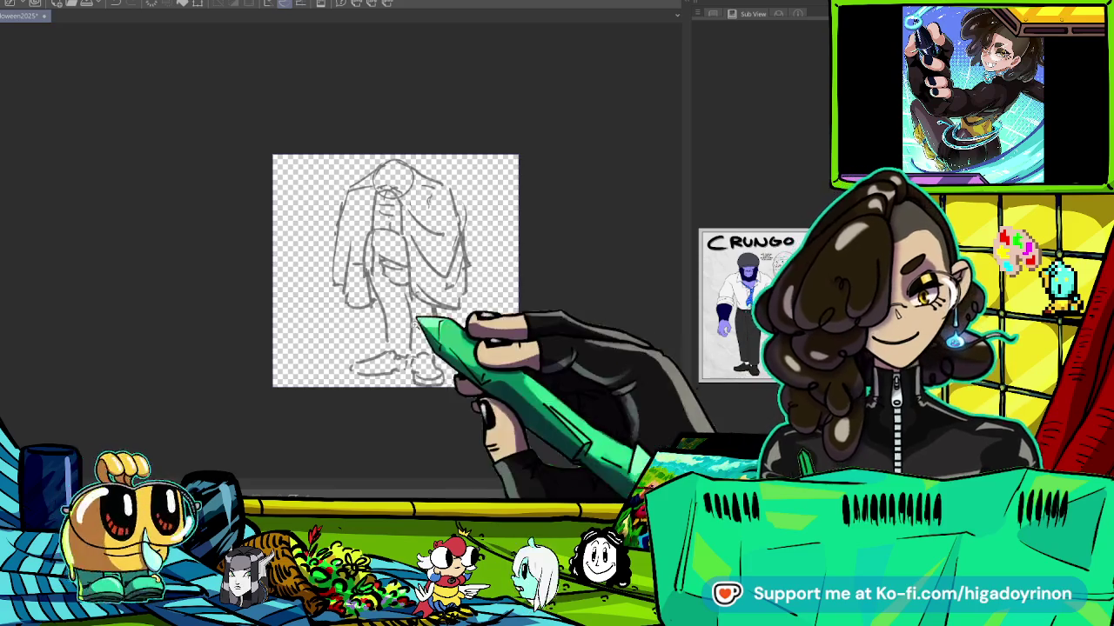
{"action": "key", "text": "ctrl+plus"}
{"action": "key", "text": "ctrl+plus"}
{"action": "key", "text": "ctrl+plus"}
{"action": "key", "text": "ctrl+plus"}
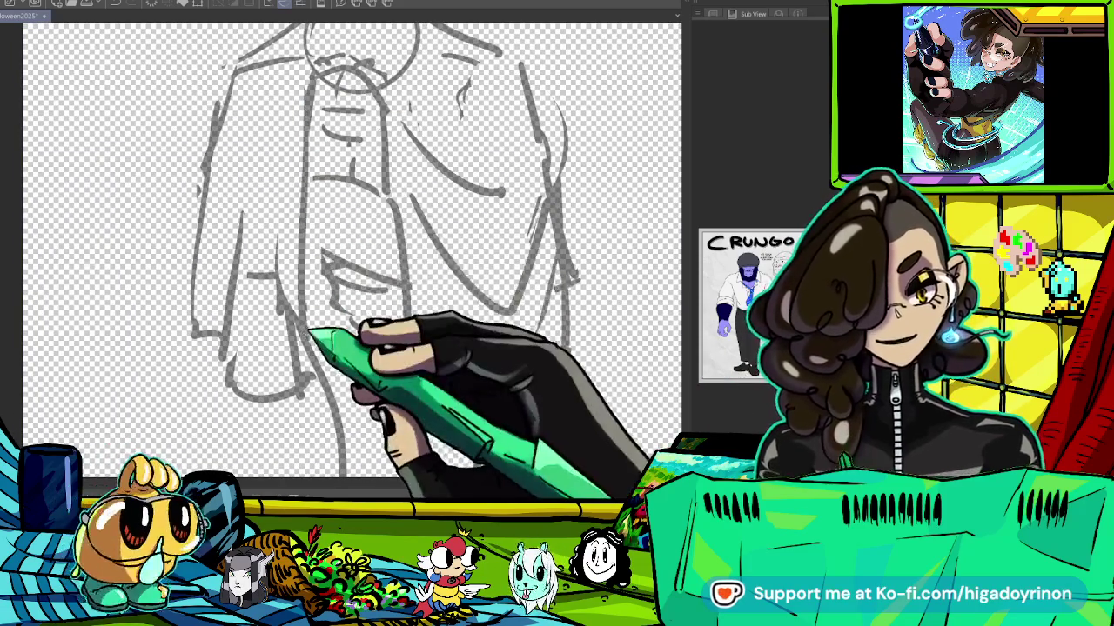
{"action": "key", "text": "ctrl+minus"}
{"action": "key", "text": "ctrl+minus"}
{"action": "key", "text": "ctrl+plus"}
{"action": "key", "text": "ctrl+plus"}
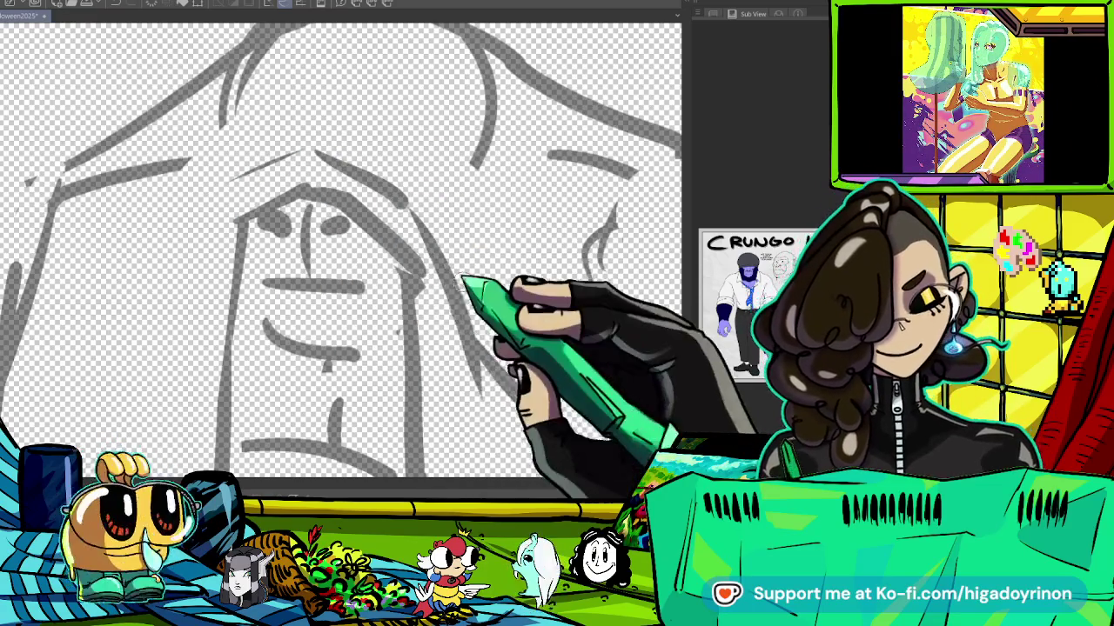
Replace a trial side-of-head stroke with one long arc across the top of the head.
{"action": "scroll", "coordinate": [241, 152], "scroll_direction": "down", "scroll_amount": 2}
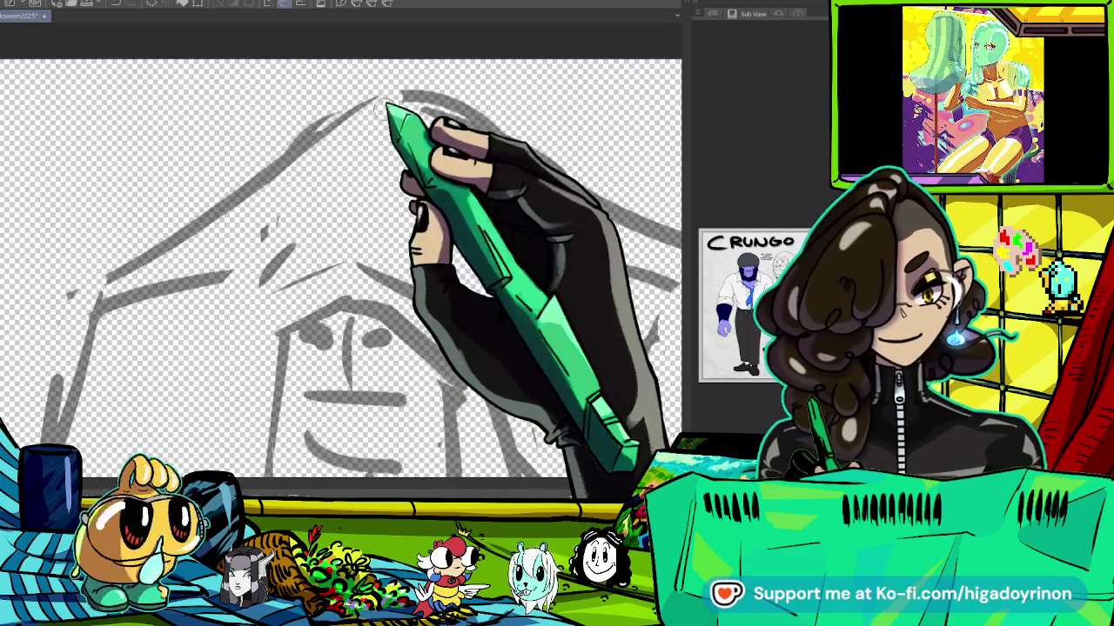
{"action": "scroll", "coordinate": [415, 165], "scroll_direction": "up", "scroll_amount": 2}
{"action": "left_click_drag", "start_coordinate": [415, 164], "coordinate": [405, 158]}
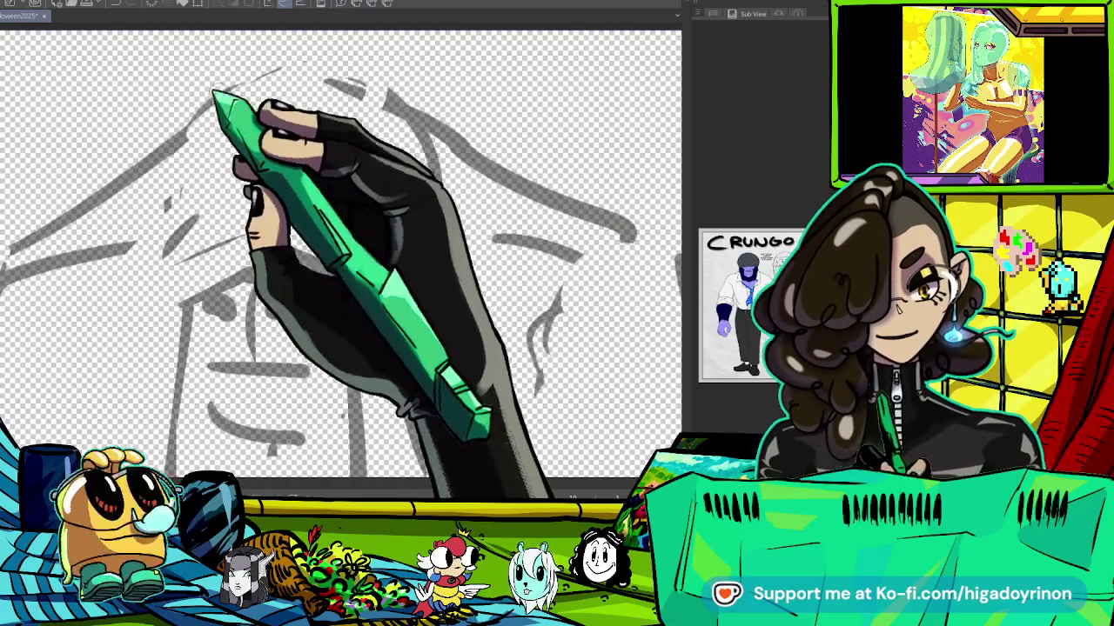
{"action": "left_click_drag", "start_coordinate": [365, 122], "coordinate": [428, 248]}
{"action": "key", "text": "ctrl+z"}
{"action": "left_click_drag", "start_coordinate": [191, 109], "coordinate": [487, 174]}
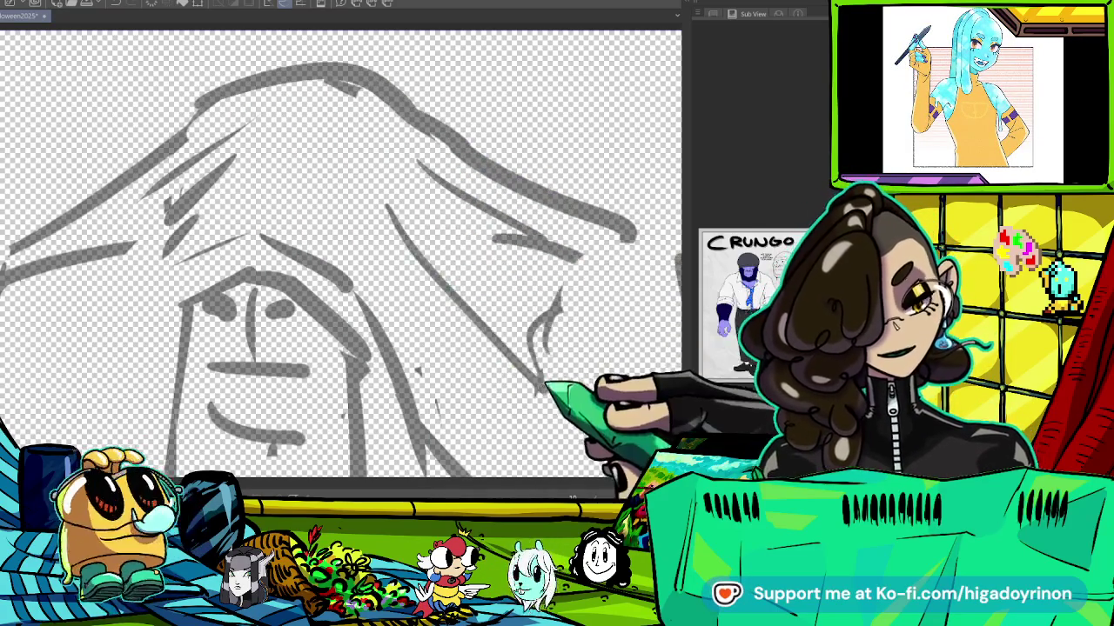
{"action": "scroll", "coordinate": [438, 157], "scroll_direction": "down", "scroll_amount": 5}
{"action": "scroll", "coordinate": [444, 205], "scroll_direction": "up", "scroll_amount": 3}
{"action": "mouse_move", "coordinate": [443, 207]}
{"action": "left_mouse_down"}
{"action": "mouse_move", "coordinate": [298, 229]}
{"action": "mouse_move", "coordinate": [423, 211]}
{"action": "mouse_move", "coordinate": [423, 133]}
{"action": "left_mouse_up"}
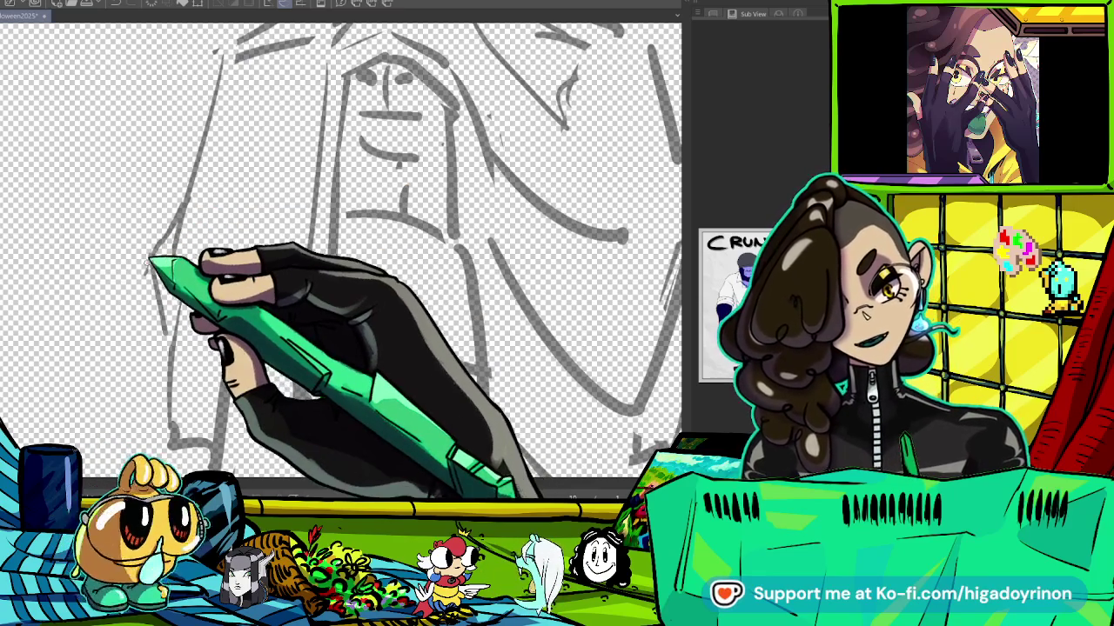
{"action": "scroll", "coordinate": [365, 310], "scroll_direction": "down", "scroll_amount": 5}
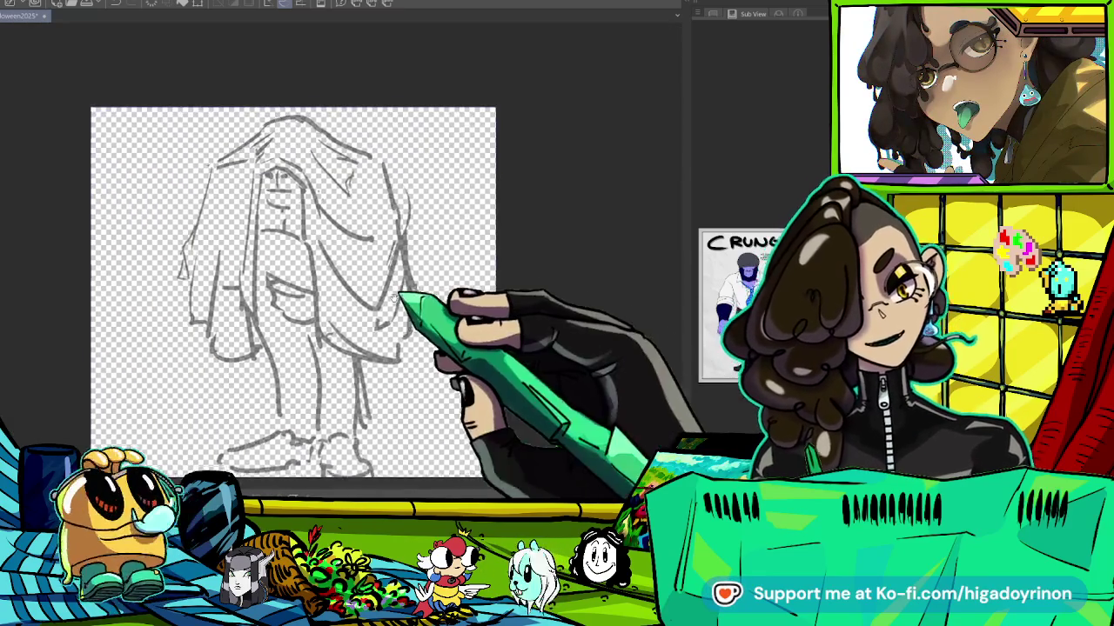
{"action": "scroll", "coordinate": [517, 296], "scroll_direction": "up", "scroll_amount": 5}
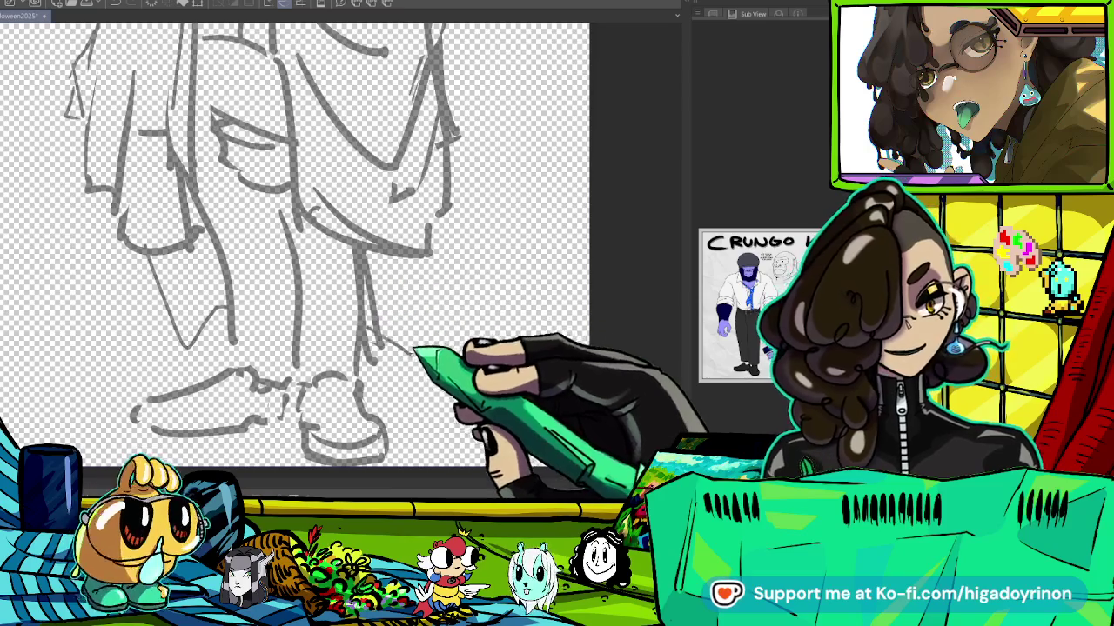
{"action": "scroll", "coordinate": [488, 279], "scroll_direction": "down", "scroll_amount": 5}
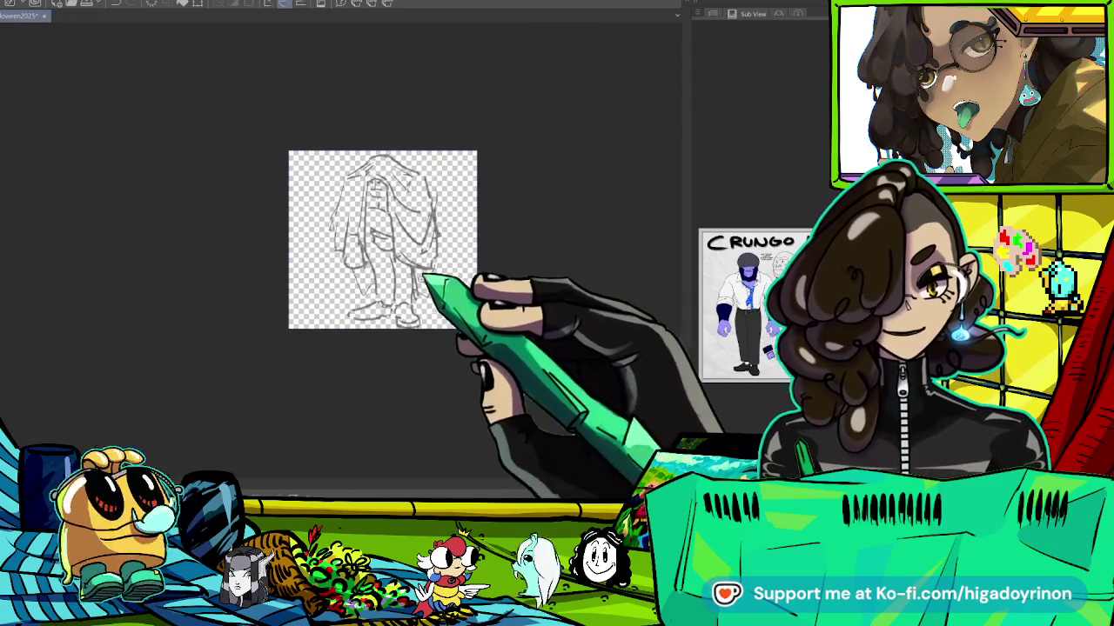
{"action": "scroll", "coordinate": [435, 293], "scroll_direction": "up", "scroll_amount": 2}
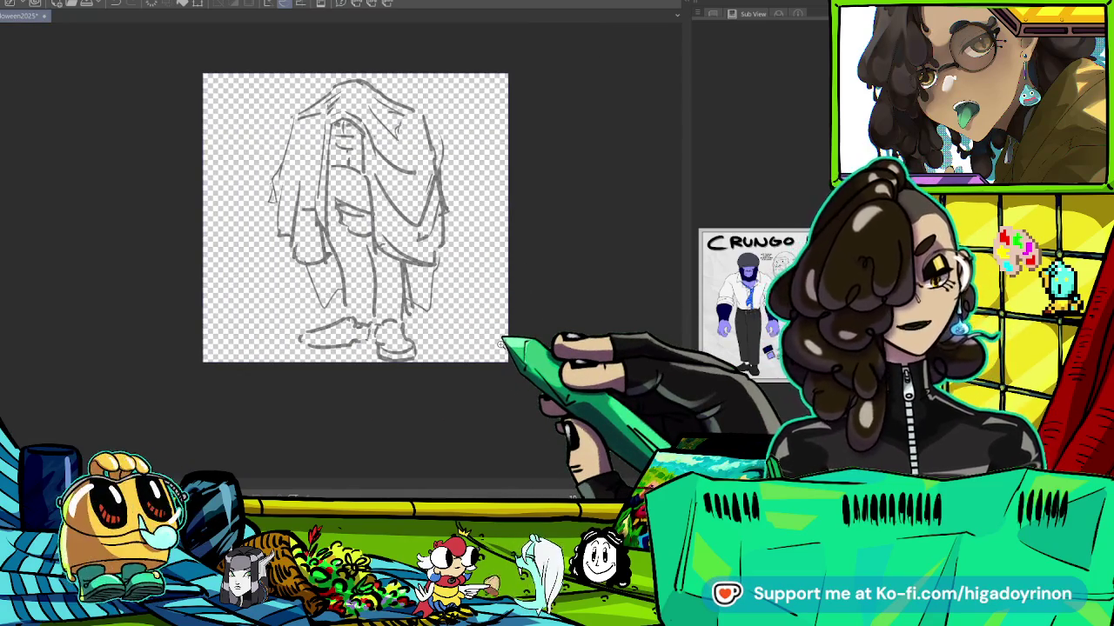
{"action": "key", "text": "ctrl+t"}
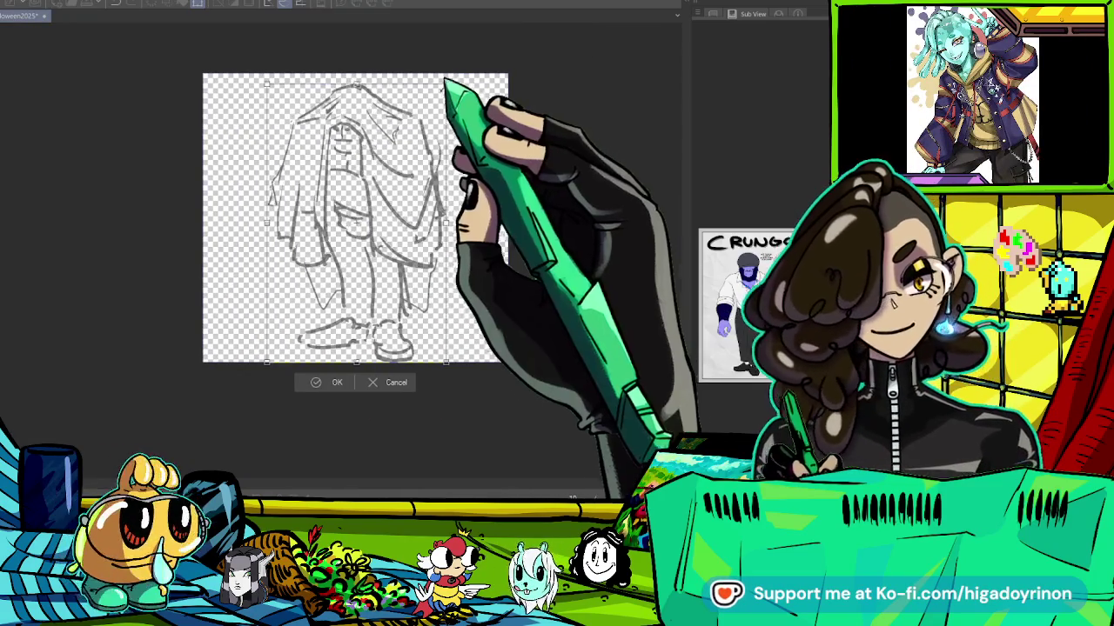
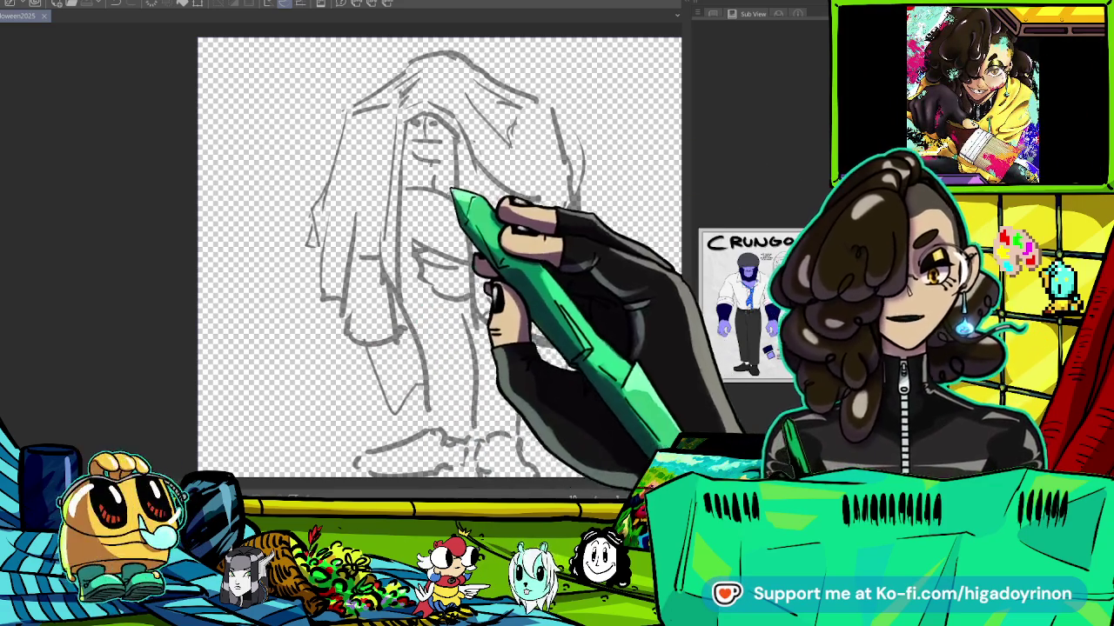
Ink a smooth, upturned smile curve under the mouth, undoing the wavy first attempt.
{"action": "scroll", "coordinate": [418, 261], "scroll_direction": "up", "scroll_amount": 1}
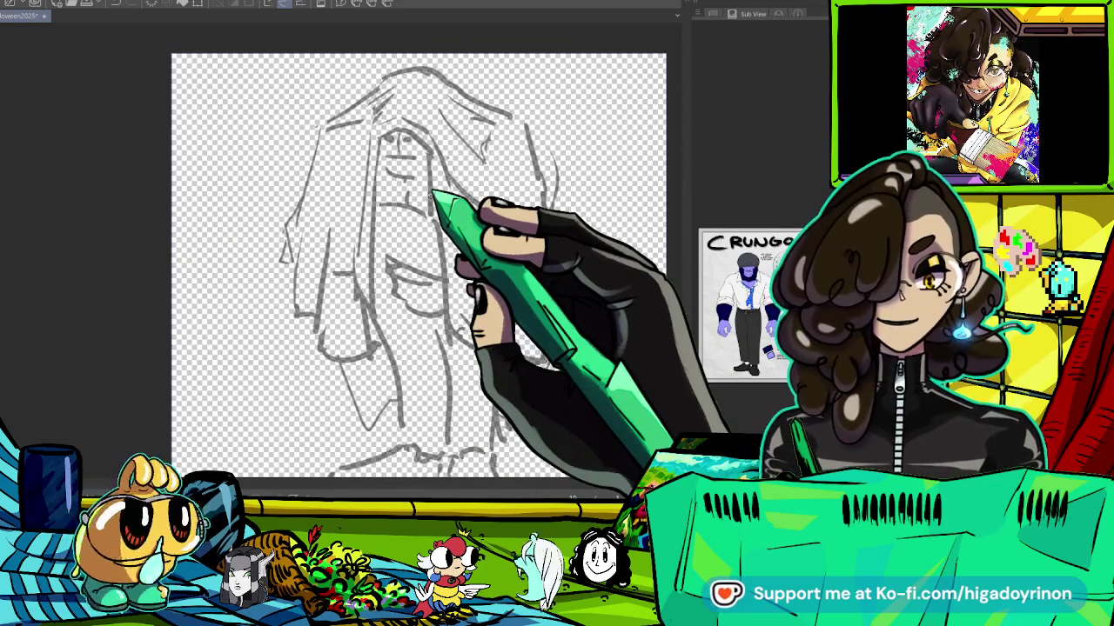
{"action": "scroll", "coordinate": [430, 197], "scroll_direction": "up", "scroll_amount": 2}
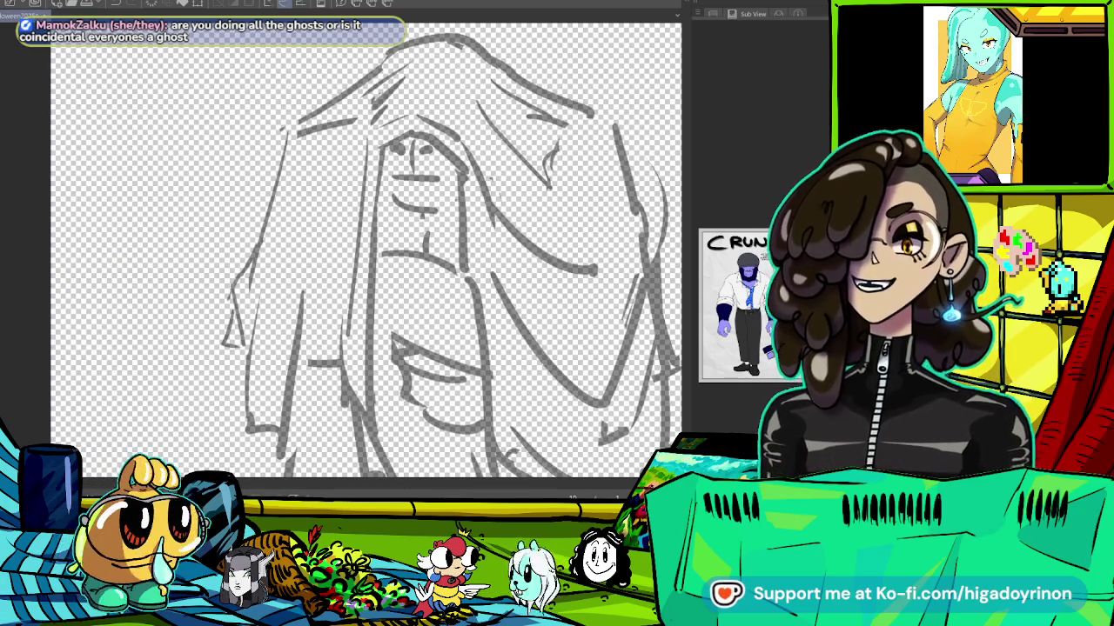
{"action": "scroll", "coordinate": [366, 252], "scroll_direction": "up", "scroll_amount": 5}
{"action": "left_click_drag", "start_coordinate": [219, 278], "coordinate": [299, 322]}
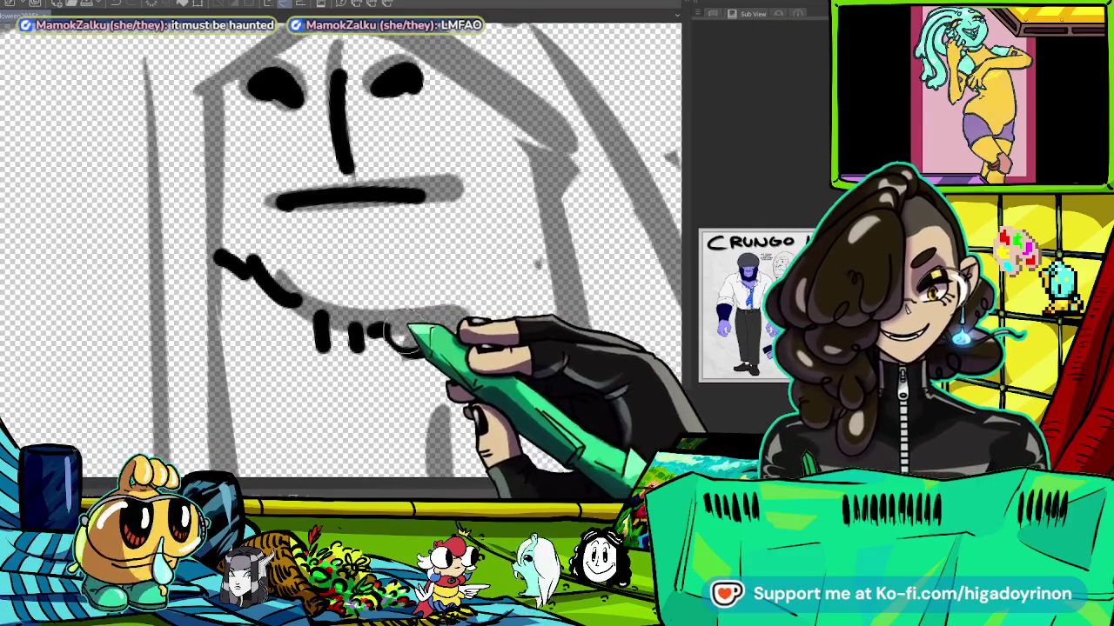
{"action": "key", "text": "ctrl+z"}
{"action": "key", "text": "ctrl+z"}
{"action": "key", "text": "ctrl+z"}
{"action": "mouse_move", "coordinate": [249, 261]}
{"action": "left_mouse_down"}
{"action": "mouse_move", "coordinate": [405, 320]}
{"action": "mouse_move", "coordinate": [446, 306]}
{"action": "left_mouse_up"}
{"action": "left_click_drag", "start_coordinate": [272, 297], "coordinate": [331, 364]}
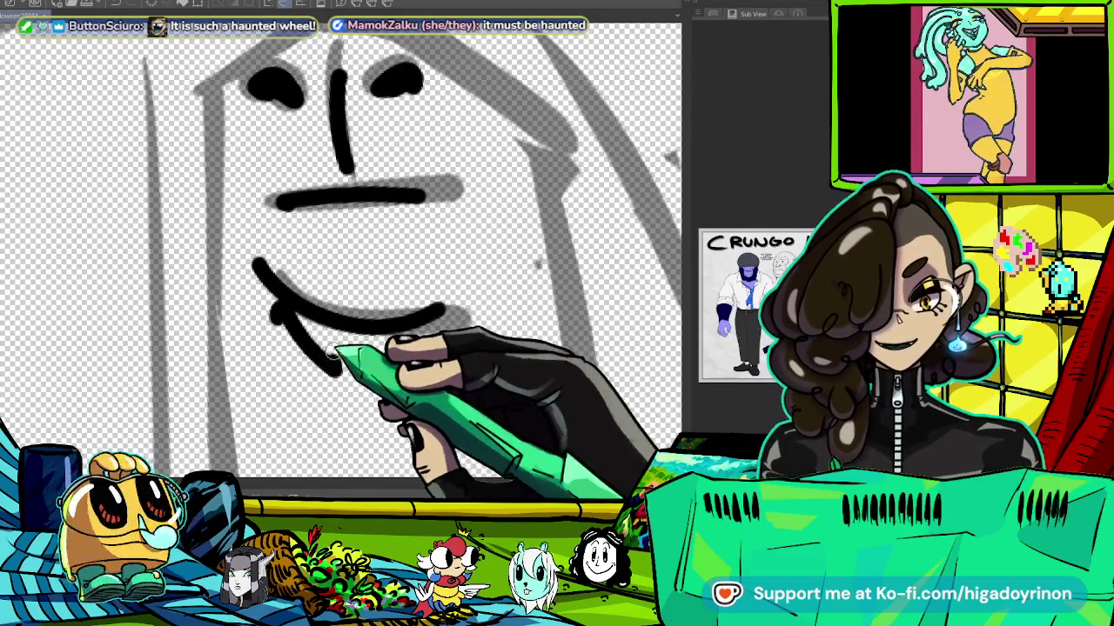
Ink the long hood edge above the face and a shorter hood stroke beside it.
{"action": "scroll", "coordinate": [339, 252], "scroll_direction": "up", "scroll_amount": 3}
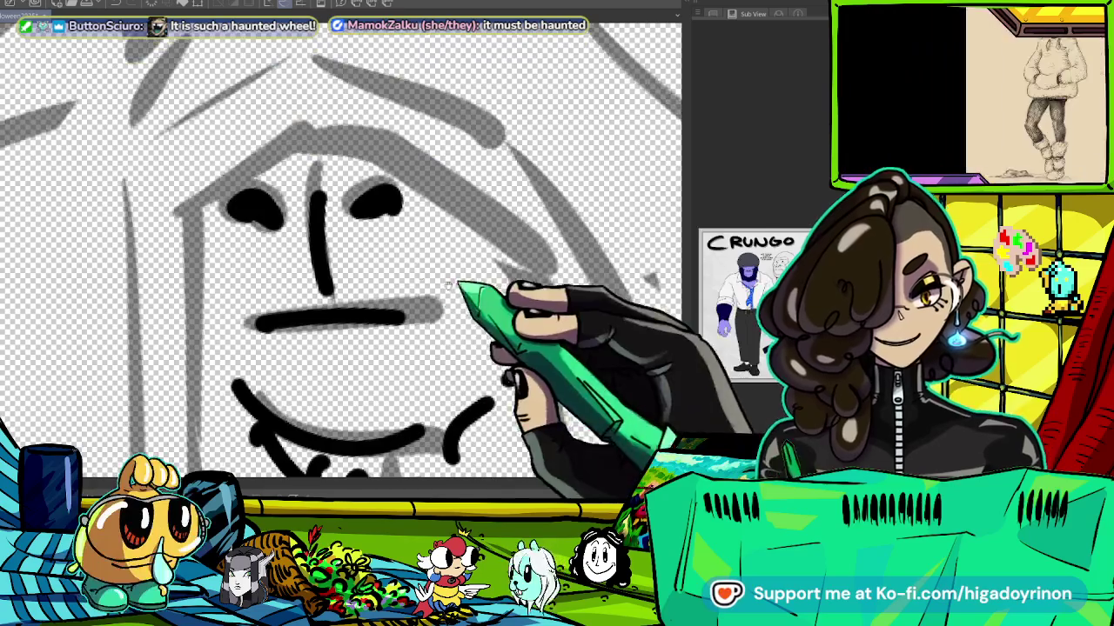
{"action": "left_click_drag", "start_coordinate": [113, 191], "coordinate": [314, 48]}
{"action": "left_click_drag", "start_coordinate": [178, 217], "coordinate": [252, 130]}
{"action": "scroll", "coordinate": [296, 217], "scroll_direction": "down", "scroll_amount": 3}
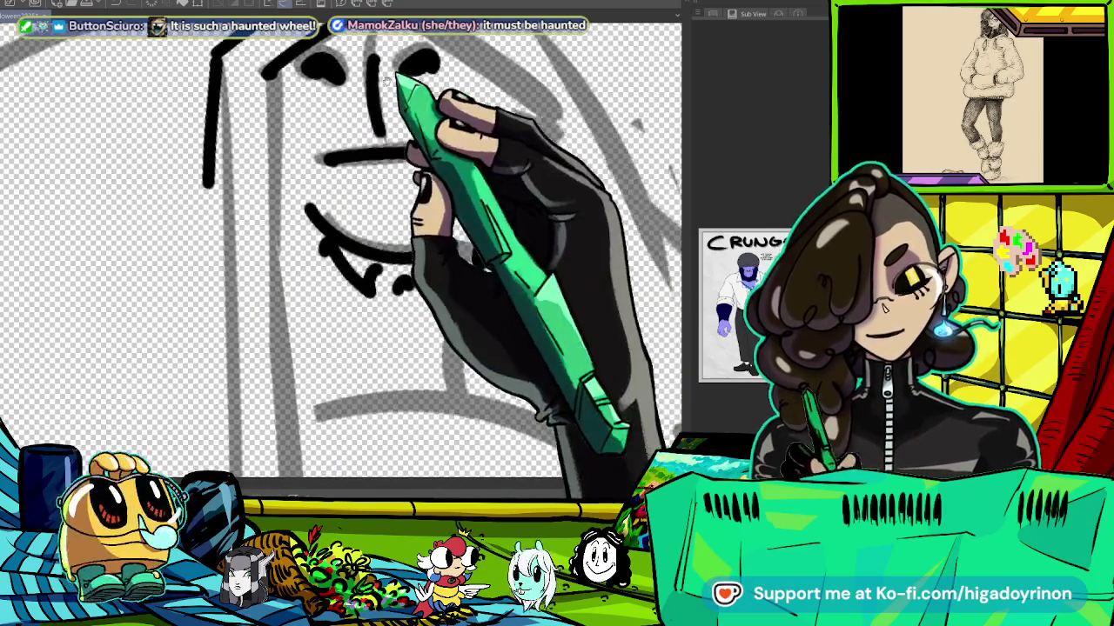
{"action": "scroll", "coordinate": [340, 252], "scroll_direction": "down", "scroll_amount": 3}
{"action": "scroll", "coordinate": [339, 252], "scroll_direction": "down", "scroll_amount": 2}
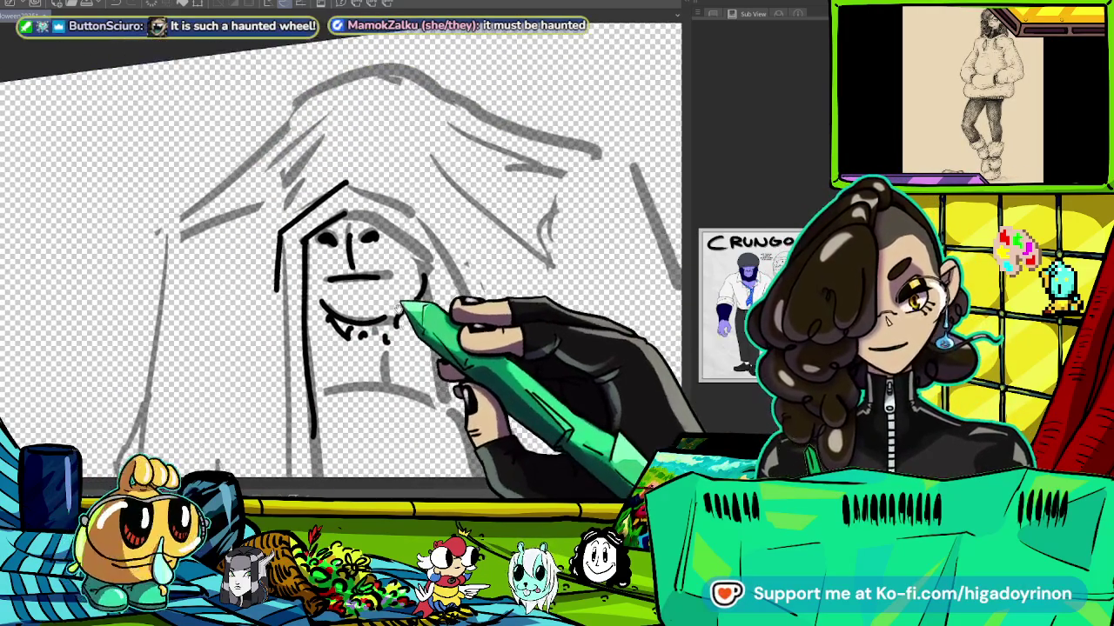
{"action": "scroll", "coordinate": [306, 226], "scroll_direction": "up", "scroll_amount": 3}
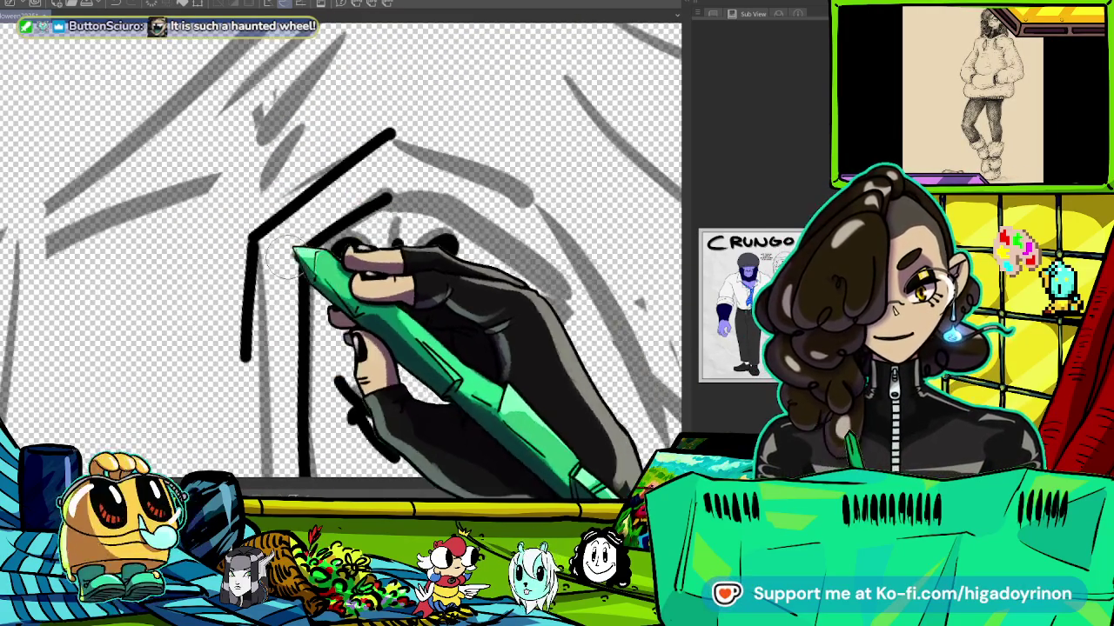
Ink the mouth line and a curved smile stroke, undoing the last unwanted stroke.
{"action": "left_click_drag", "start_coordinate": [352, 334], "coordinate": [426, 330]}
{"action": "left_click_drag", "start_coordinate": [335, 379], "coordinate": [453, 431]}
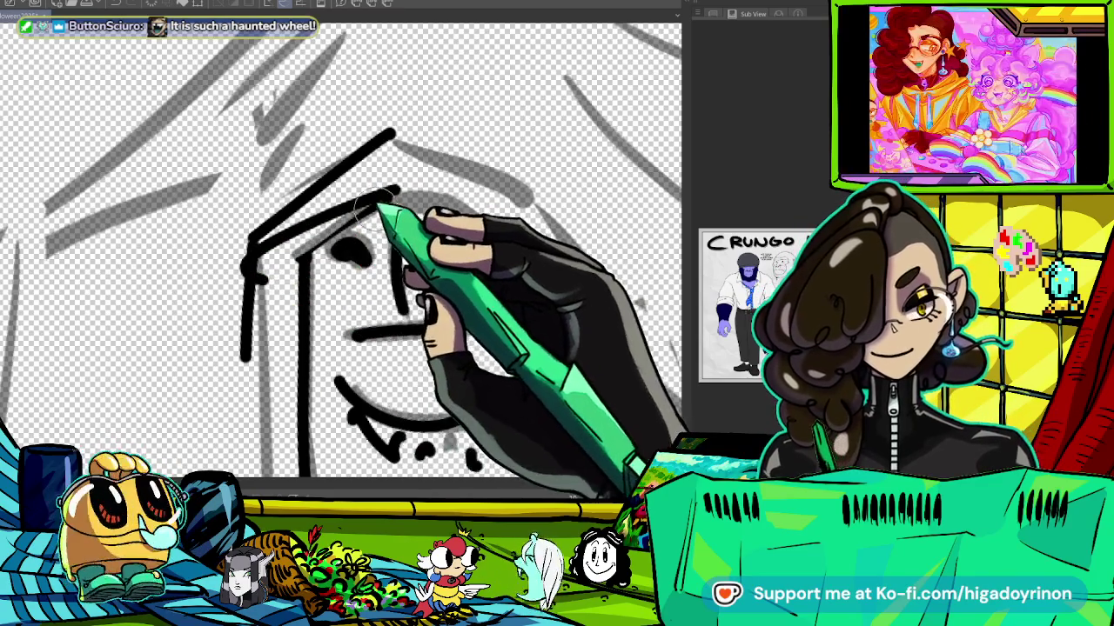
{"action": "key", "text": "ctrl+z"}
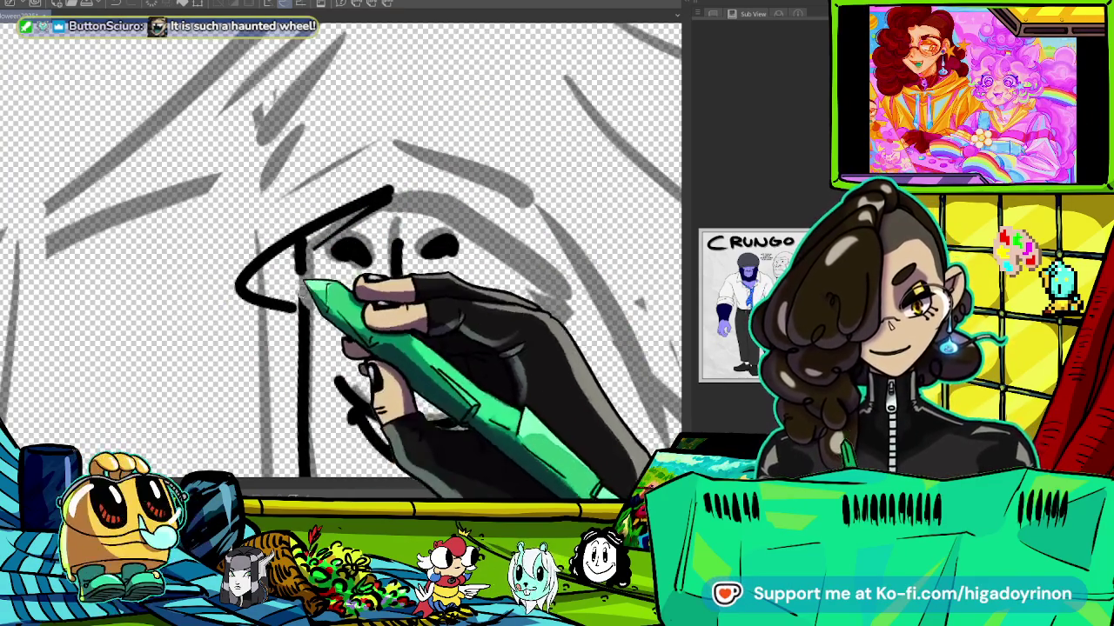
{"action": "scroll", "coordinate": [341, 253], "scroll_direction": "down", "scroll_amount": 3}
{"action": "scroll", "coordinate": [341, 252], "scroll_direction": "up", "scroll_amount": 3}
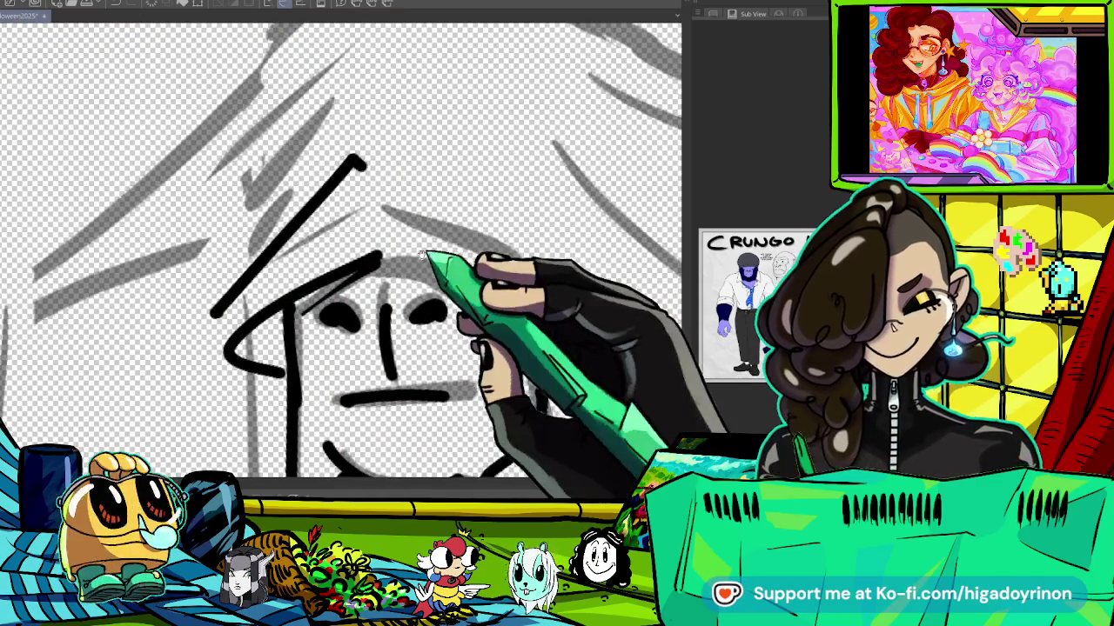
{"action": "scroll", "coordinate": [266, 160], "scroll_direction": "down", "scroll_amount": 3}
{"action": "scroll", "coordinate": [323, 265], "scroll_direction": "up", "scroll_amount": 3}
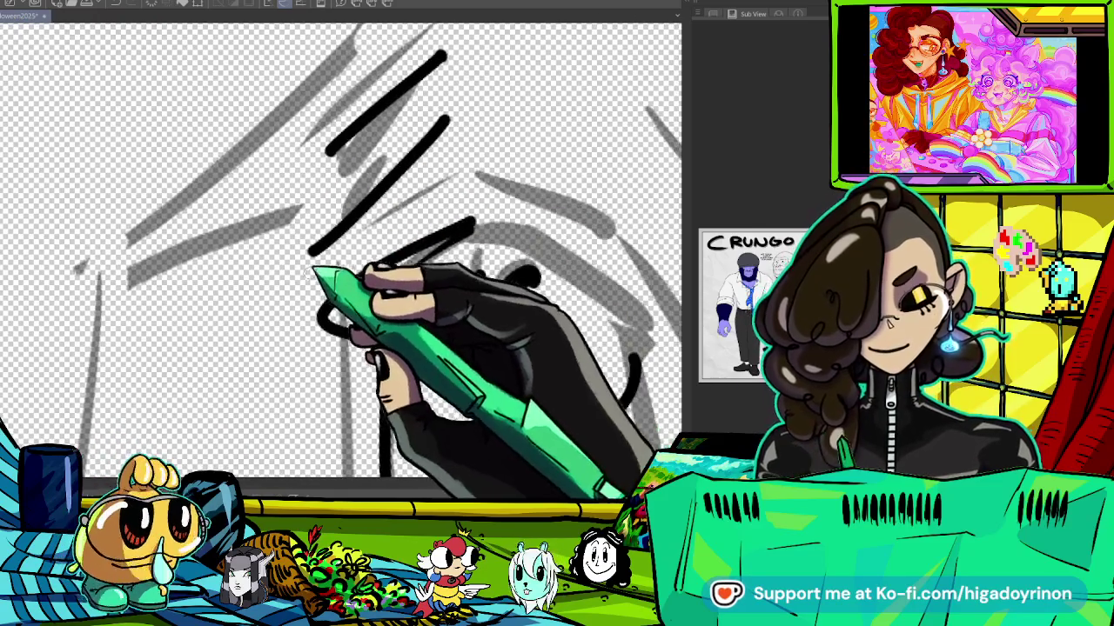
{"action": "scroll", "coordinate": [341, 253], "scroll_direction": "down", "scroll_amount": 3}
Add curved hood strokes beside the face, the long diagonal hood edge and the arc over the head.
{"action": "left_click_drag", "start_coordinate": [261, 261], "coordinate": [209, 252]}
{"action": "scroll", "coordinate": [341, 252], "scroll_direction": "up", "scroll_amount": 3}
{"action": "scroll", "coordinate": [337, 199], "scroll_direction": "down", "scroll_amount": 3}
{"action": "left_click_drag", "start_coordinate": [375, 313], "coordinate": [417, 331]}
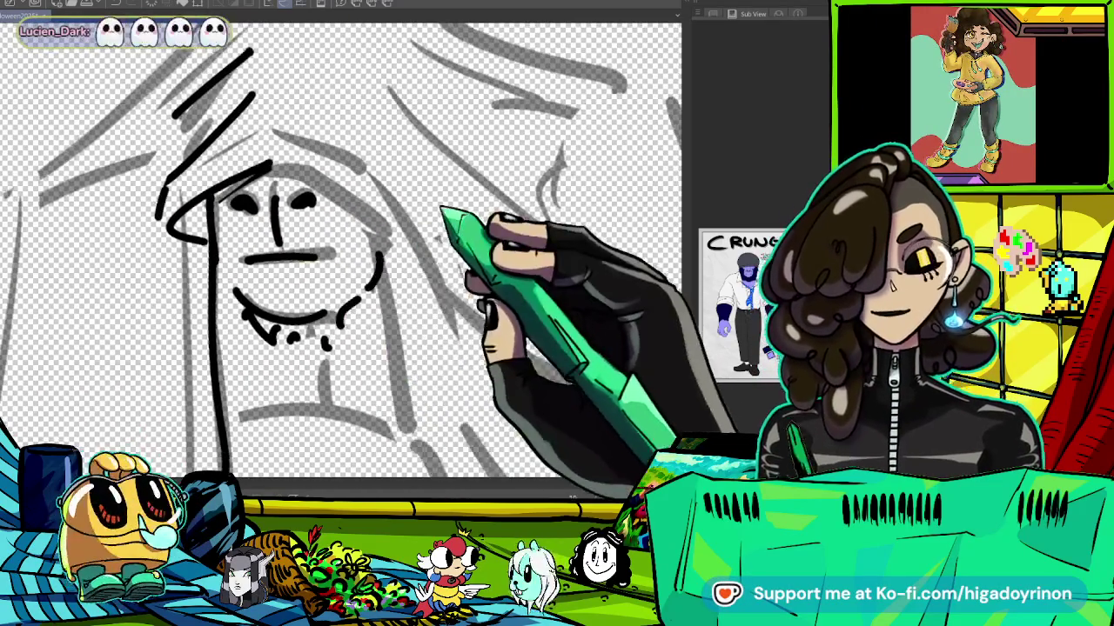
{"action": "scroll", "coordinate": [324, 199], "scroll_direction": "up", "scroll_amount": 3}
{"action": "left_click_drag", "start_coordinate": [344, 109], "coordinate": [161, 277]}
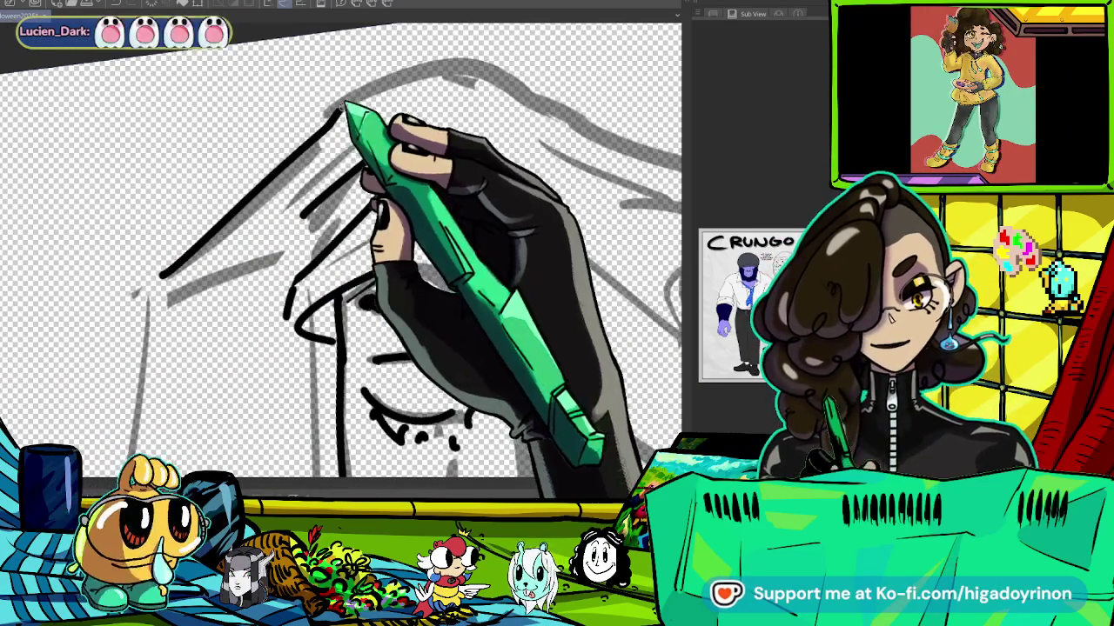
{"action": "left_click_drag", "start_coordinate": [376, 89], "coordinate": [511, 78]}
Extend the top hood line to the right, redrawing its hooked end cleanly.
{"action": "scroll", "coordinate": [339, 252], "scroll_direction": "up", "scroll_amount": 2}
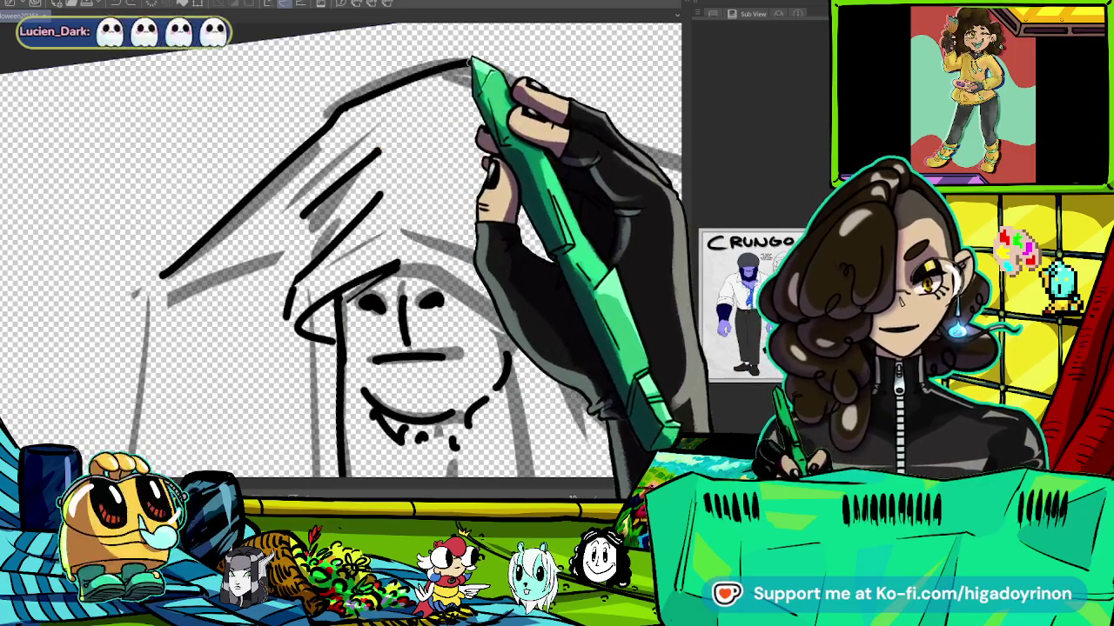
{"action": "scroll", "coordinate": [339, 252], "scroll_direction": "down", "scroll_amount": 2}
{"action": "left_click_drag", "start_coordinate": [352, 109], "coordinate": [544, 161]}
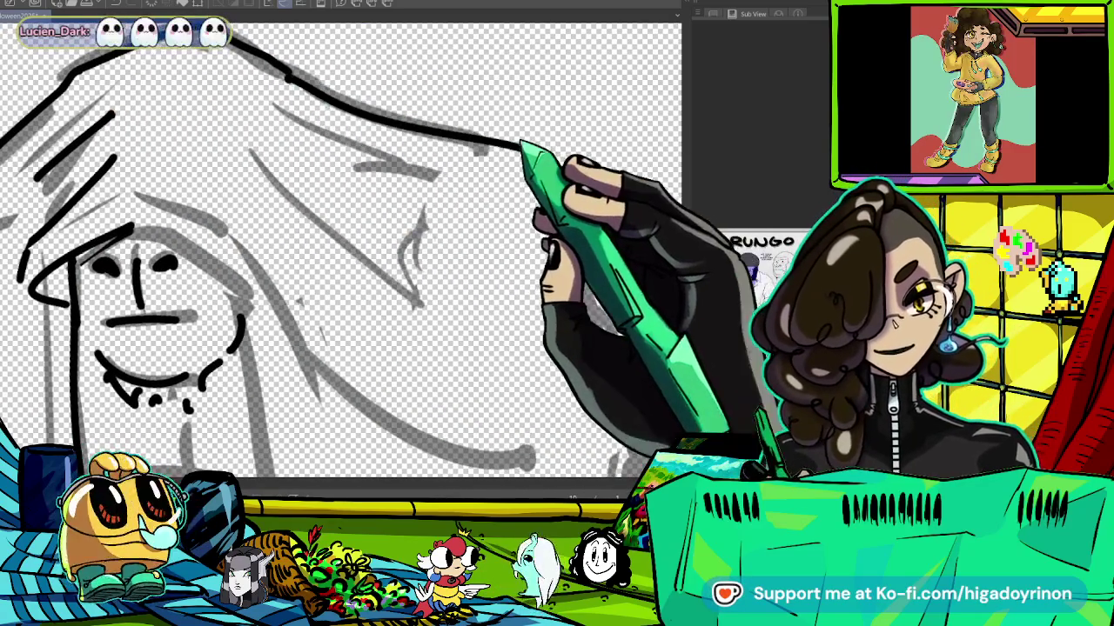
{"action": "key", "text": "ctrl+z"}
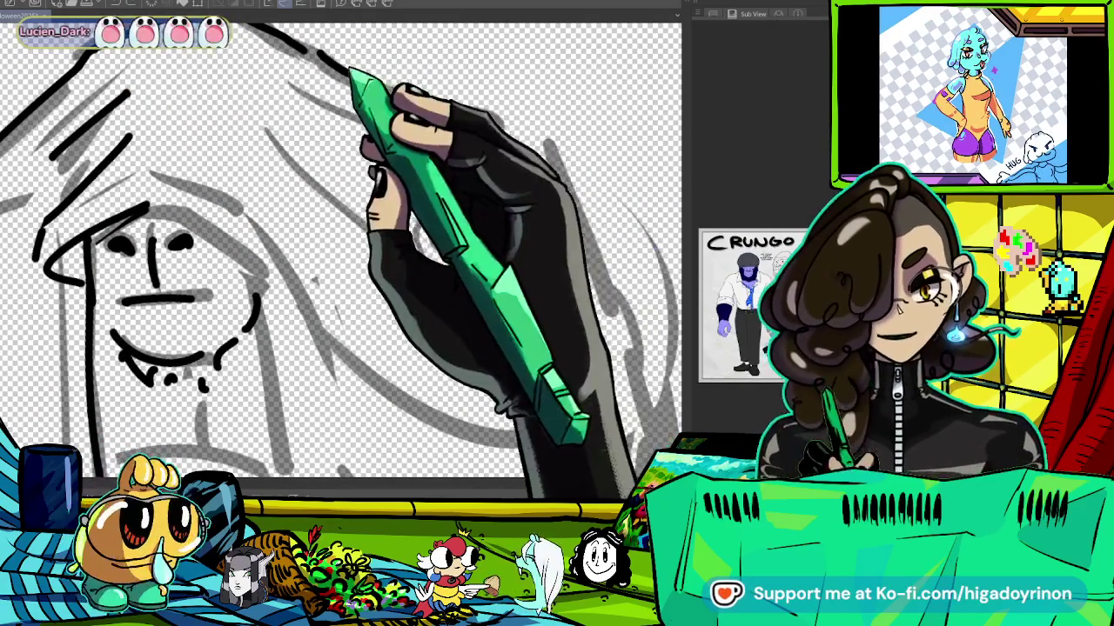
{"action": "left_click_drag", "start_coordinate": [326, 59], "coordinate": [526, 131]}
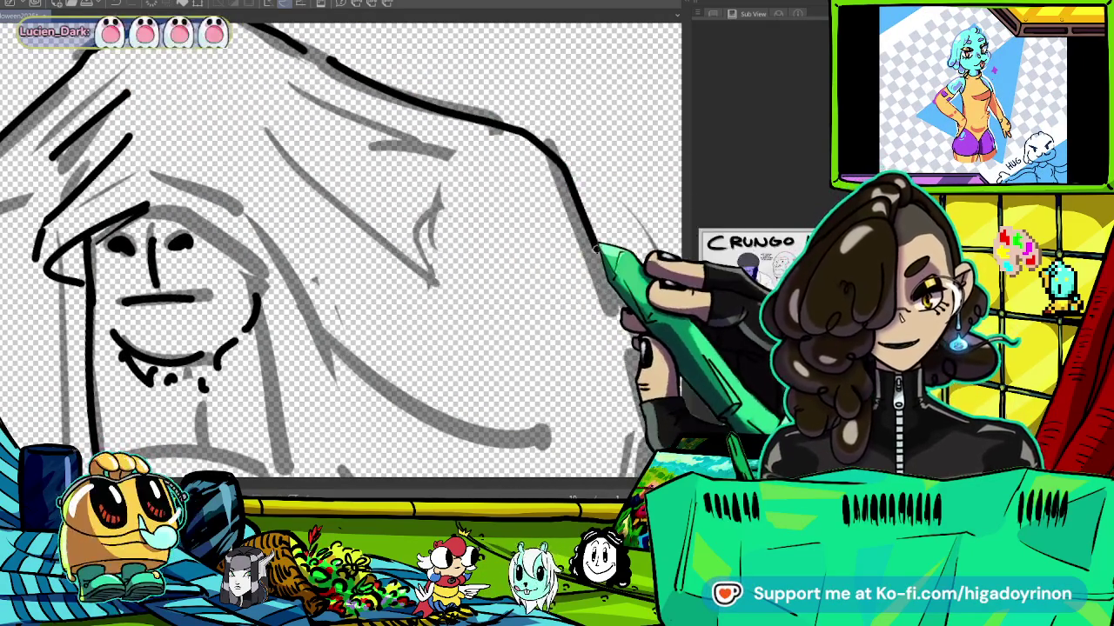
Extend the long diagonal sheet line upward along the sheet's left edge.
{"action": "scroll", "coordinate": [597, 250], "scroll_direction": "down", "scroll_amount": 2}
{"action": "scroll", "coordinate": [198, 161], "scroll_direction": "up", "scroll_amount": 1}
{"action": "scroll", "coordinate": [345, 135], "scroll_direction": "up", "scroll_amount": 1}
{"action": "scroll", "coordinate": [241, 236], "scroll_direction": "down", "scroll_amount": 1}
{"action": "scroll", "coordinate": [309, 157], "scroll_direction": "down", "scroll_amount": 2}
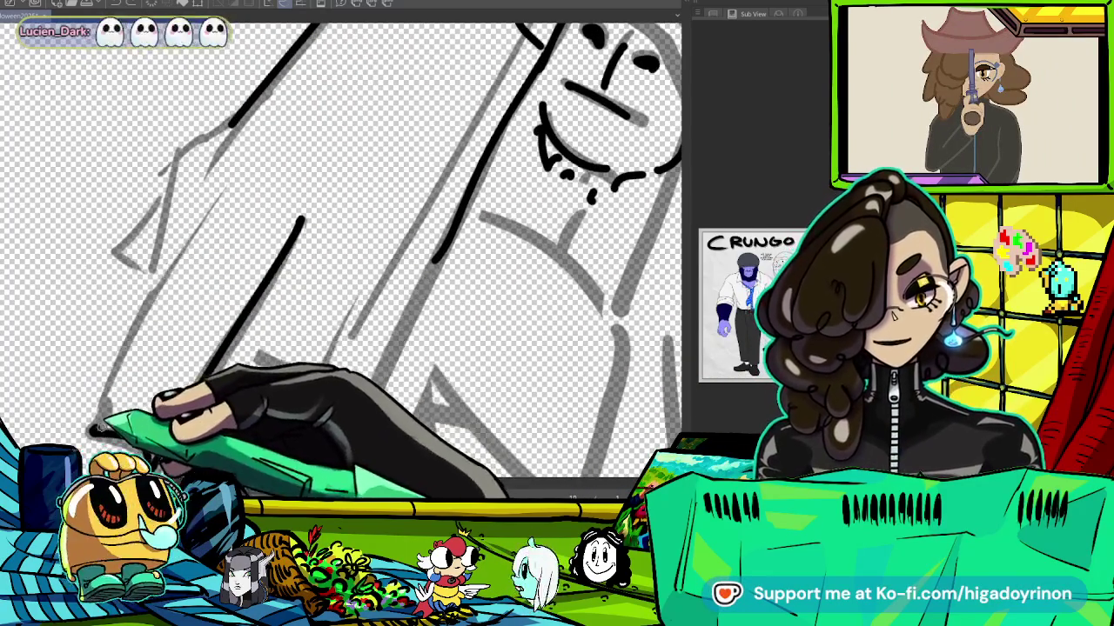
{"action": "mouse_move", "coordinate": [187, 223]}
{"action": "left_mouse_down"}
{"action": "mouse_move", "coordinate": [239, 150]}
{"action": "mouse_move", "coordinate": [255, 90]}
{"action": "left_mouse_up"}
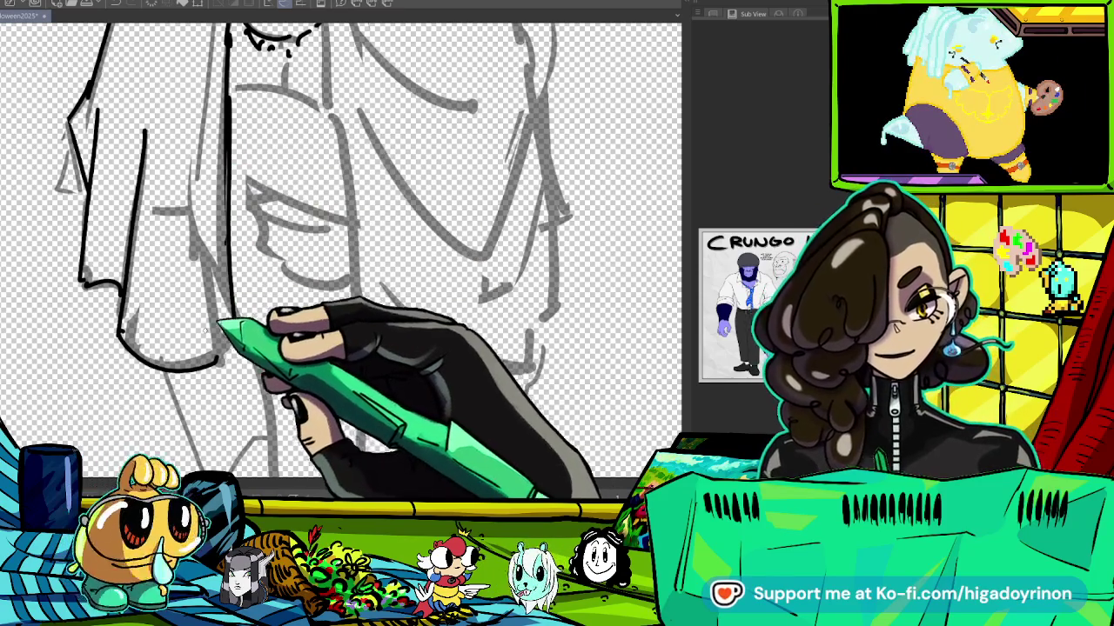
Ink the sheet's lower-left curve, a long left-side fold and a fold running down from the hood.
{"action": "left_click_drag", "start_coordinate": [115, 341], "coordinate": [226, 346]}
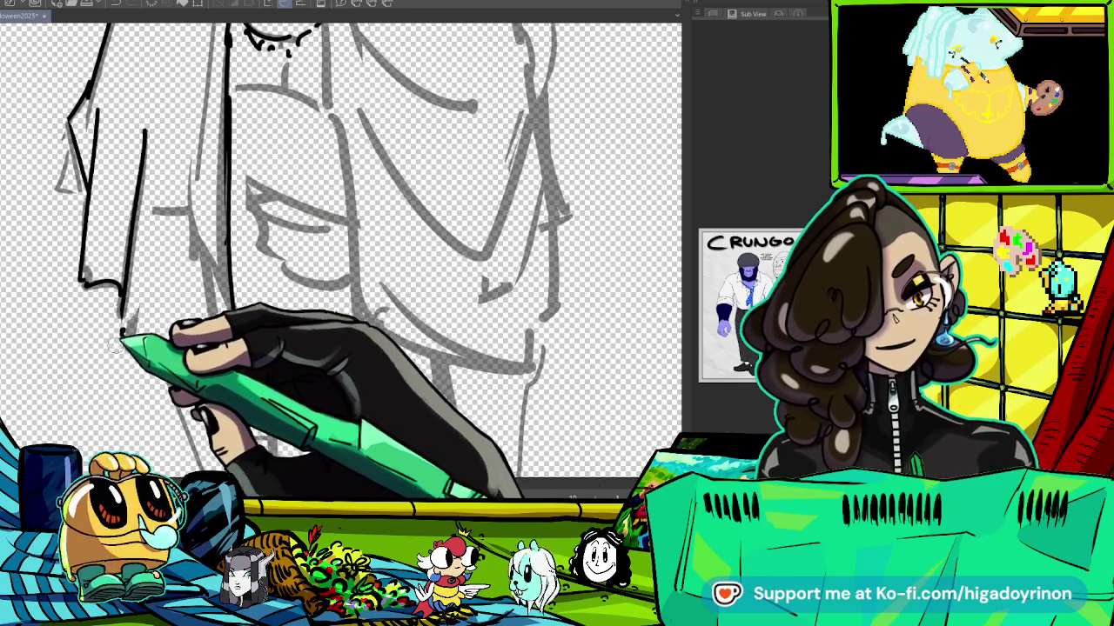
{"action": "left_click_drag", "start_coordinate": [266, 269], "coordinate": [249, 308]}
{"action": "left_click_drag", "start_coordinate": [219, 152], "coordinate": [245, 344]}
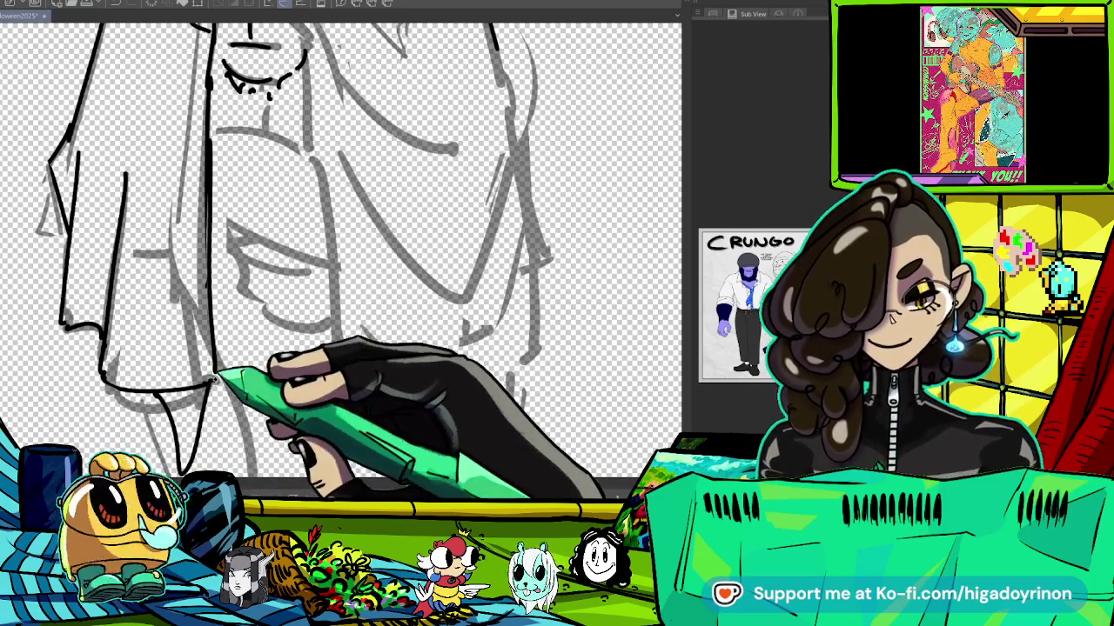
{"action": "scroll", "coordinate": [213, 378], "scroll_direction": "up", "scroll_amount": 3}
{"action": "scroll", "coordinate": [213, 378], "scroll_direction": "down", "scroll_amount": 3}
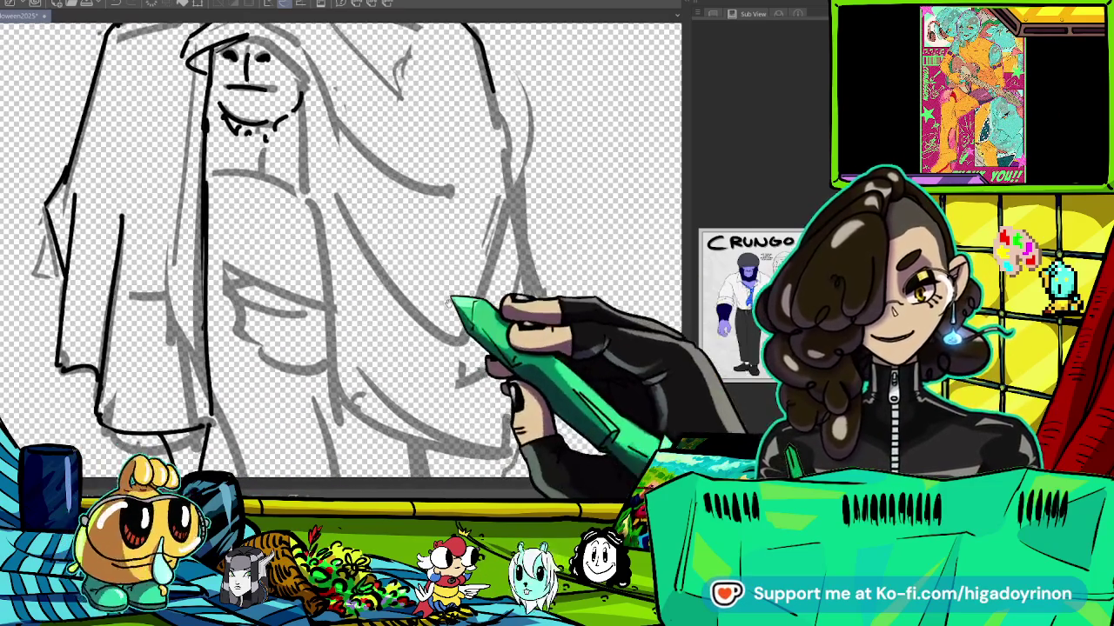
{"action": "left_click_drag", "start_coordinate": [252, 35], "coordinate": [318, 100]}
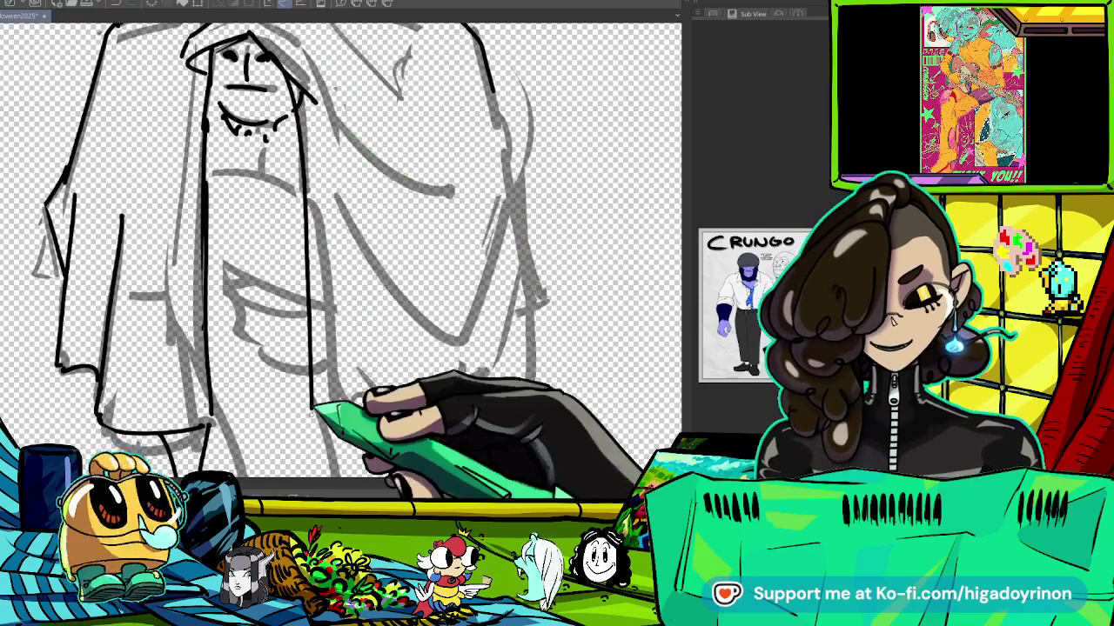
{"action": "scroll", "coordinate": [317, 165], "scroll_direction": "up", "scroll_amount": 2}
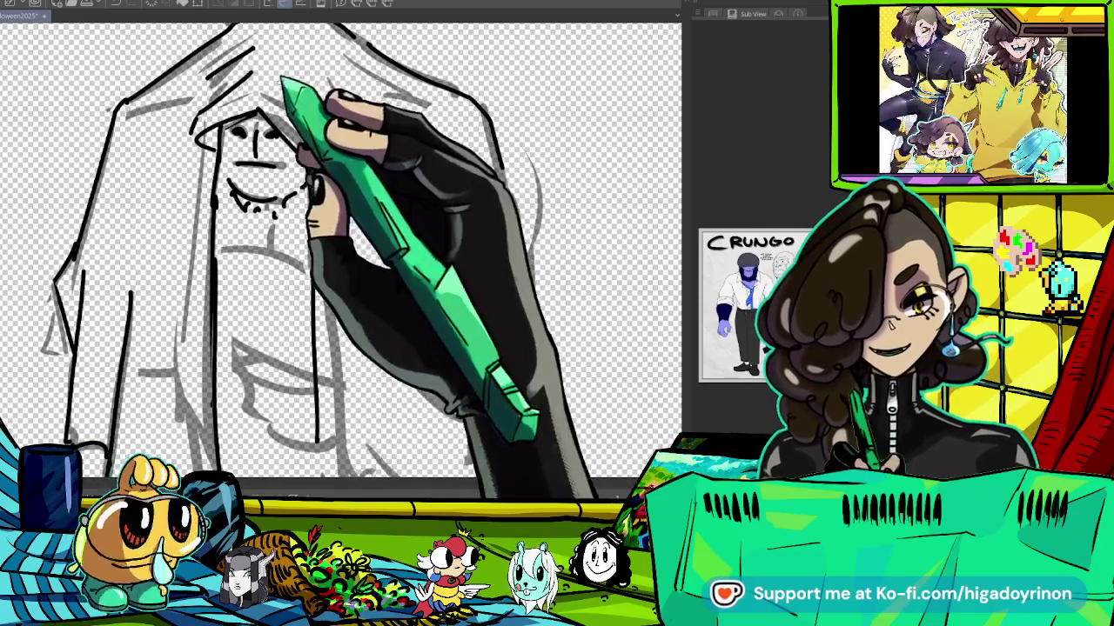
{"action": "left_click_drag", "start_coordinate": [348, 87], "coordinate": [370, 131]}
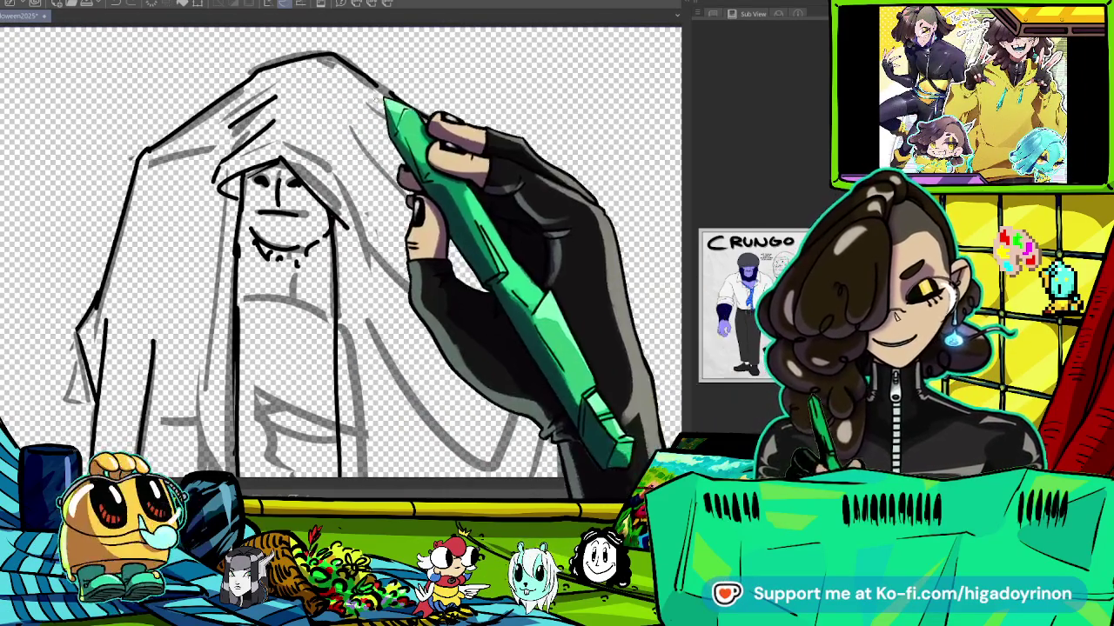
{"action": "left_click_drag", "start_coordinate": [348, 261], "coordinate": [361, 148]}
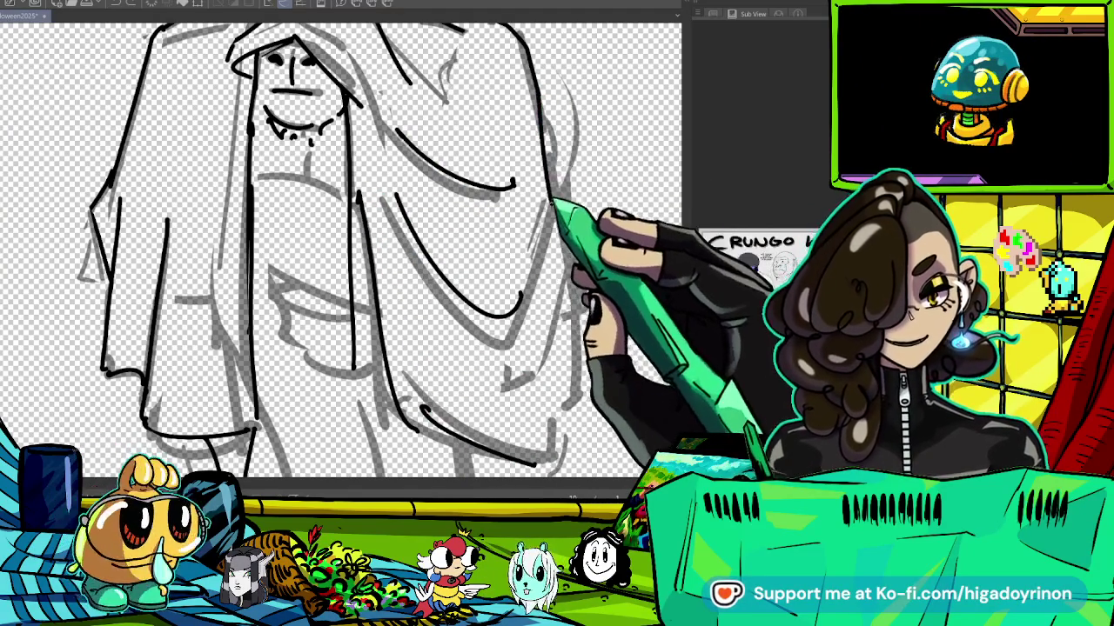
Move to the front shoe and ink its top edge over the sketch.
{"action": "scroll", "coordinate": [339, 252], "scroll_direction": "down", "scroll_amount": 3}
{"action": "scroll", "coordinate": [339, 253], "scroll_direction": "up", "scroll_amount": 1}
{"action": "scroll", "coordinate": [340, 252], "scroll_direction": "up", "scroll_amount": 2}
{"action": "scroll", "coordinate": [339, 252], "scroll_direction": "up", "scroll_amount": 1}
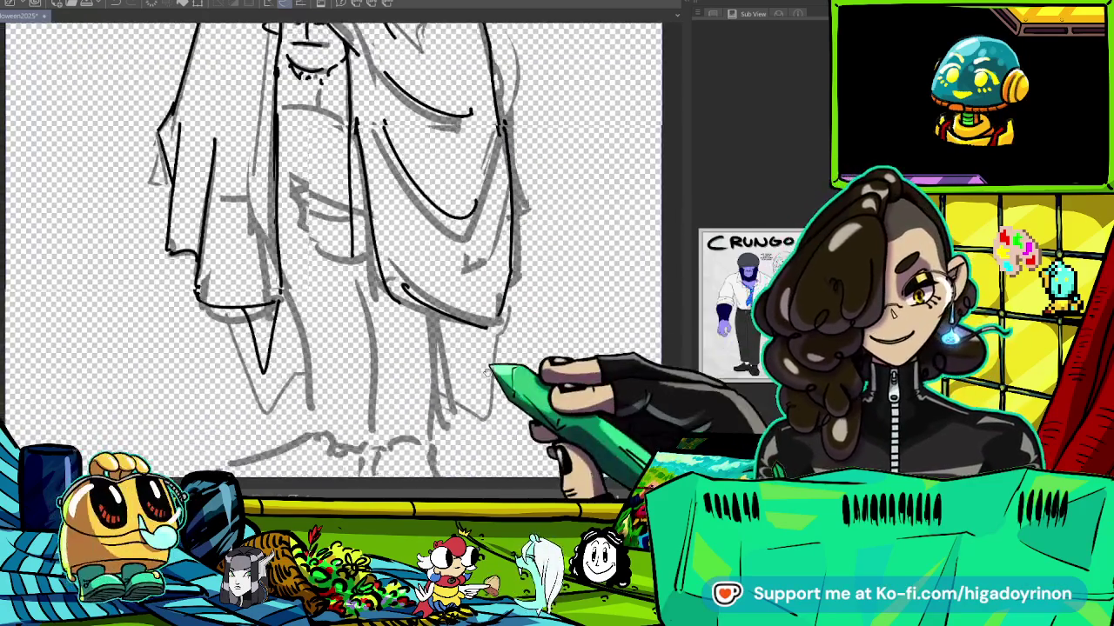
{"action": "scroll", "coordinate": [339, 253], "scroll_direction": "up", "scroll_amount": 2}
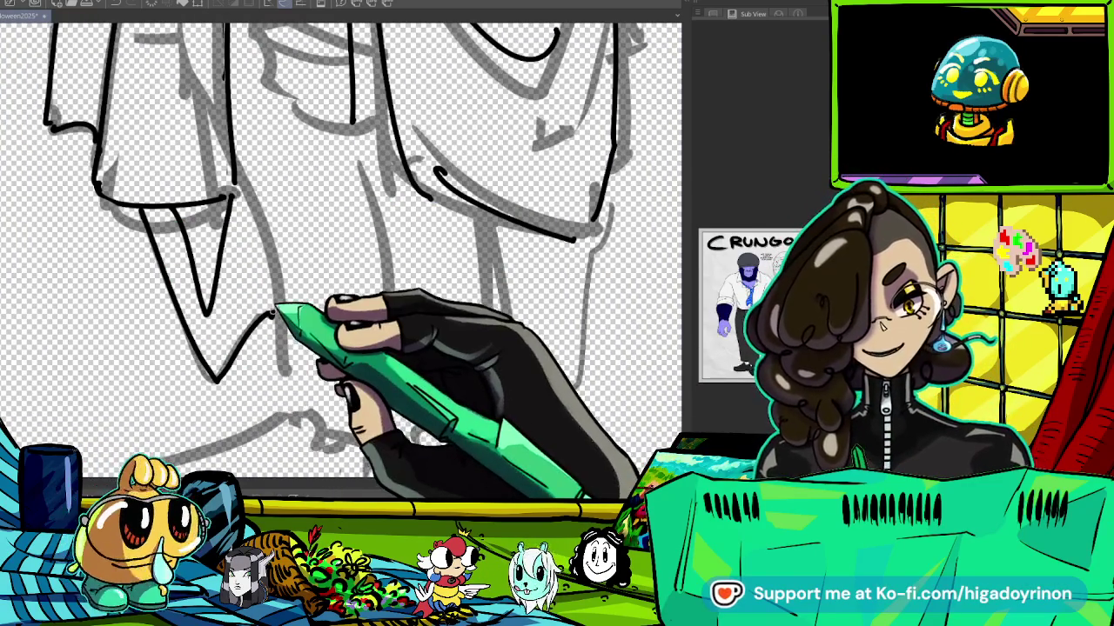
{"action": "scroll", "coordinate": [339, 253], "scroll_direction": "left", "scroll_amount": 3}
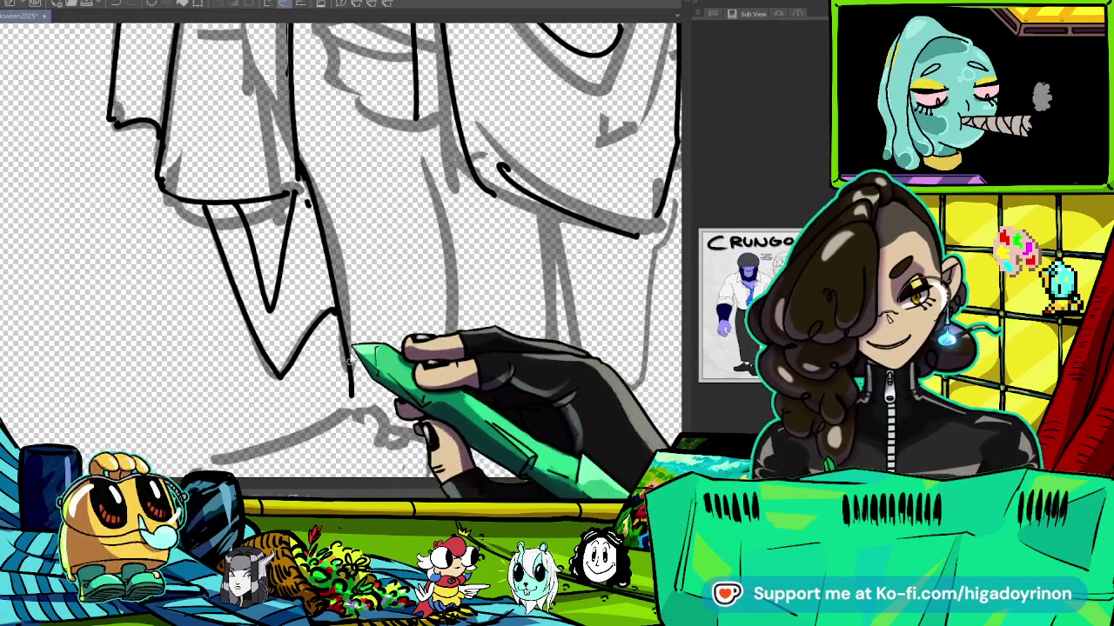
{"action": "scroll", "coordinate": [340, 253], "scroll_direction": "down", "scroll_amount": 2}
{"action": "scroll", "coordinate": [339, 252], "scroll_direction": "down", "scroll_amount": 2}
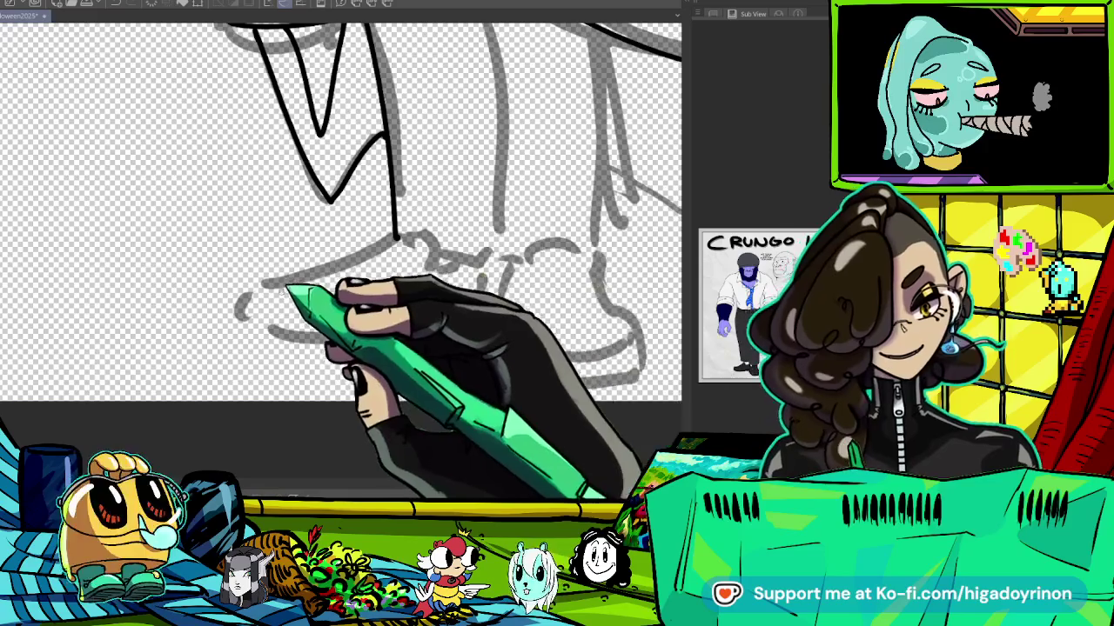
{"action": "left_click_drag", "start_coordinate": [261, 290], "coordinate": [396, 235]}
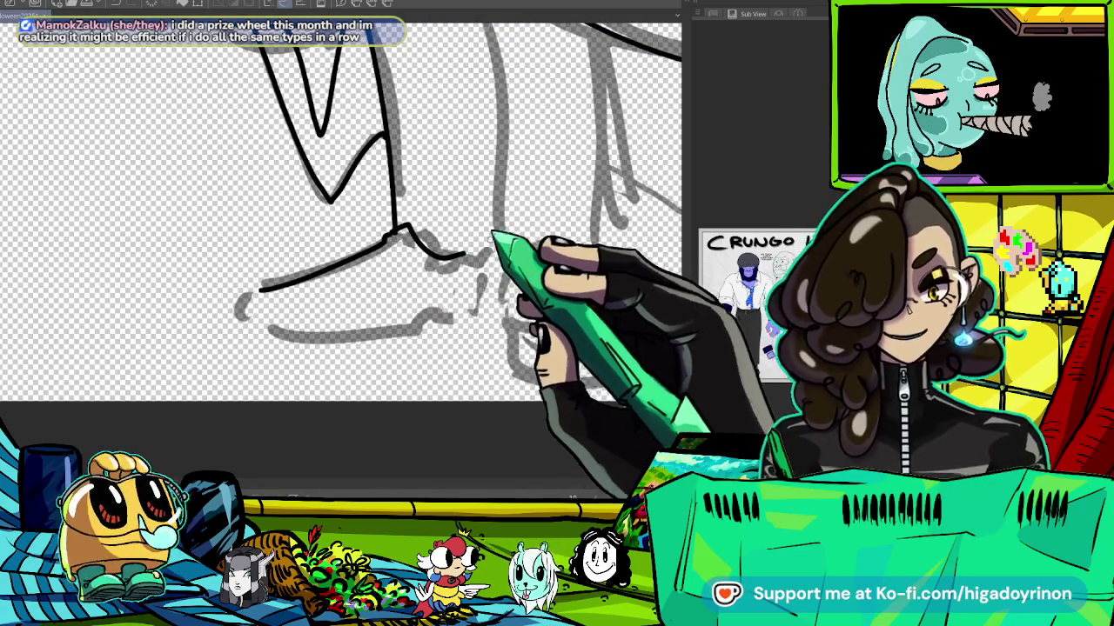
Ink the front shoe's sole, extending the line toward the heel.
{"action": "left_click_drag", "start_coordinate": [509, 322], "coordinate": [557, 379]}
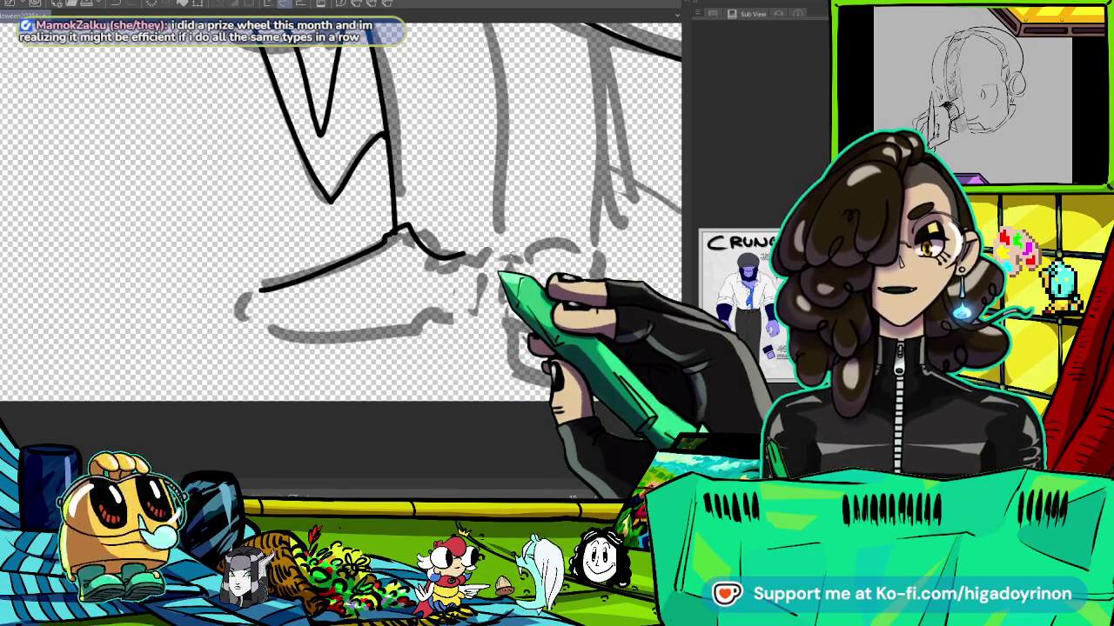
{"action": "left_click_drag", "start_coordinate": [522, 261], "coordinate": [596, 244]}
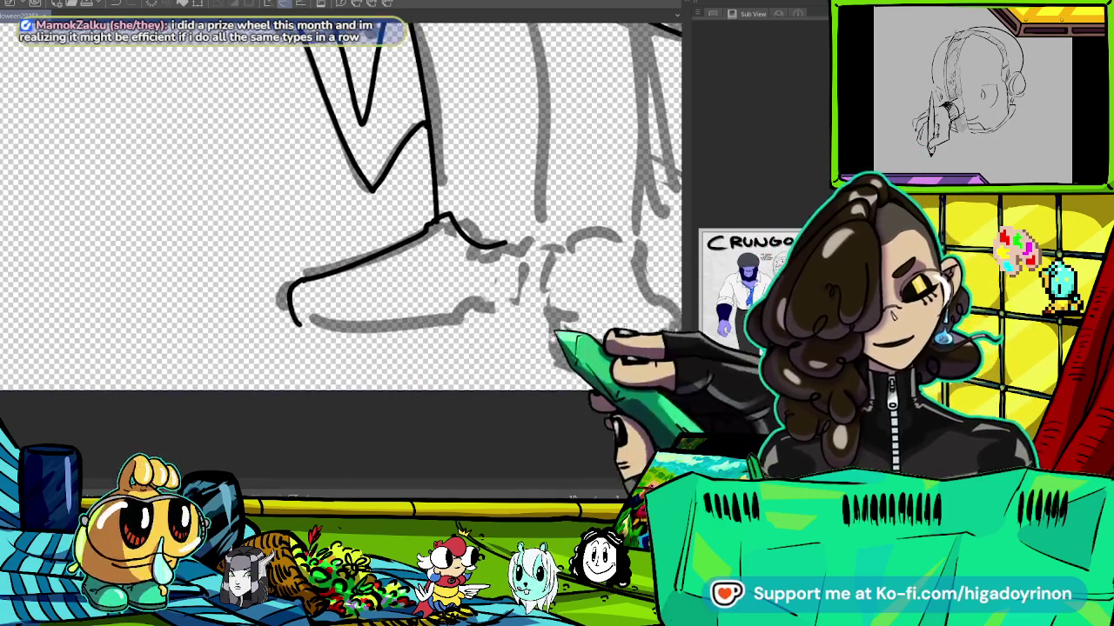
{"action": "left_click_drag", "start_coordinate": [329, 277], "coordinate": [488, 313]}
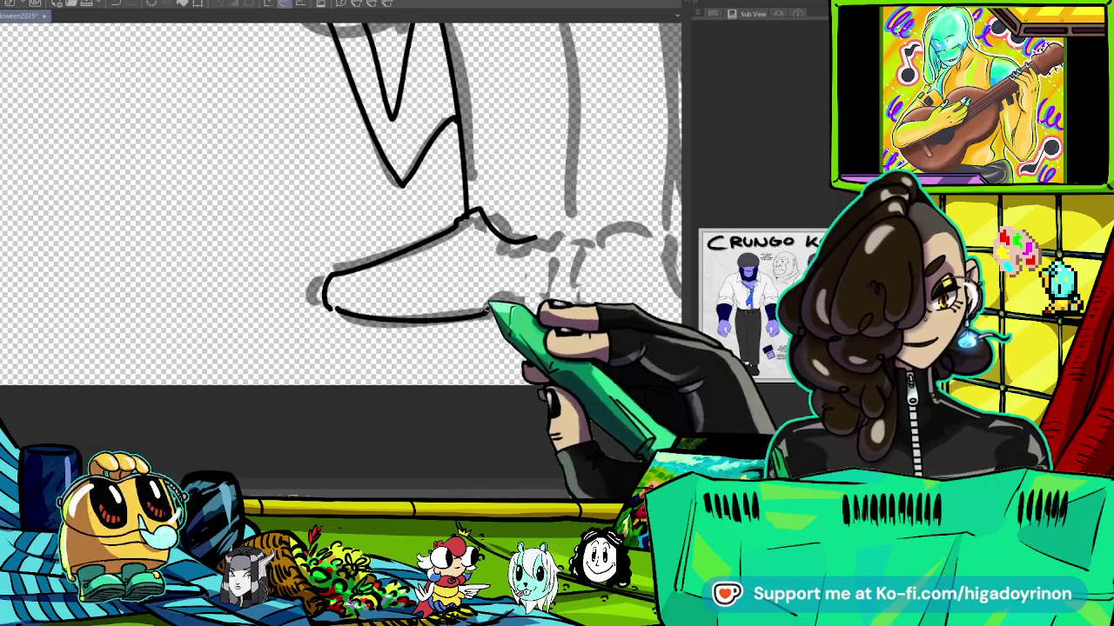
{"action": "left_click_drag", "start_coordinate": [352, 315], "coordinate": [550, 300]}
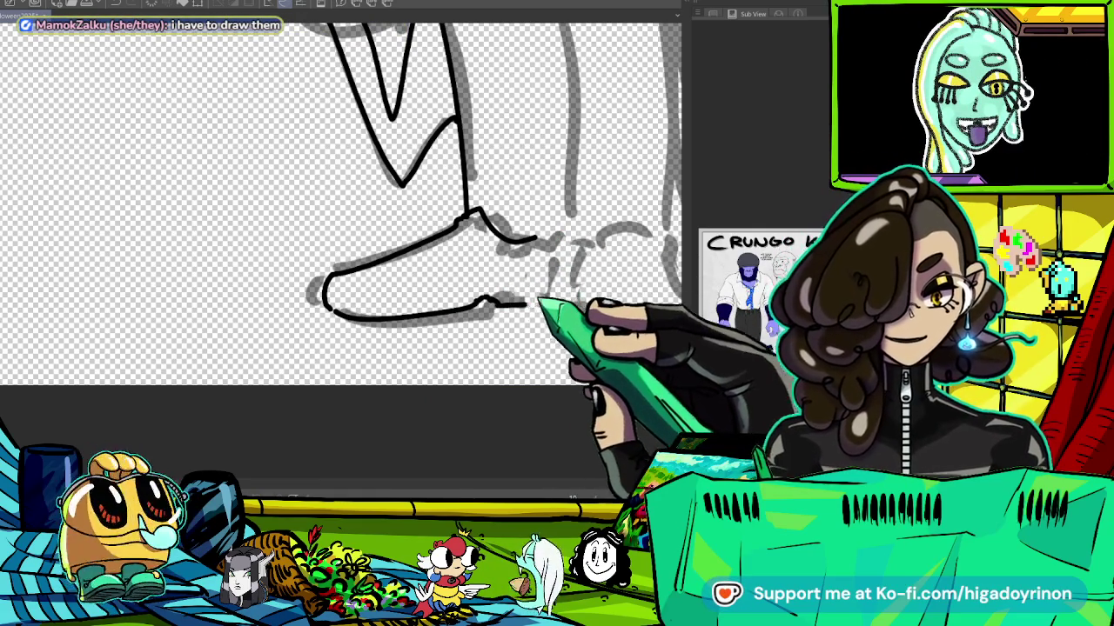
Ink the two outlines of the back trouser leg.
{"action": "left_click_drag", "start_coordinate": [557, 242], "coordinate": [453, 301]}
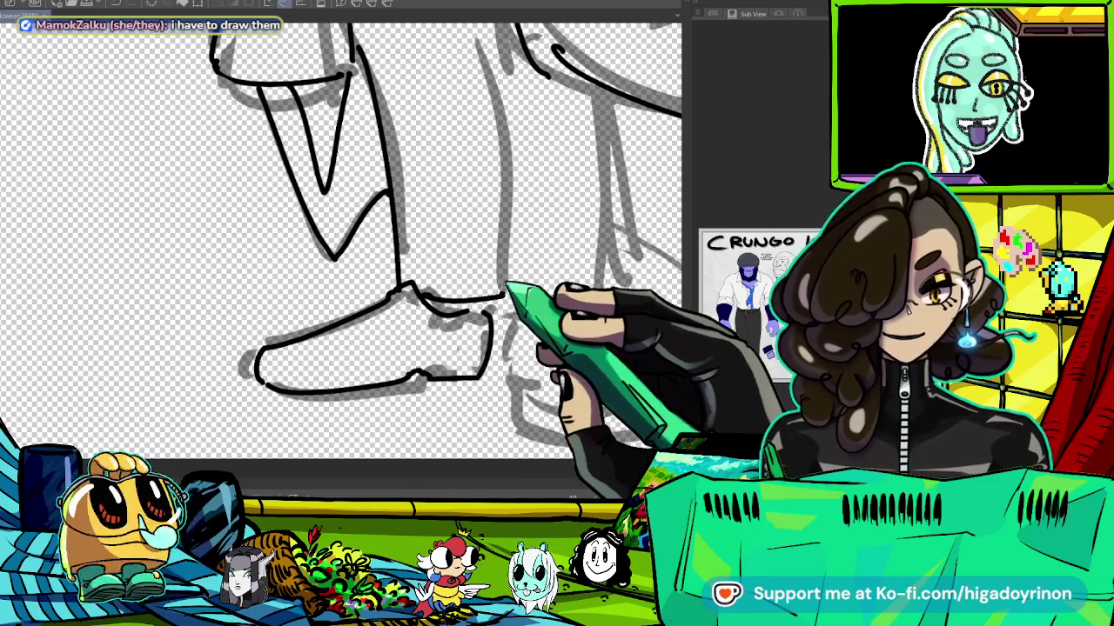
{"action": "left_click_drag", "start_coordinate": [509, 83], "coordinate": [495, 152]}
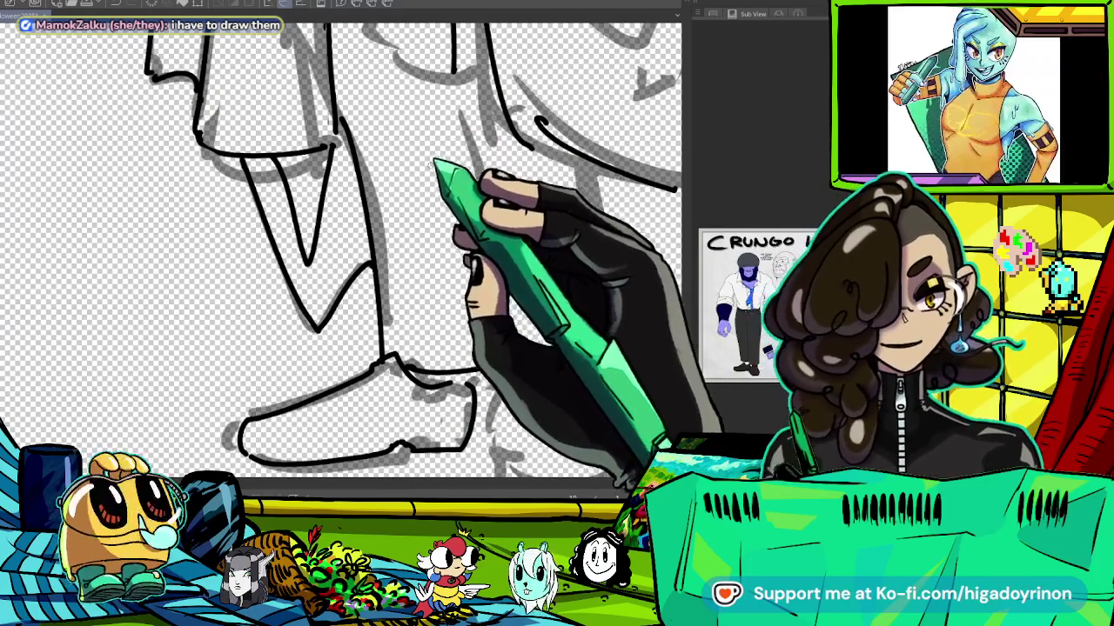
{"action": "mouse_move", "coordinate": [464, 111]}
{"action": "left_mouse_down"}
{"action": "mouse_move", "coordinate": [439, 309]}
{"action": "mouse_move", "coordinate": [484, 352]}
{"action": "left_mouse_up"}
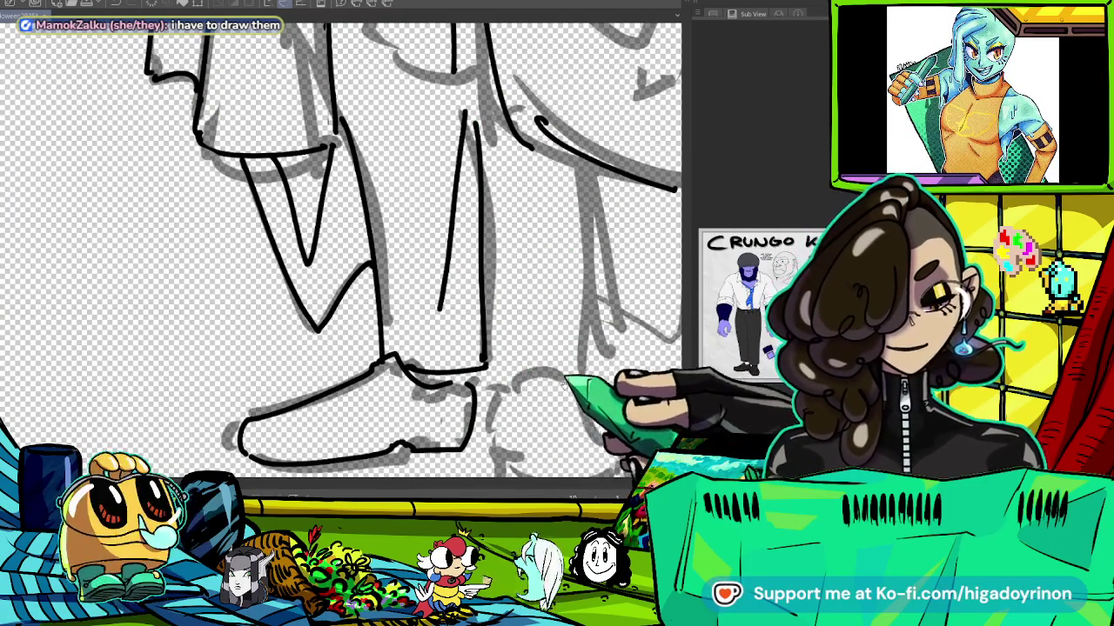
{"action": "left_click_drag", "start_coordinate": [556, 379], "coordinate": [537, 318]}
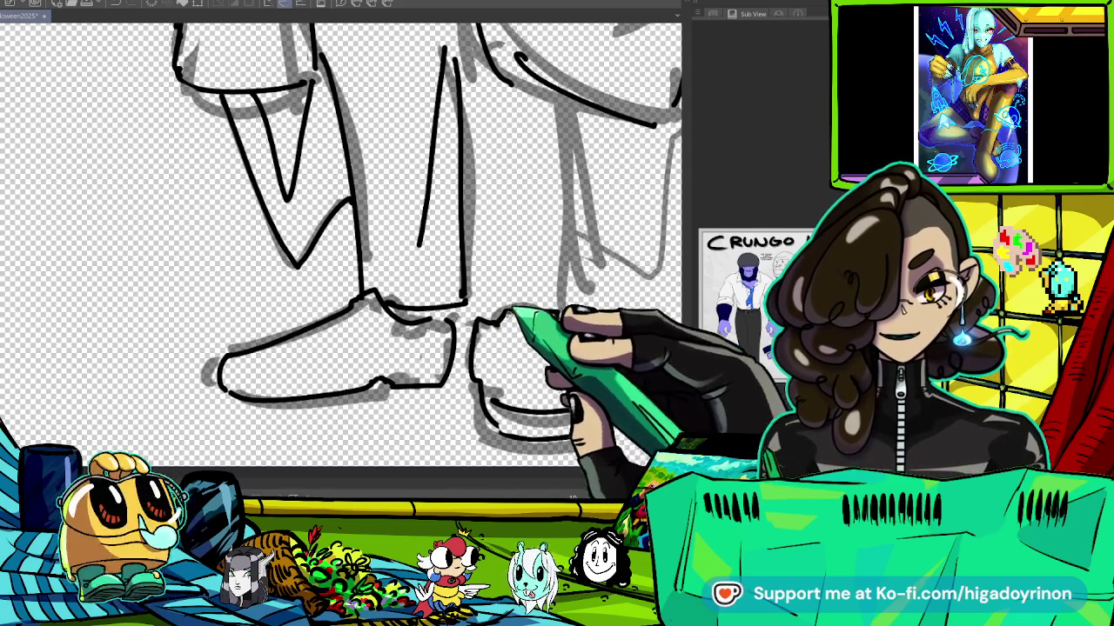
Replace a diagonal trouser stroke with a vertical leg line and ink the inner leg edge.
{"action": "scroll", "coordinate": [348, 261], "scroll_direction": "down", "scroll_amount": 2}
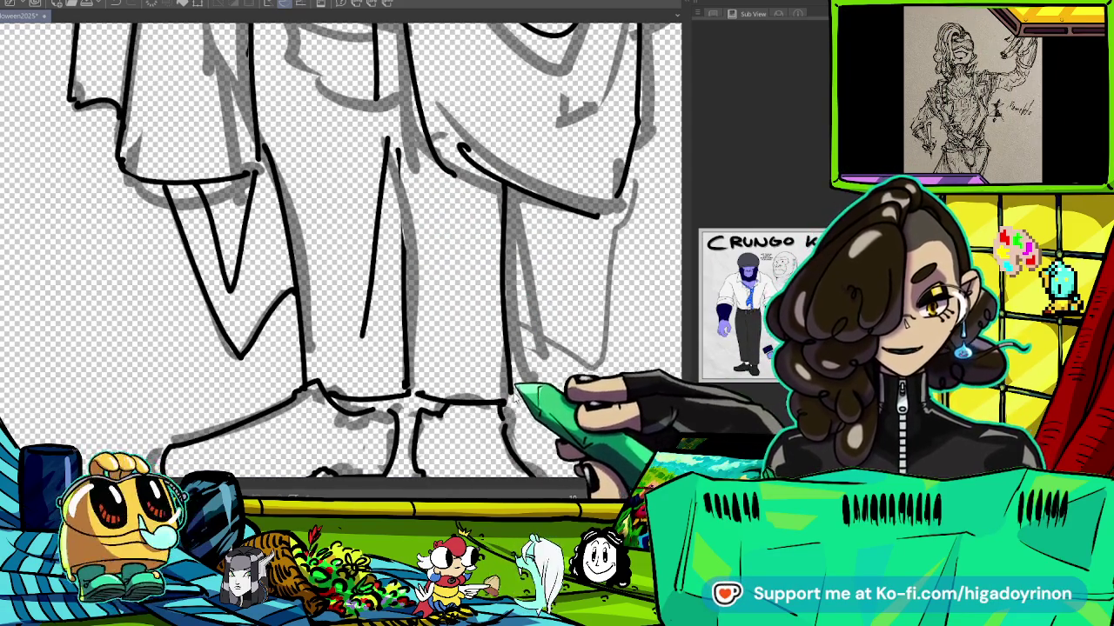
{"action": "scroll", "coordinate": [339, 253], "scroll_direction": "up", "scroll_amount": 2}
{"action": "left_click_drag", "start_coordinate": [411, 199], "coordinate": [459, 360]}
{"action": "key", "text": "ctrl+z"}
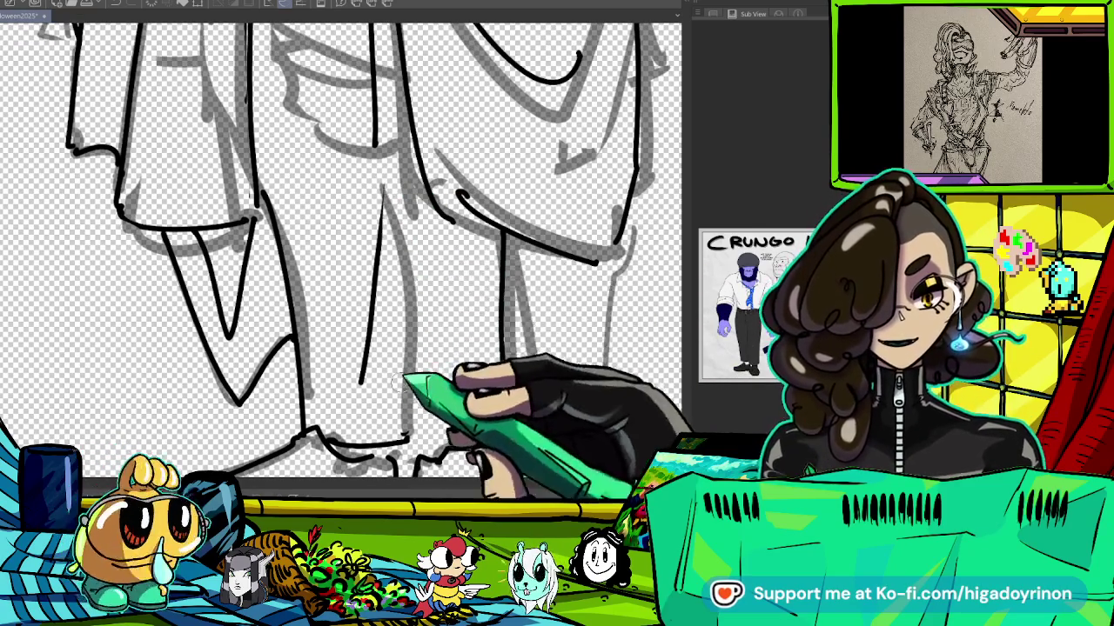
{"action": "left_click_drag", "start_coordinate": [381, 162], "coordinate": [397, 341]}
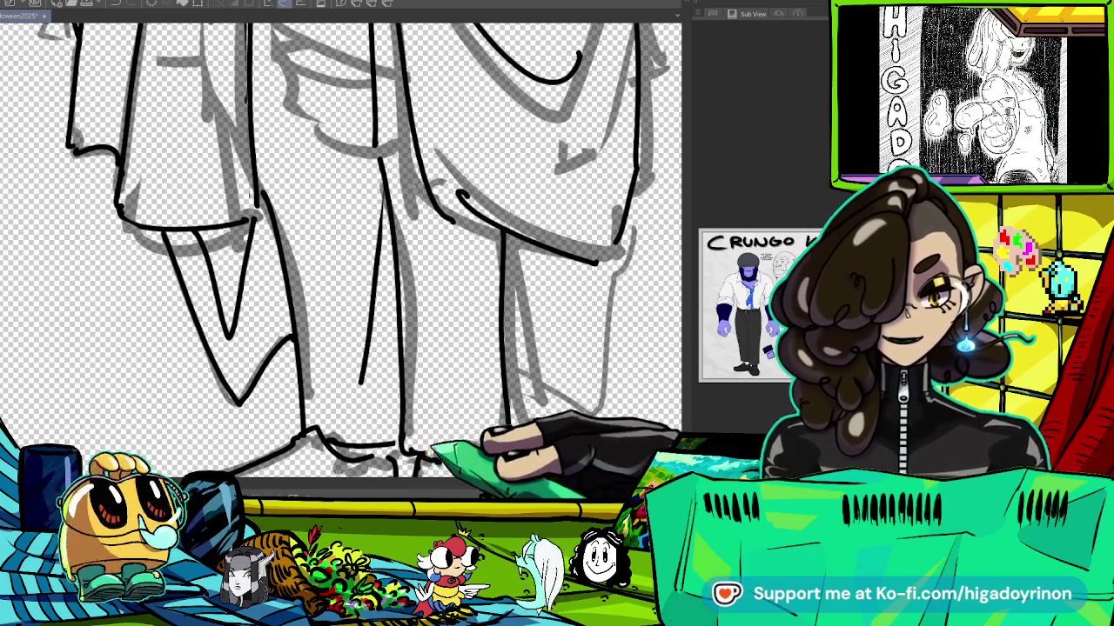
{"action": "left_click_drag", "start_coordinate": [485, 409], "coordinate": [503, 300]}
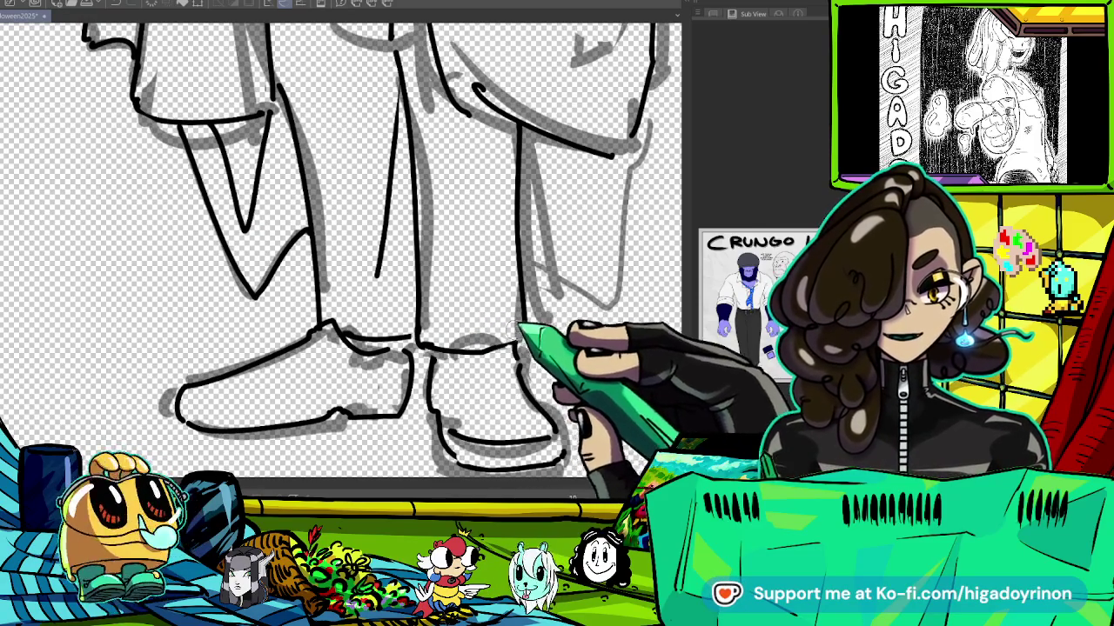
{"action": "left_click_drag", "start_coordinate": [416, 102], "coordinate": [474, 290]}
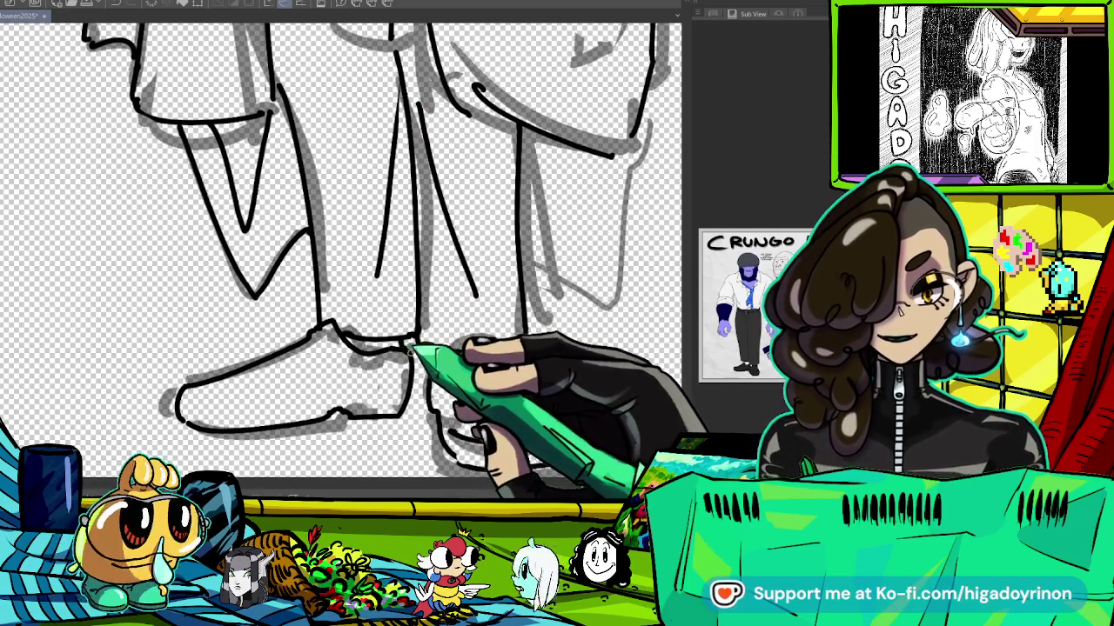
Ink the line under the nose and the mouth and jaw details.
{"action": "left_click_drag", "start_coordinate": [407, 347], "coordinate": [557, 427]}
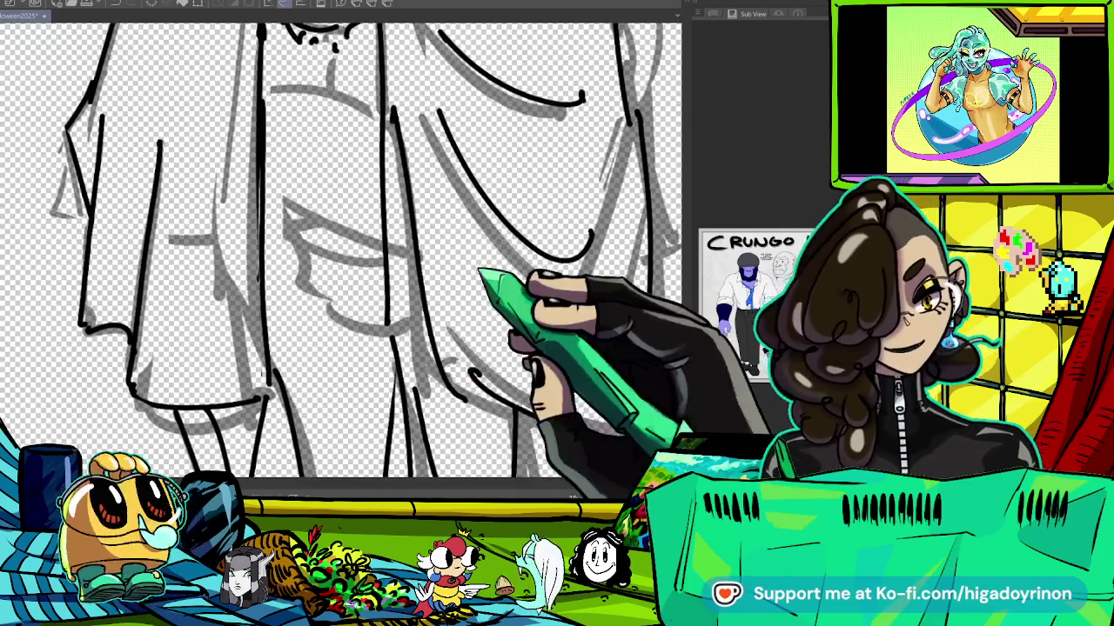
{"action": "left_click_drag", "start_coordinate": [467, 290], "coordinate": [411, 249]}
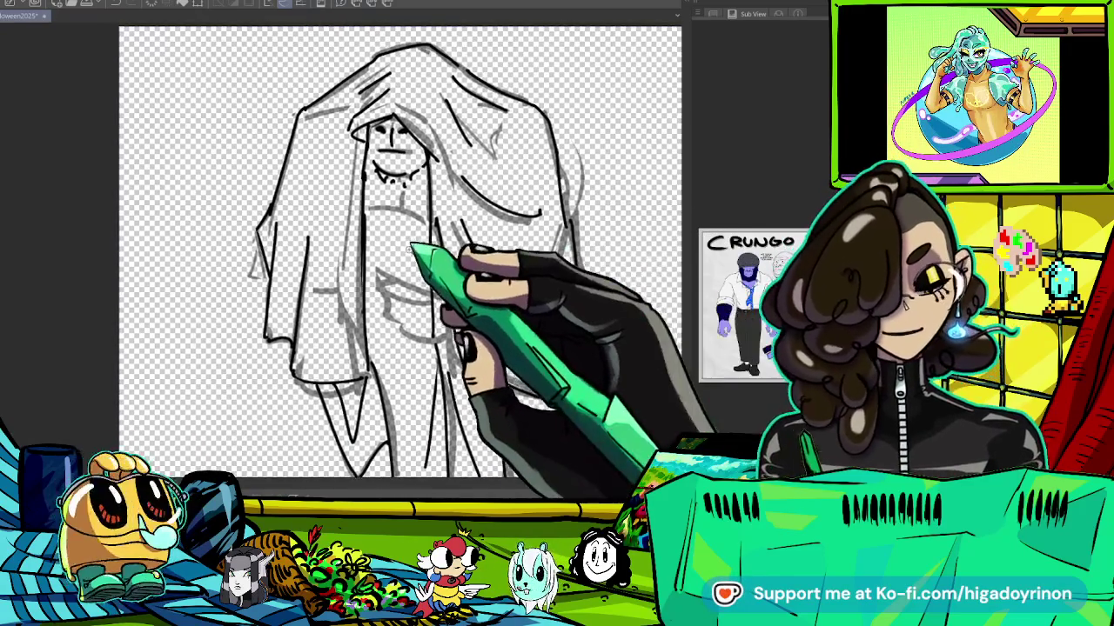
{"action": "scroll", "coordinate": [411, 249], "scroll_direction": "up", "scroll_amount": 3}
{"action": "left_click_drag", "start_coordinate": [347, 161], "coordinate": [413, 171]}
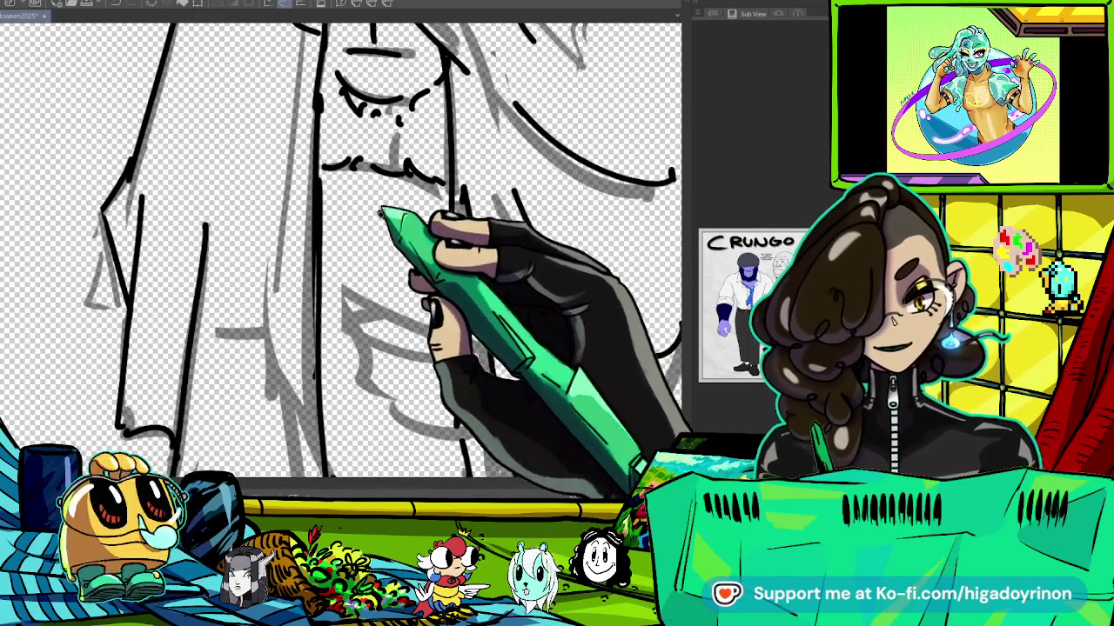
{"action": "left_click_drag", "start_coordinate": [335, 240], "coordinate": [418, 313]}
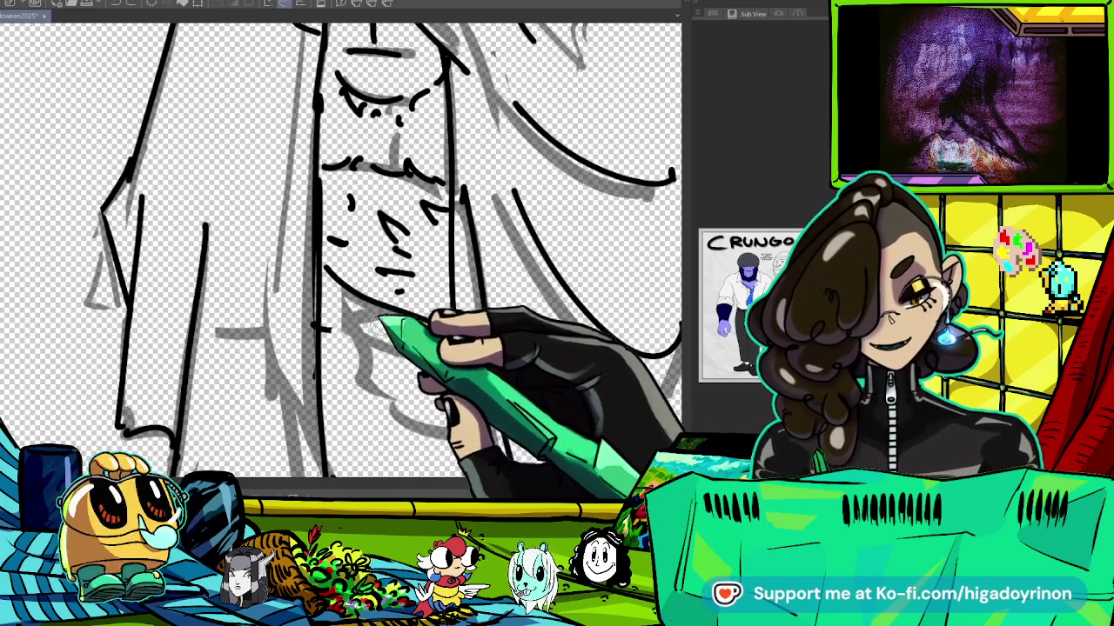
Zoom in and out to review the whole inked figure.
{"action": "scroll", "coordinate": [348, 252], "scroll_direction": "up", "scroll_amount": 3}
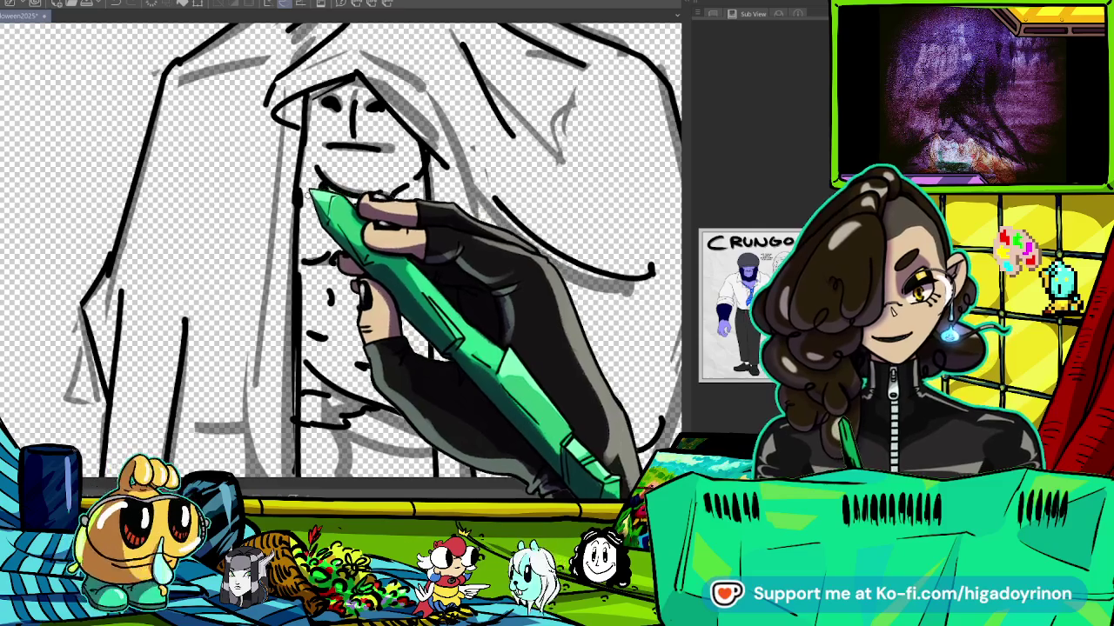
{"action": "scroll", "coordinate": [465, 193], "scroll_direction": "down", "scroll_amount": 2}
{"action": "scroll", "coordinate": [452, 165], "scroll_direction": "up", "scroll_amount": 3}
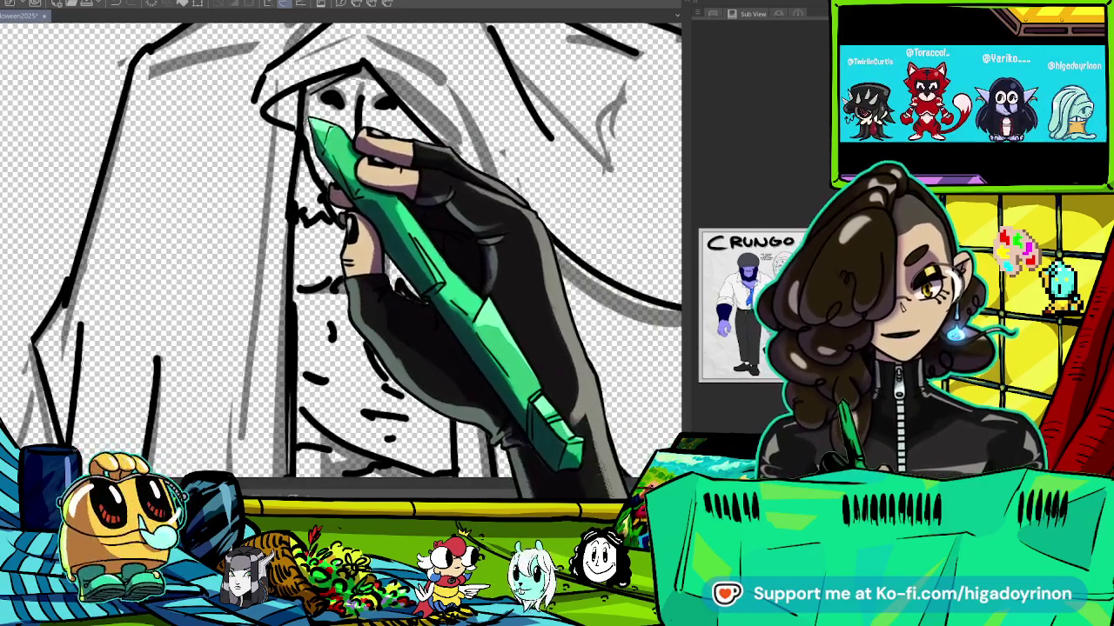
{"action": "scroll", "coordinate": [444, 244], "scroll_direction": "down", "scroll_amount": 2}
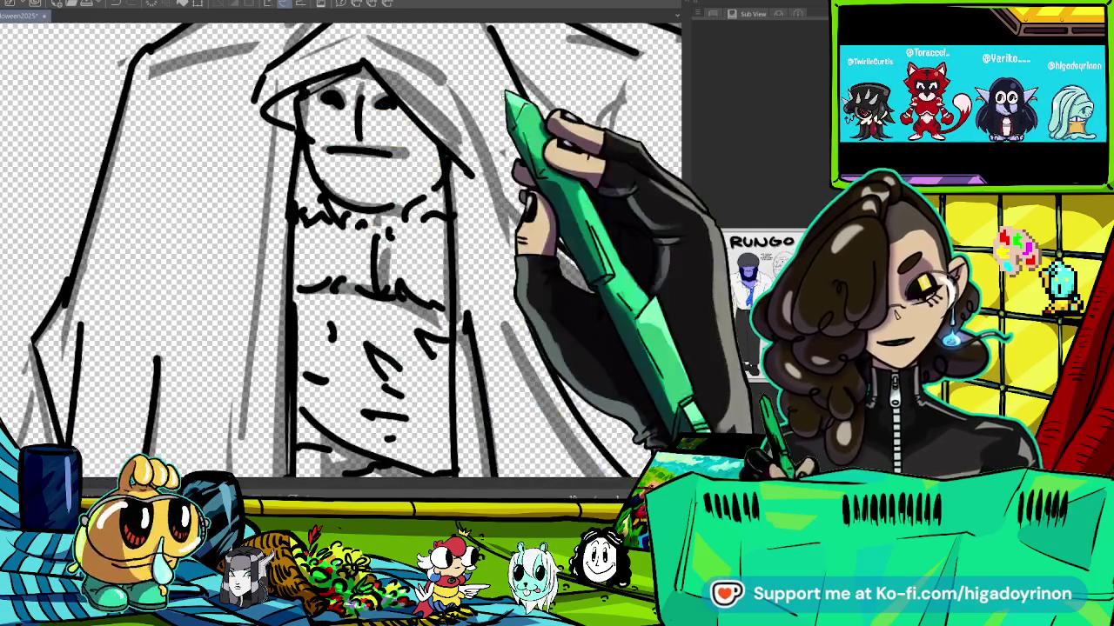
{"action": "scroll", "coordinate": [444, 243], "scroll_direction": "down", "scroll_amount": 2}
{"action": "scroll", "coordinate": [557, 289], "scroll_direction": "up", "scroll_amount": 3}
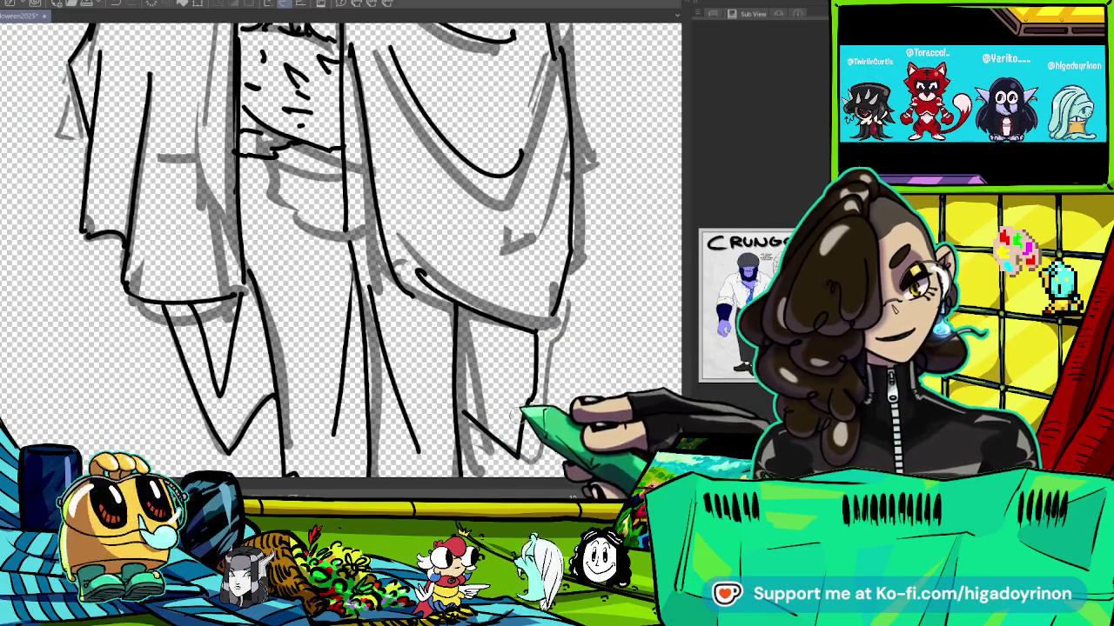
{"action": "scroll", "coordinate": [341, 250], "scroll_direction": "down", "scroll_amount": 3}
{"action": "scroll", "coordinate": [341, 250], "scroll_direction": "down", "scroll_amount": 1}
{"action": "scroll", "coordinate": [341, 250], "scroll_direction": "up", "scroll_amount": 4}
{"action": "scroll", "coordinate": [341, 250], "scroll_direction": "down", "scroll_amount": 1}
{"action": "scroll", "coordinate": [341, 251], "scroll_direction": "down", "scroll_amount": 1}
{"action": "scroll", "coordinate": [341, 251], "scroll_direction": "down", "scroll_amount": 1}
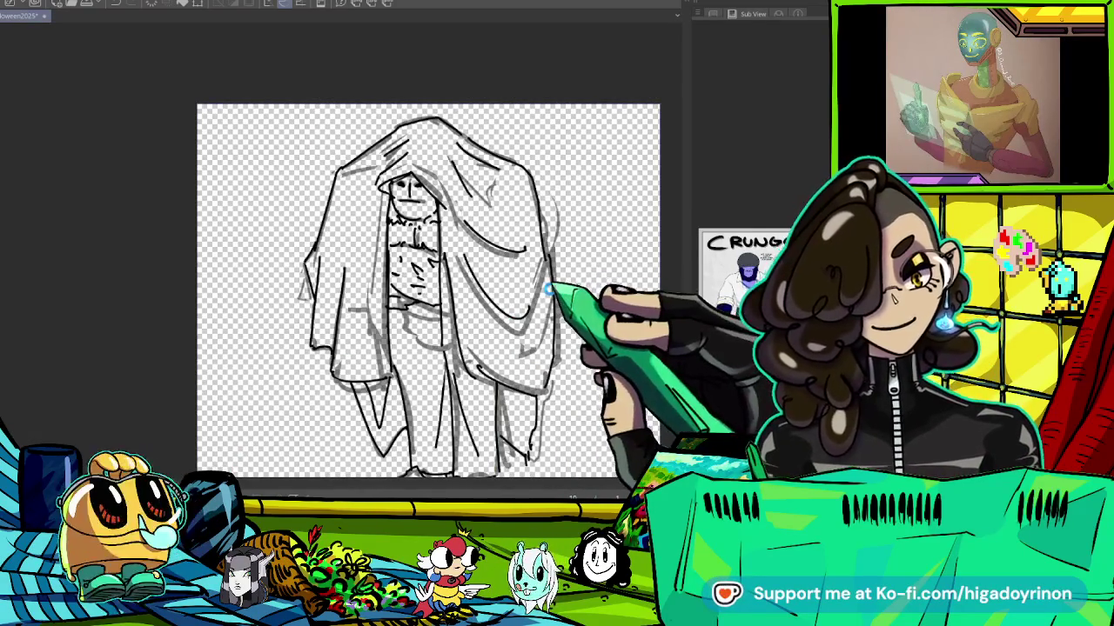
{"action": "scroll", "coordinate": [548, 289], "scroll_direction": "up", "scroll_amount": 2}
{"action": "scroll", "coordinate": [557, 313], "scroll_direction": "down", "scroll_amount": 2}
{"action": "scroll", "coordinate": [576, 357], "scroll_direction": "down", "scroll_amount": 1}
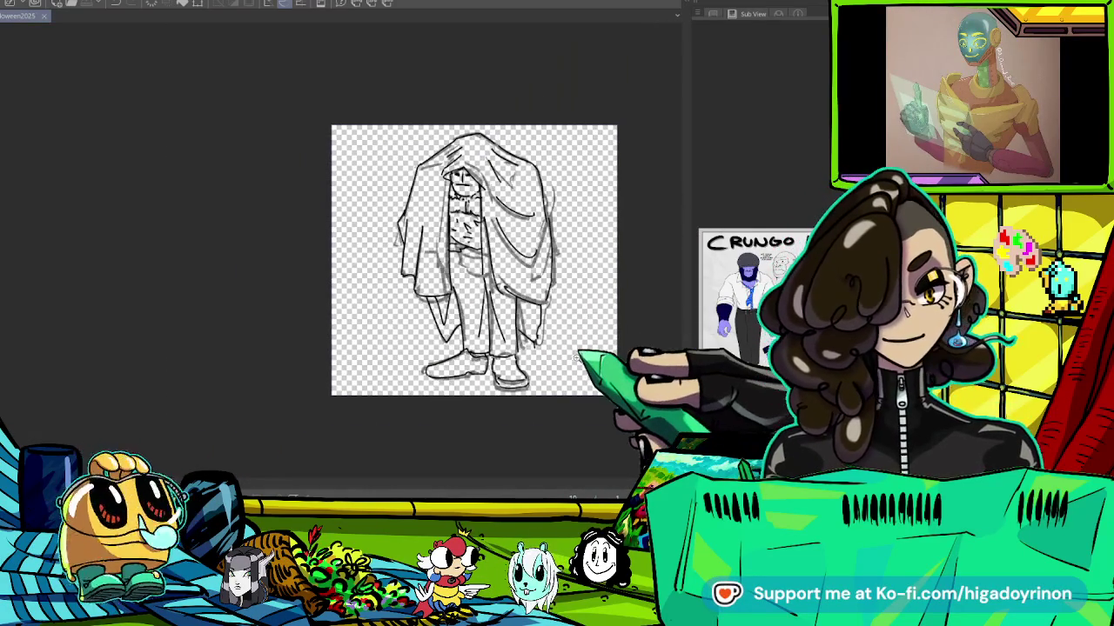
Draw a fold curve across the sheet's right side and ink its outer right edge.
{"action": "key", "text": "ctrl+z"}
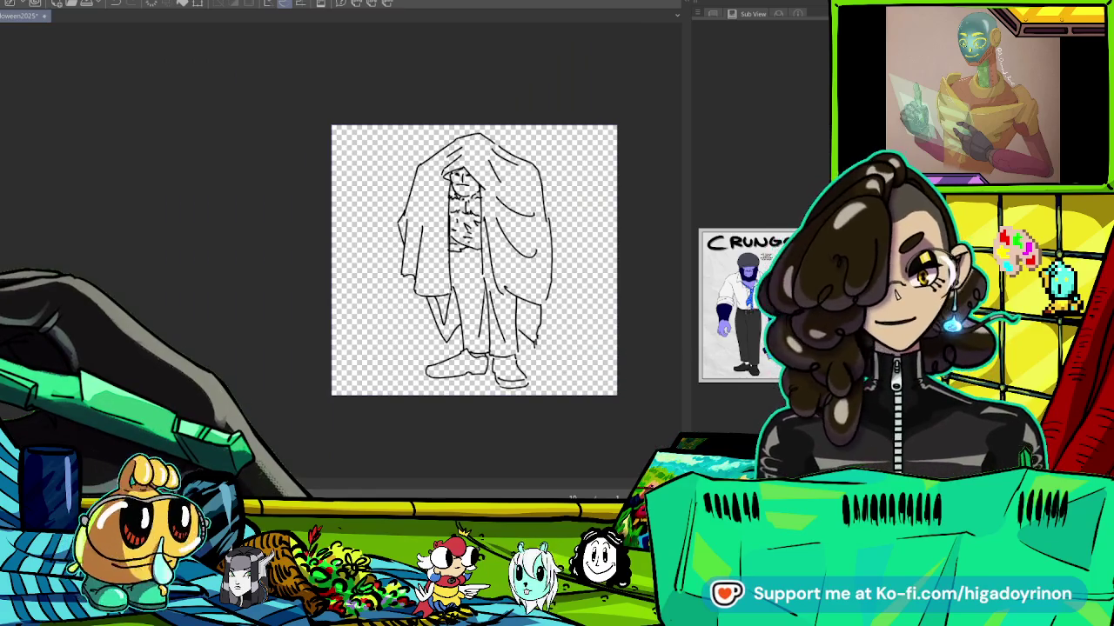
{"action": "scroll", "coordinate": [578, 224], "scroll_direction": "up", "scroll_amount": 4}
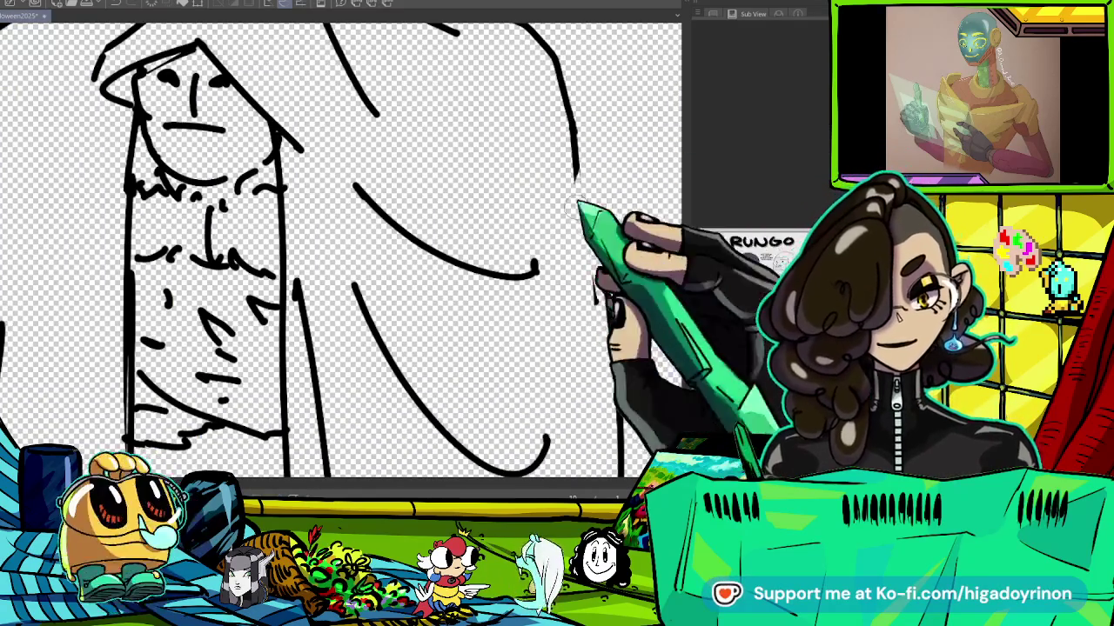
{"action": "scroll", "coordinate": [606, 290], "scroll_direction": "down", "scroll_amount": 3}
{"action": "scroll", "coordinate": [606, 290], "scroll_direction": "up", "scroll_amount": 1}
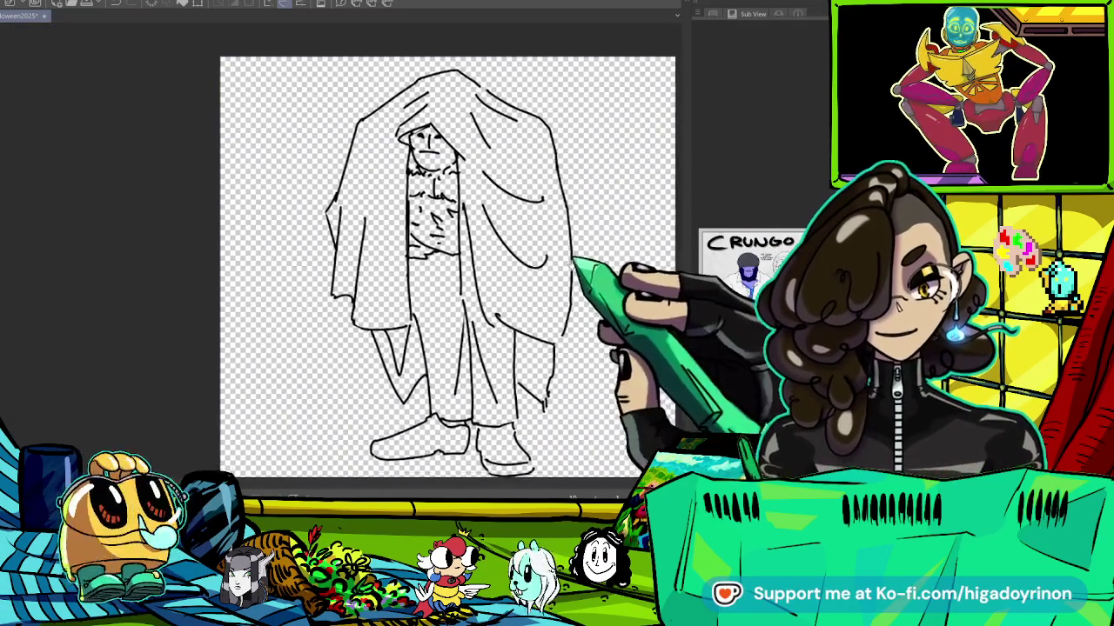
{"action": "scroll", "coordinate": [606, 290], "scroll_direction": "up", "scroll_amount": 2}
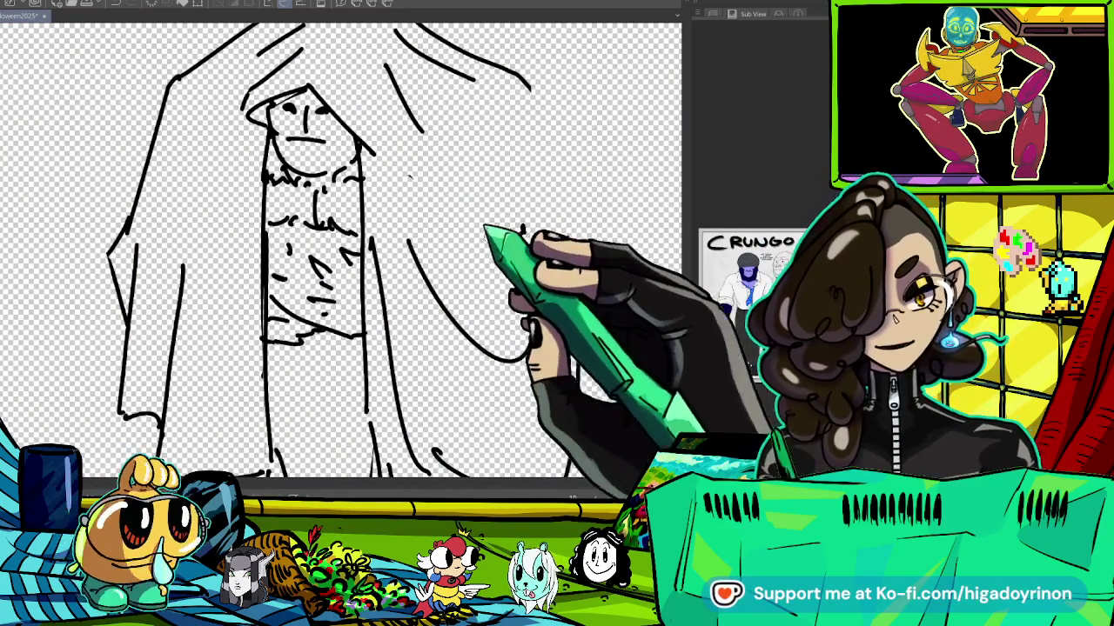
{"action": "left_click_drag", "start_coordinate": [392, 158], "coordinate": [522, 224]}
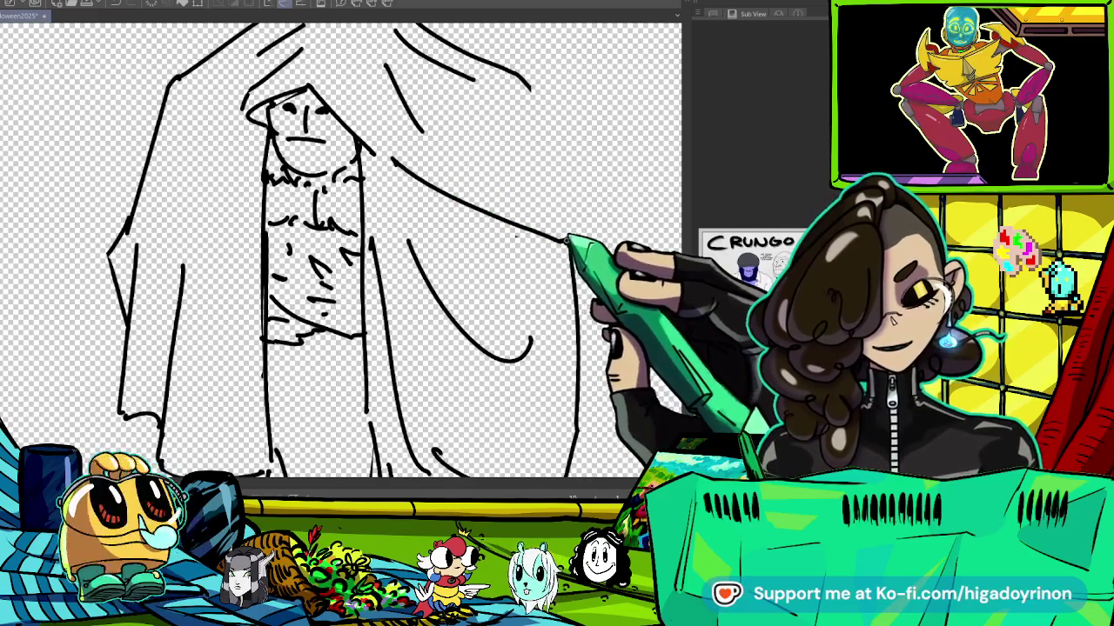
{"action": "left_click_drag", "start_coordinate": [529, 85], "coordinate": [559, 235]}
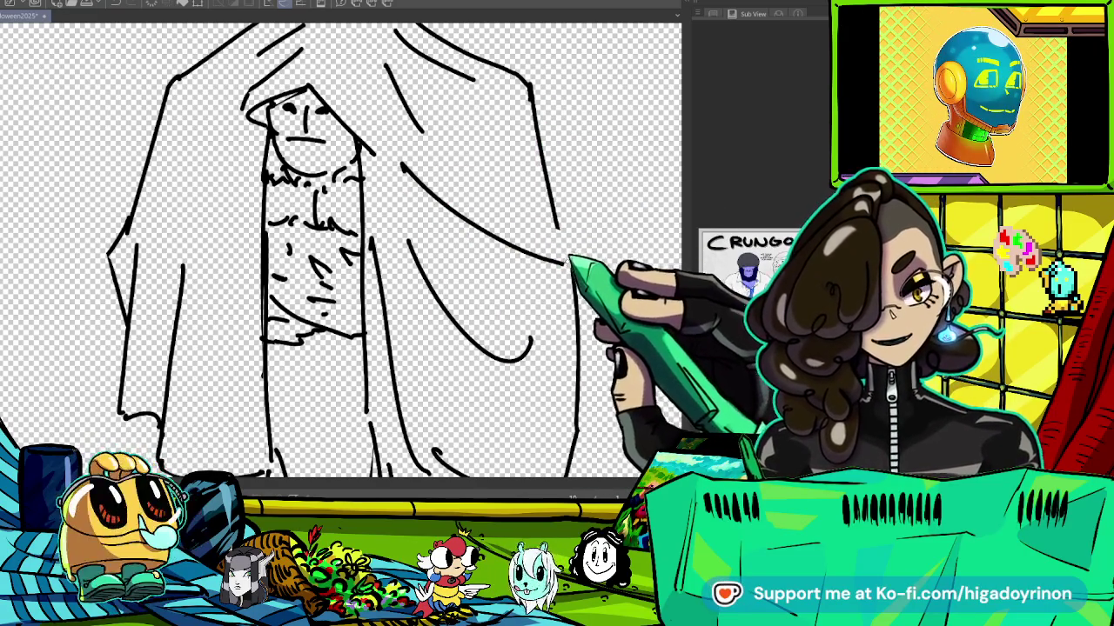
Pan to the lower figure and zoom out to see it whole.
{"action": "scroll", "coordinate": [341, 250], "scroll_direction": "down", "scroll_amount": 2}
{"action": "scroll", "coordinate": [341, 251], "scroll_direction": "down", "scroll_amount": 1}
{"action": "scroll", "coordinate": [341, 251], "scroll_direction": "up", "scroll_amount": 2}
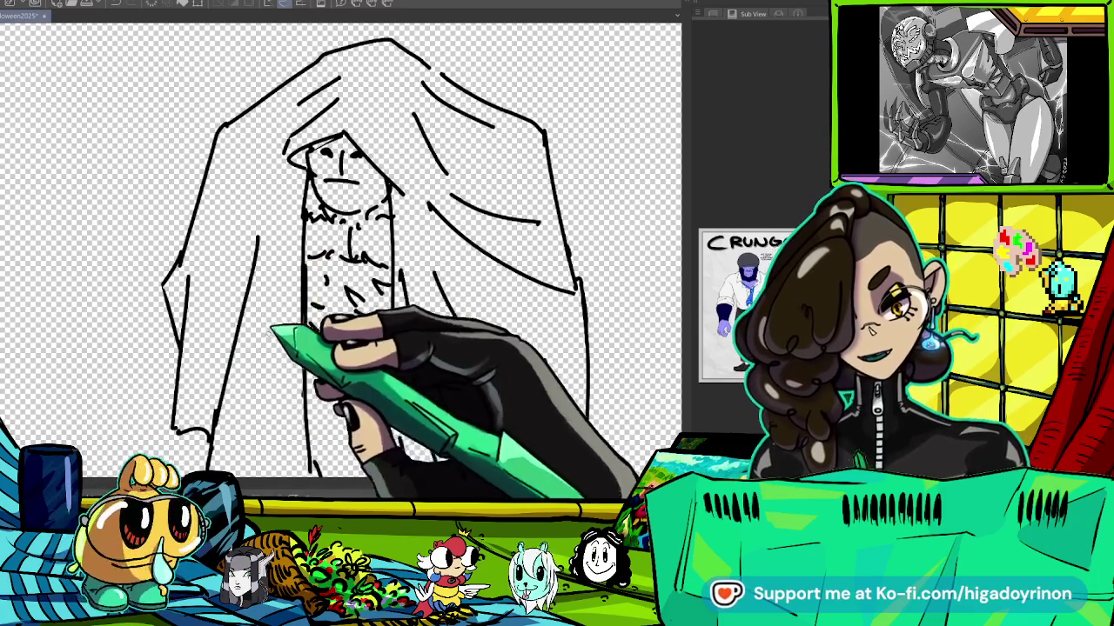
{"action": "left_click_drag", "start_coordinate": [341, 348], "coordinate": [419, 218]}
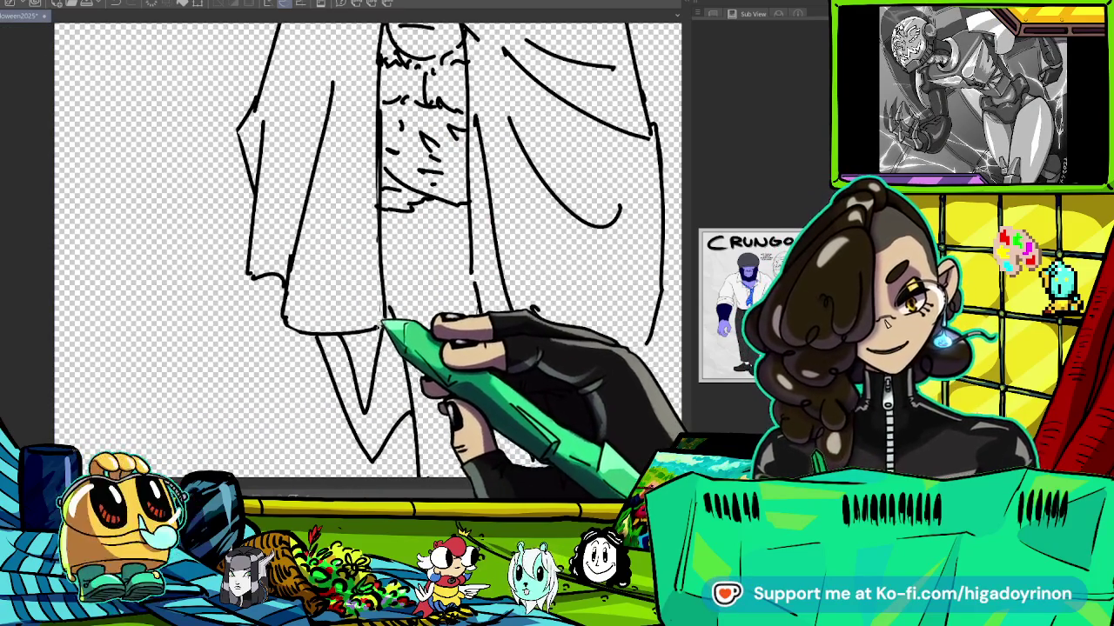
{"action": "key", "text": "ctrl+minus"}
{"action": "key", "text": "ctrl+minus"}
{"action": "key", "text": "ctrl+minus"}
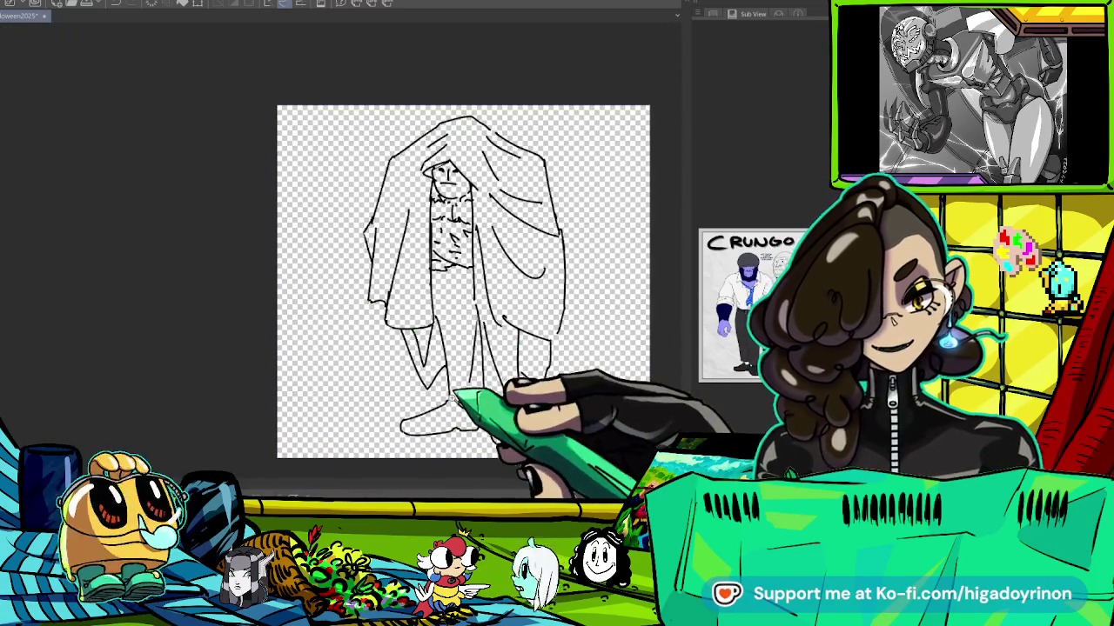
Restore the leg and shoe strokes and extend the sheet's right edge further down.
{"action": "key", "text": "ctrl+z"}
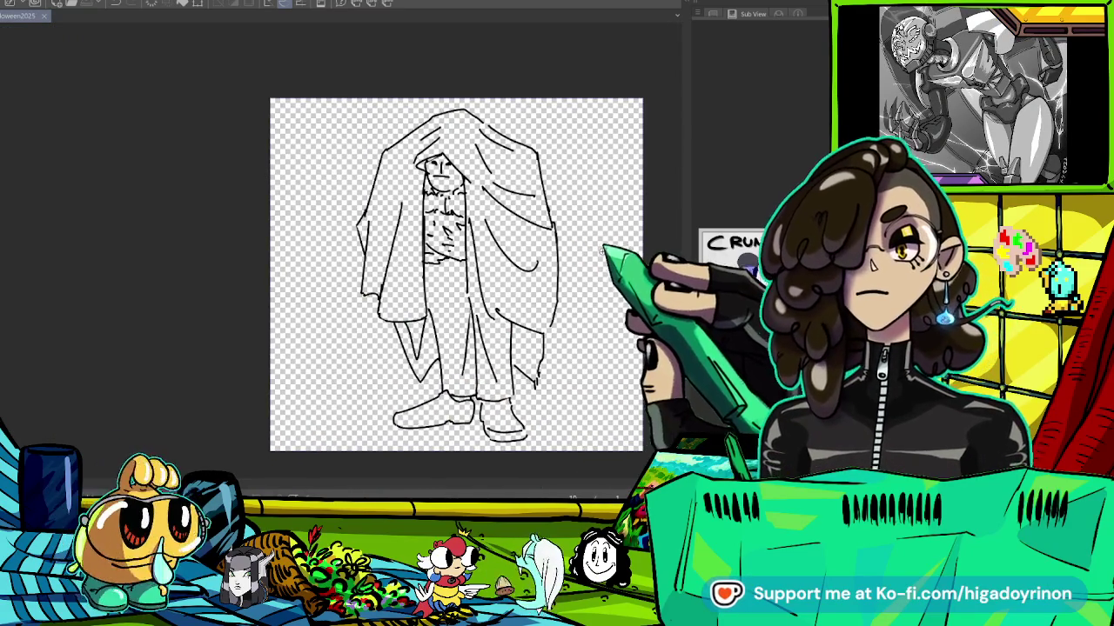
{"action": "key", "text": "ctrl+plus"}
{"action": "key", "text": "ctrl+plus"}
{"action": "key", "text": "ctrl+plus"}
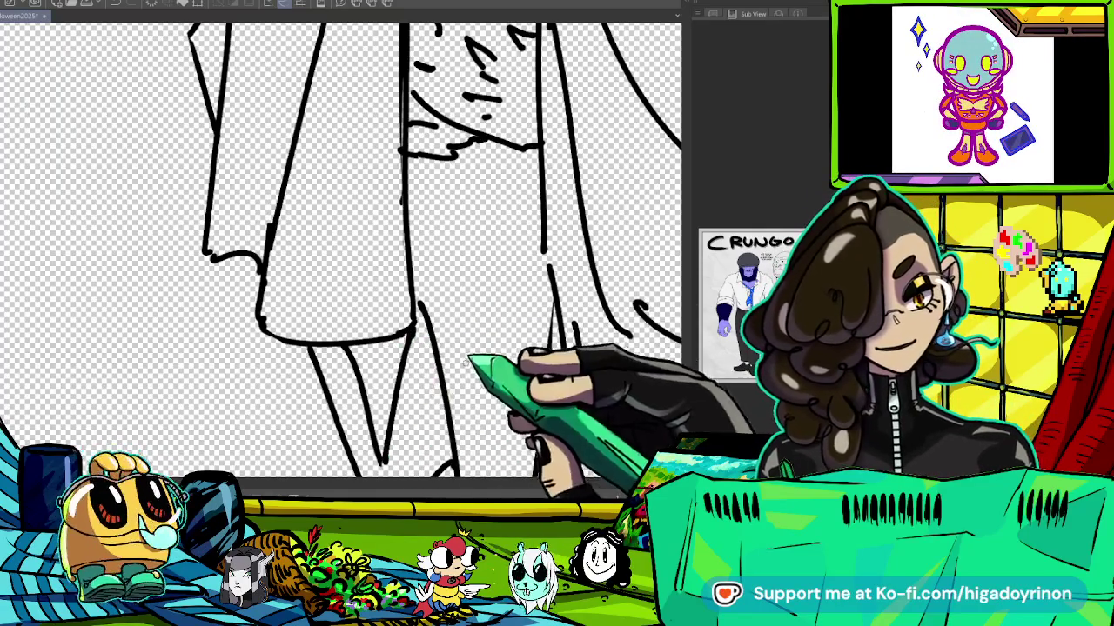
{"action": "key", "text": "ctrl+minus"}
{"action": "key", "text": "ctrl+minus"}
{"action": "key", "text": "ctrl+minus"}
{"action": "key", "text": "ctrl+plus"}
{"action": "key", "text": "ctrl+plus"}
{"action": "key", "text": "ctrl+plus"}
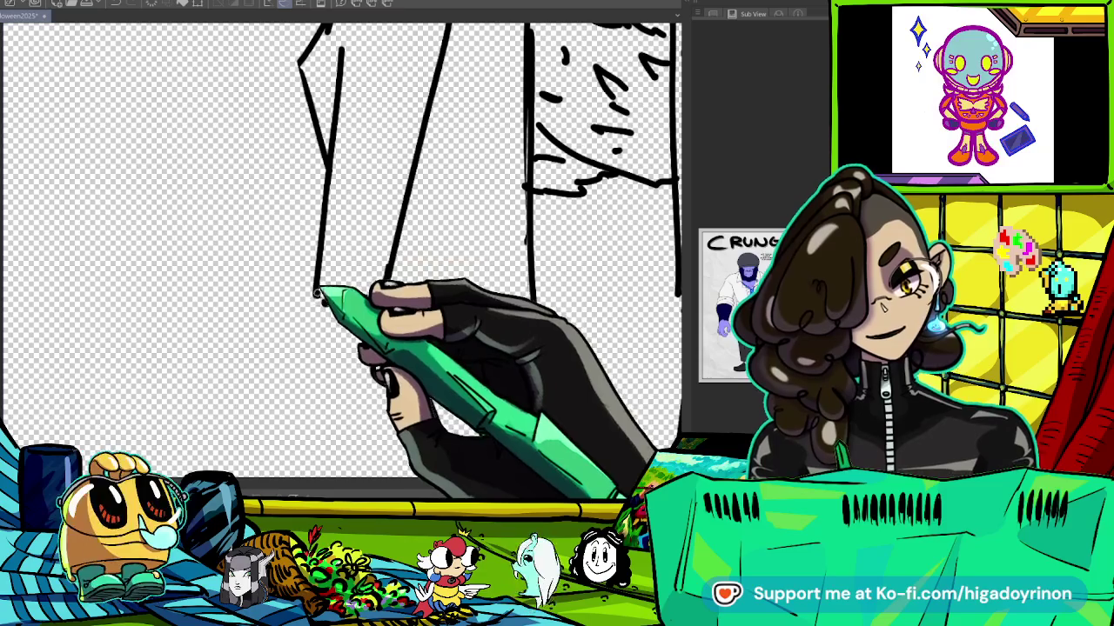
{"action": "key", "text": "ctrl+minus"}
{"action": "key", "text": "ctrl+minus"}
{"action": "key", "text": "ctrl+minus"}
{"action": "key", "text": "ctrl+plus"}
{"action": "key", "text": "ctrl+plus"}
{"action": "key", "text": "ctrl+plus"}
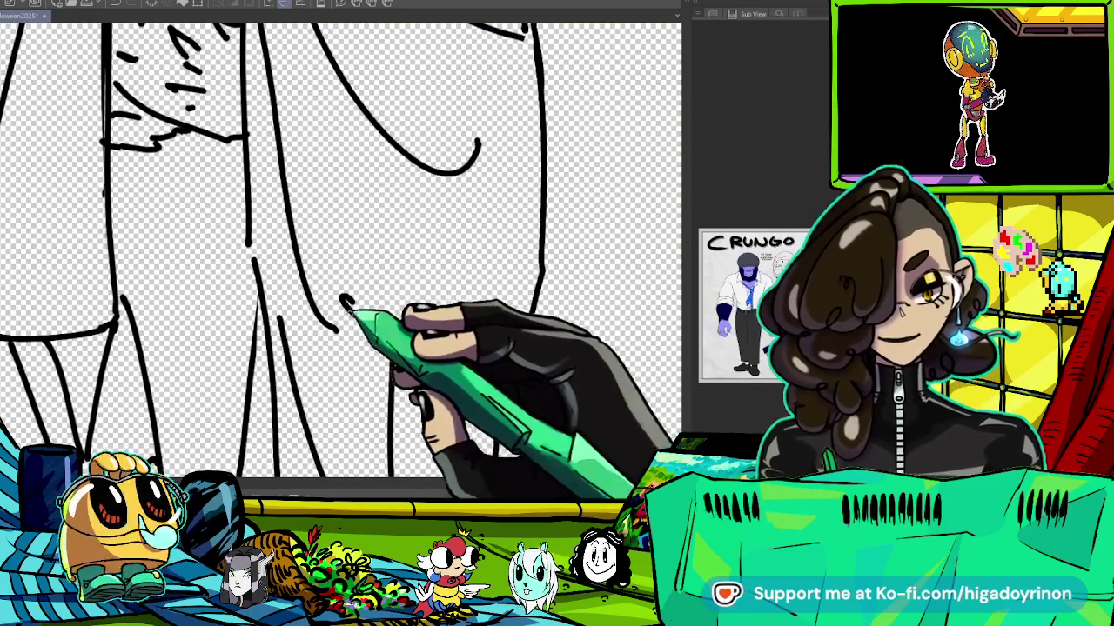
{"action": "key", "text": "ctrl+minus"}
{"action": "key", "text": "ctrl+minus"}
{"action": "key", "text": "ctrl+minus"}
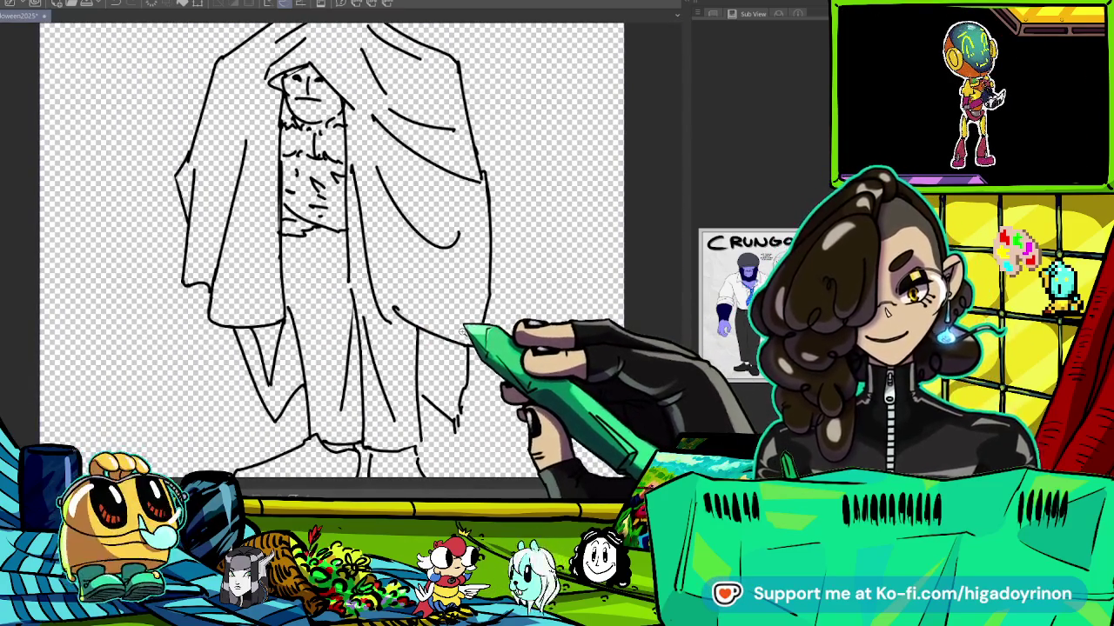
{"action": "key", "text": "ctrl+plus"}
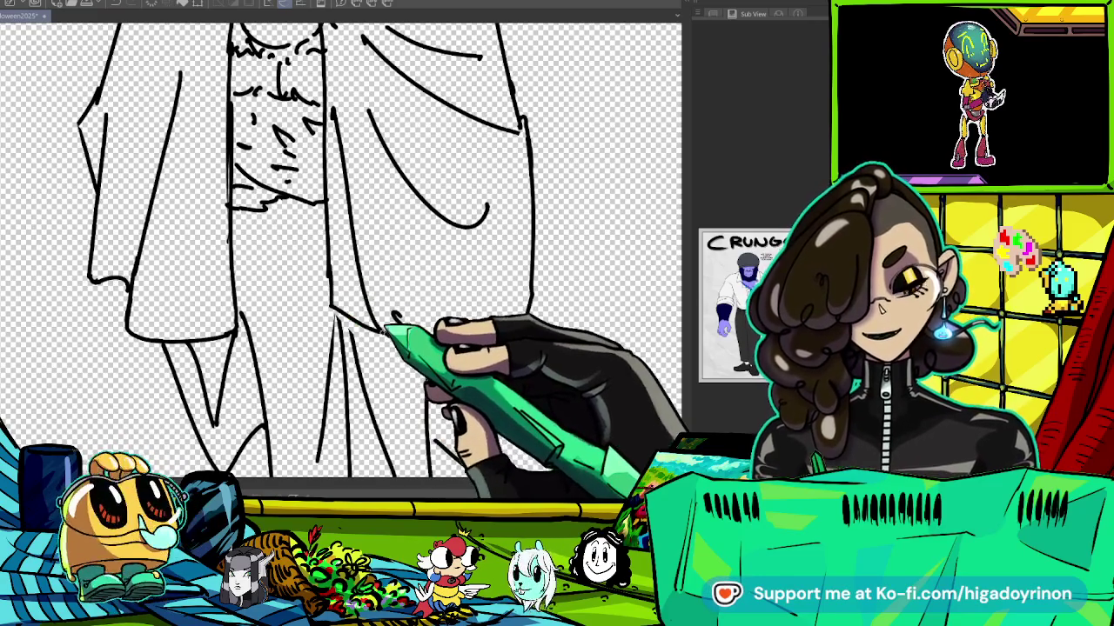
{"action": "left_click_drag", "start_coordinate": [528, 302], "coordinate": [492, 470]}
{"action": "key", "text": "minus"}
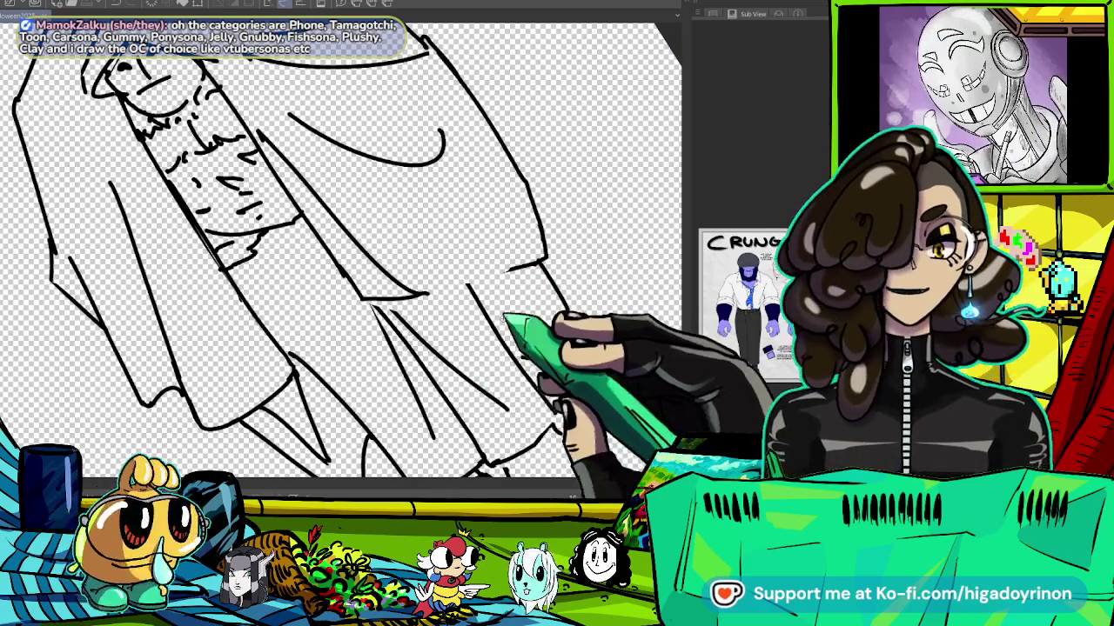
Hatch short hair strokes on the chest, then reset the view upright to the whole figure.
{"action": "mouse_move", "coordinate": [305, 305]}
{"action": "left_mouse_down"}
{"action": "mouse_move", "coordinate": [348, 243]}
{"action": "mouse_move", "coordinate": [401, 209]}
{"action": "mouse_move", "coordinate": [435, 226]}
{"action": "left_mouse_up"}
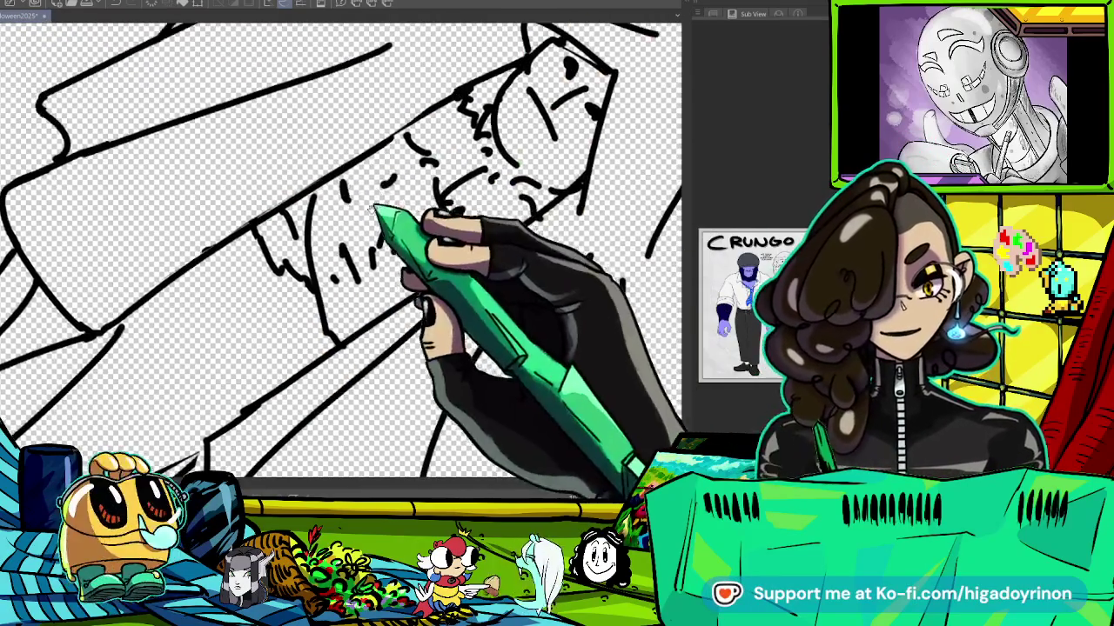
{"action": "mouse_move", "coordinate": [374, 156]}
{"action": "left_mouse_down"}
{"action": "mouse_move", "coordinate": [409, 209]}
{"action": "mouse_move", "coordinate": [418, 261]}
{"action": "mouse_move", "coordinate": [377, 169]}
{"action": "mouse_move", "coordinate": [348, 241]}
{"action": "left_mouse_up"}
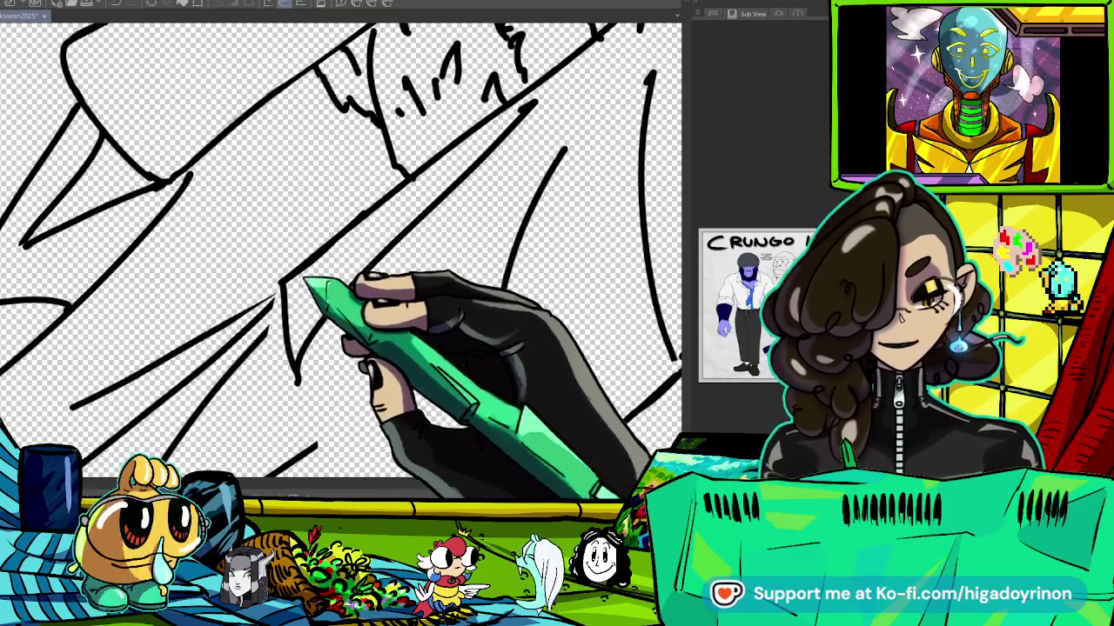
{"action": "mouse_move", "coordinate": [299, 291]}
{"action": "left_mouse_down"}
{"action": "mouse_move", "coordinate": [509, 136]}
{"action": "mouse_move", "coordinate": [510, 87]}
{"action": "left_mouse_up"}
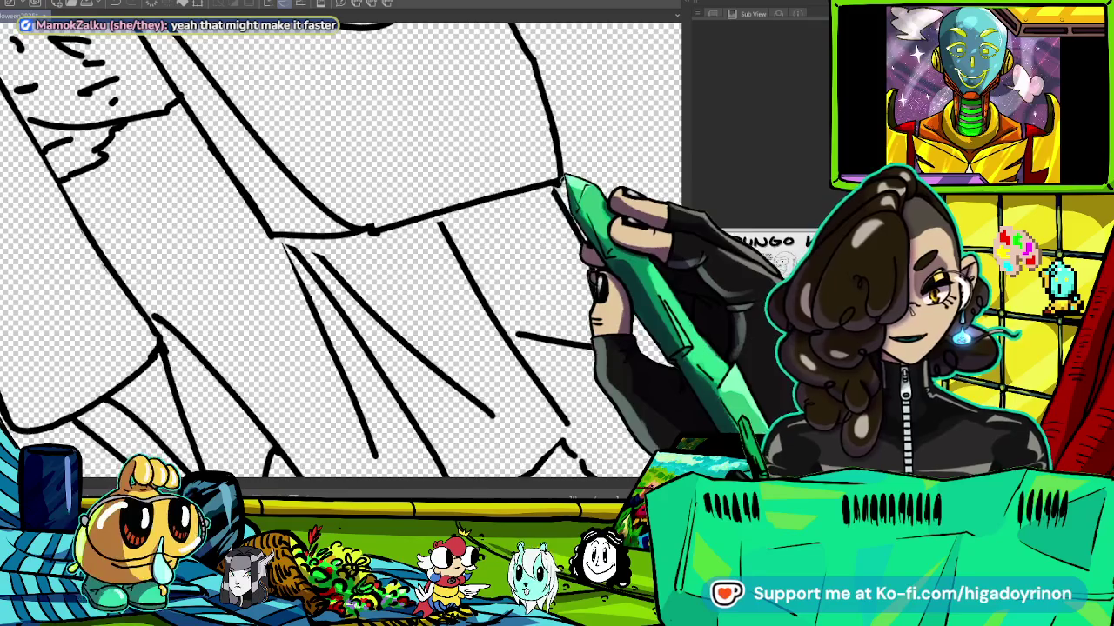
{"action": "key", "text": "ctrl+0"}
{"action": "scroll", "coordinate": [557, 374], "scroll_direction": "up", "scroll_amount": 2}
{"action": "scroll", "coordinate": [557, 374], "scroll_direction": "up", "scroll_amount": 2}
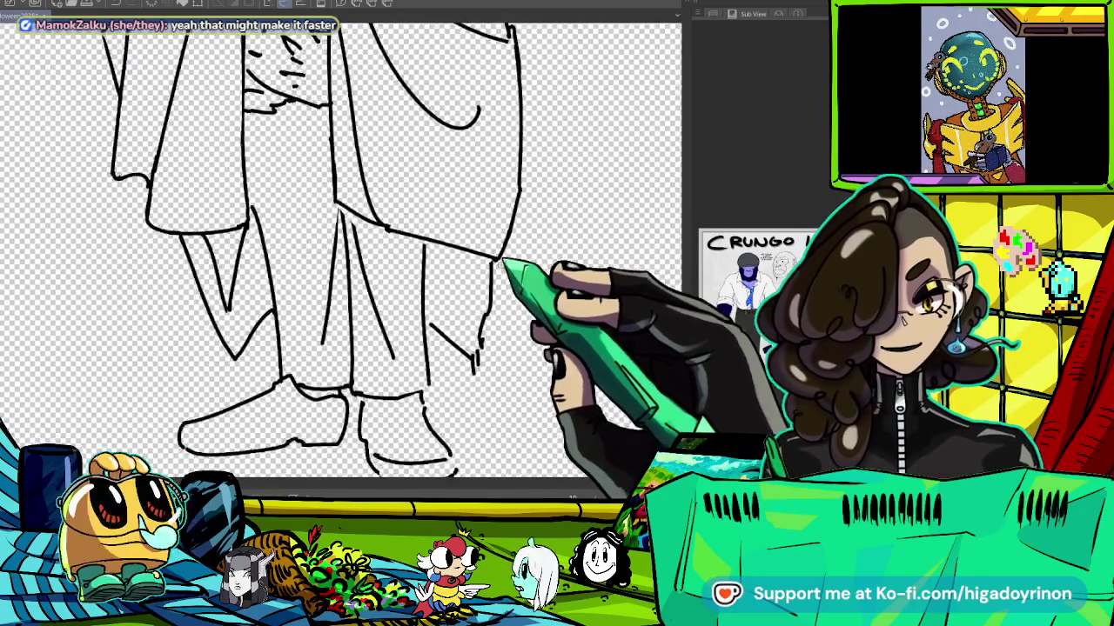
Ink a belt line across the waist with a rounded, double-outlined rectangular buckle.
{"action": "scroll", "coordinate": [556, 374], "scroll_direction": "up", "scroll_amount": 3}
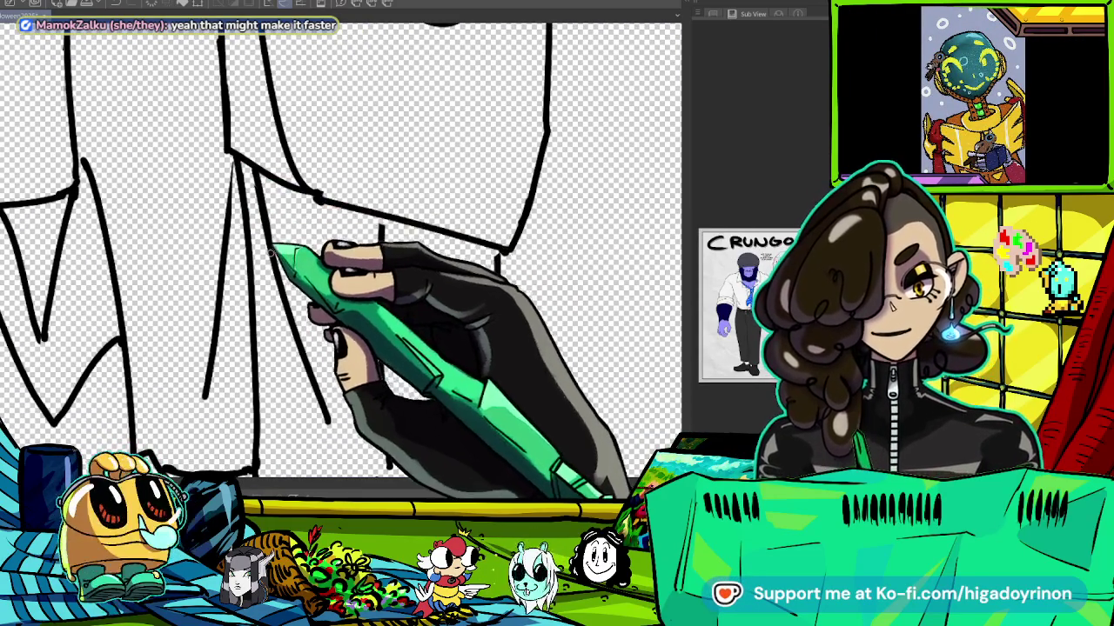
{"action": "scroll", "coordinate": [297, 364], "scroll_direction": "up", "scroll_amount": 1}
{"action": "scroll", "coordinate": [460, 322], "scroll_direction": "down", "scroll_amount": 1}
{"action": "scroll", "coordinate": [373, 261], "scroll_direction": "down", "scroll_amount": 3}
{"action": "scroll", "coordinate": [409, 236], "scroll_direction": "up", "scroll_amount": 3}
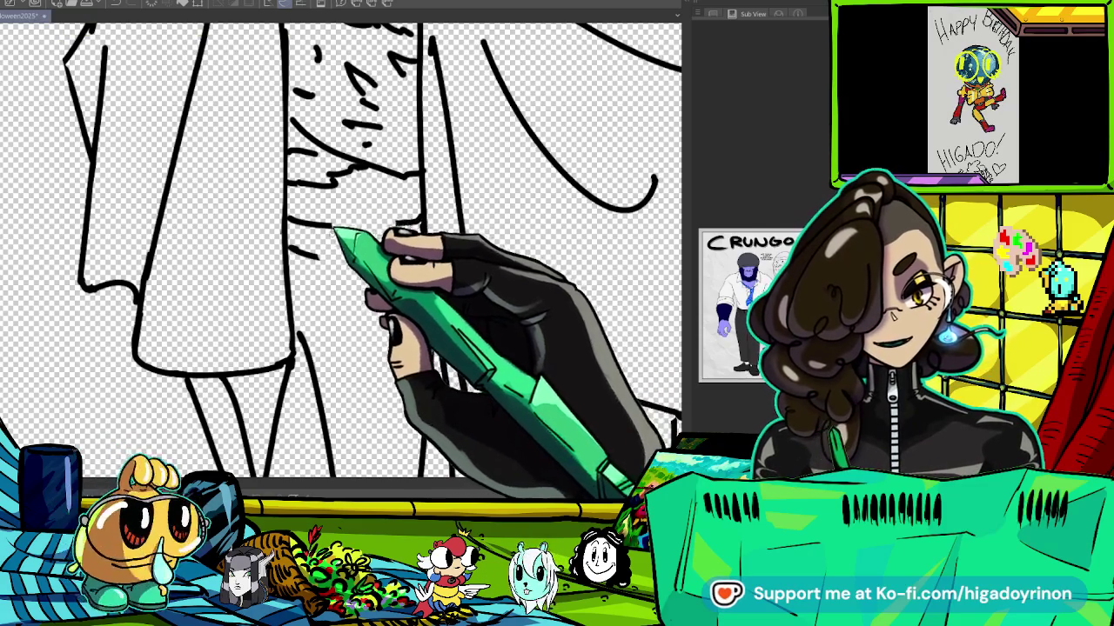
{"action": "left_click_drag", "start_coordinate": [343, 225], "coordinate": [376, 225]}
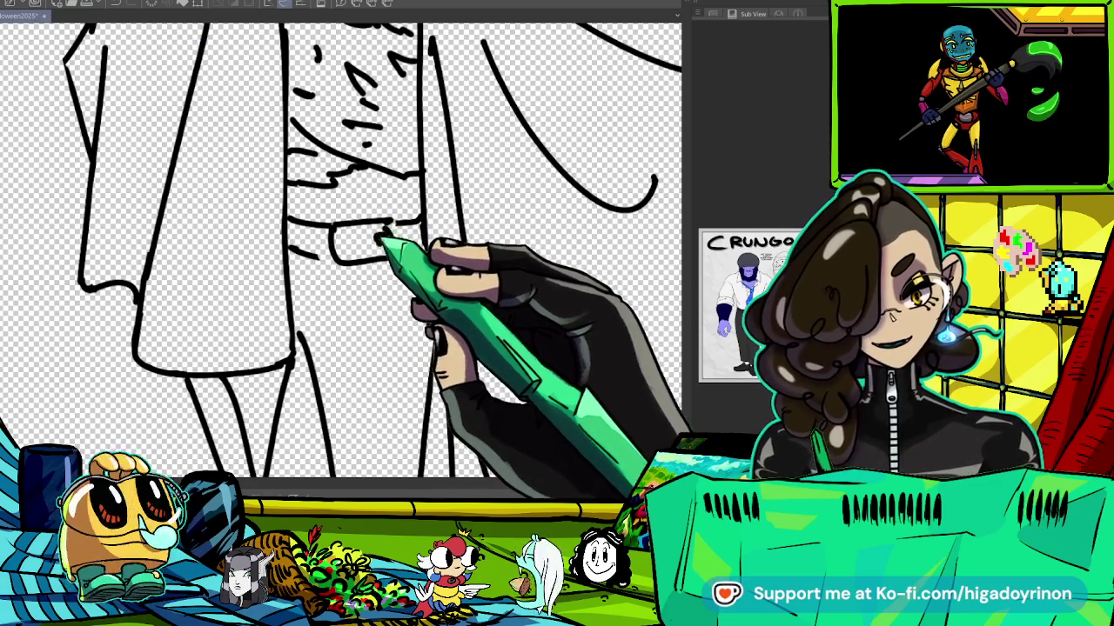
{"action": "scroll", "coordinate": [383, 242], "scroll_direction": "up", "scroll_amount": 2}
{"action": "scroll", "coordinate": [374, 241], "scroll_direction": "up", "scroll_amount": 2}
{"action": "mouse_move", "coordinate": [409, 218]}
{"action": "left_mouse_down"}
{"action": "mouse_move", "coordinate": [306, 231]}
{"action": "mouse_move", "coordinate": [393, 269]}
{"action": "left_mouse_up"}
{"action": "left_click_drag", "start_coordinate": [383, 214], "coordinate": [409, 300]}
{"action": "left_click_drag", "start_coordinate": [432, 261], "coordinate": [498, 259]}
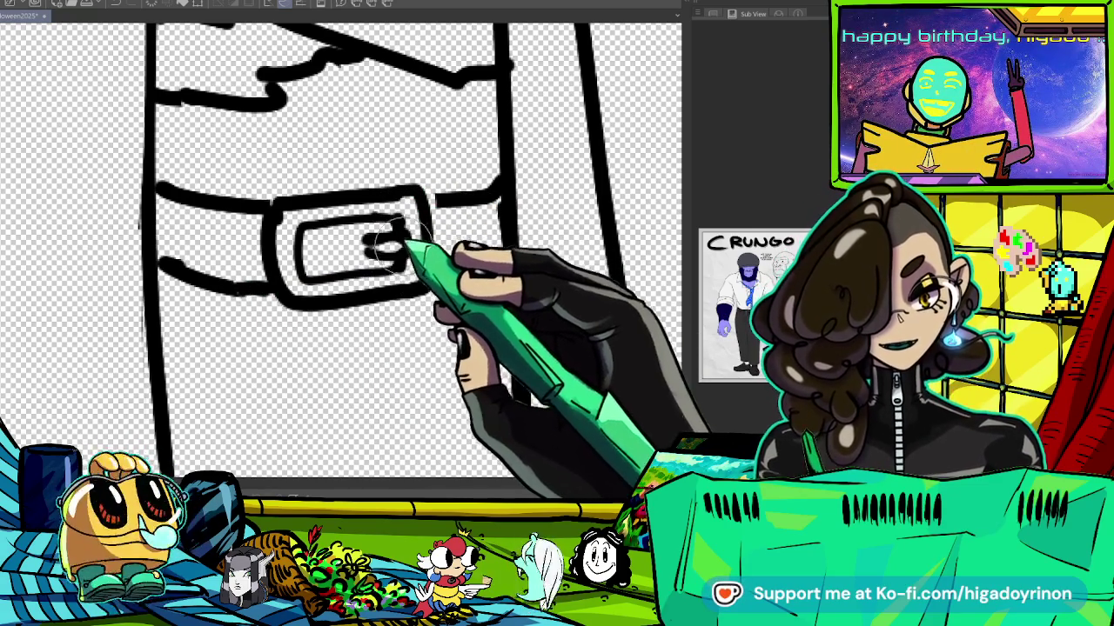
Undo the belt and buckle strokes at the waist so the grey sketch shows again.
{"action": "scroll", "coordinate": [409, 247], "scroll_direction": "down", "scroll_amount": 2}
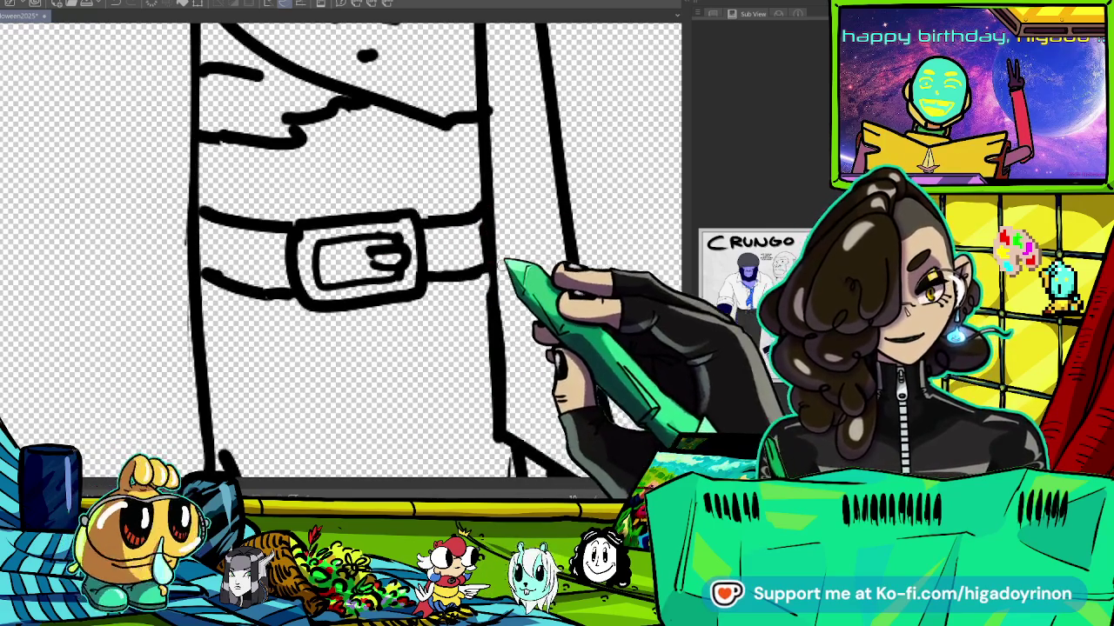
{"action": "scroll", "coordinate": [574, 369], "scroll_direction": "down", "scroll_amount": 2}
{"action": "left_click_drag", "start_coordinate": [596, 385], "coordinate": [496, 174]}
{"action": "scroll", "coordinate": [578, 257], "scroll_direction": "up", "scroll_amount": 1}
{"action": "scroll", "coordinate": [577, 257], "scroll_direction": "up", "scroll_amount": 2}
{"action": "scroll", "coordinate": [510, 348], "scroll_direction": "down", "scroll_amount": 3}
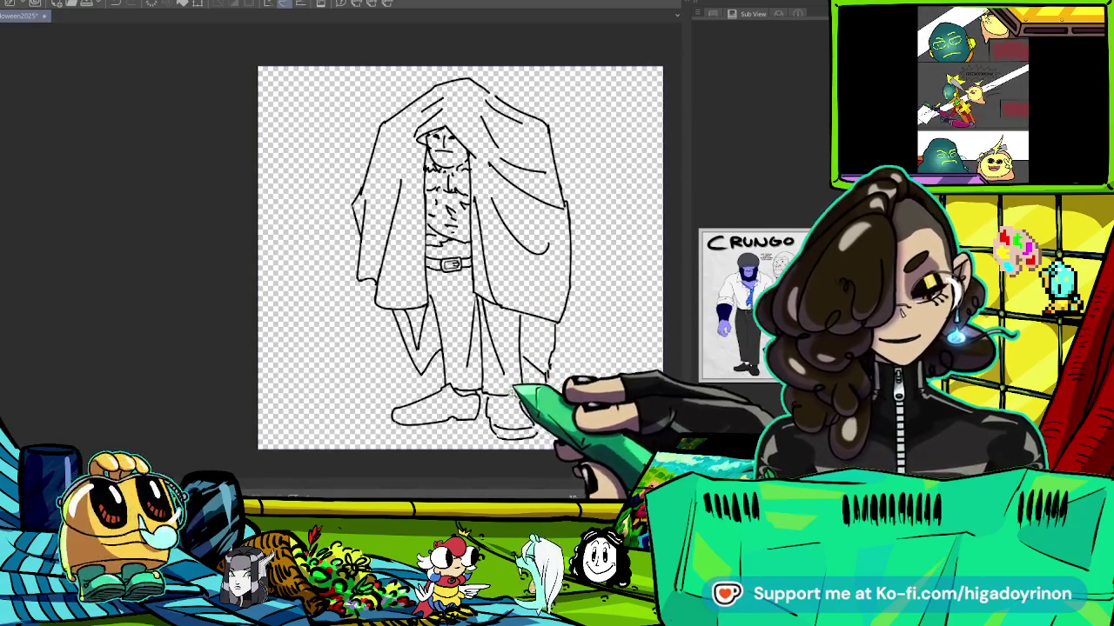
{"action": "scroll", "coordinate": [491, 294], "scroll_direction": "up", "scroll_amount": 3}
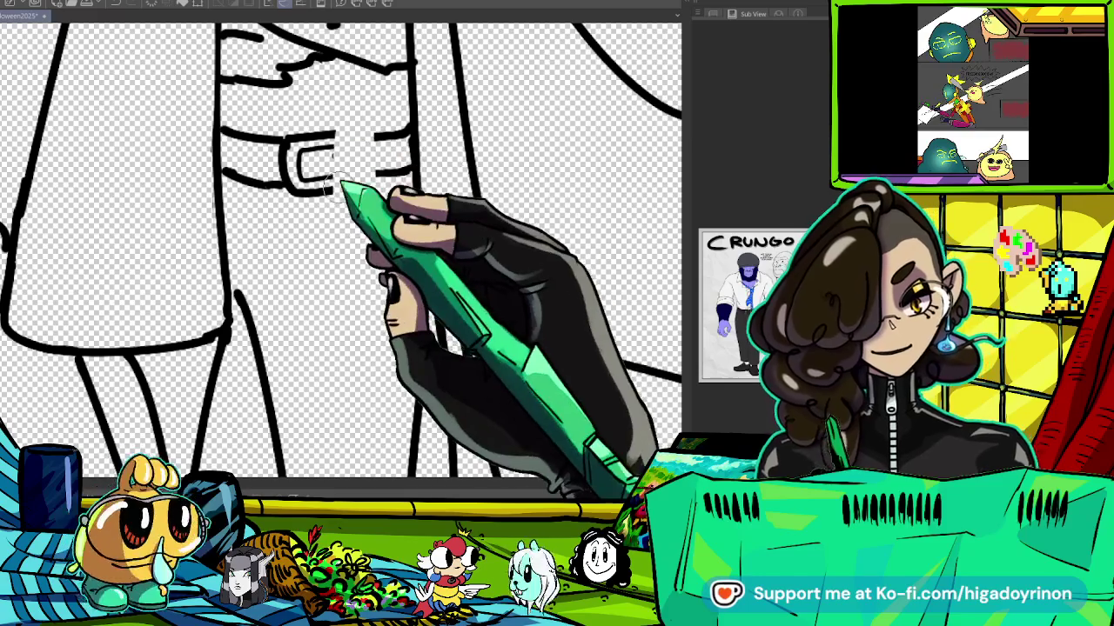
{"action": "key", "text": "ctrl+z"}
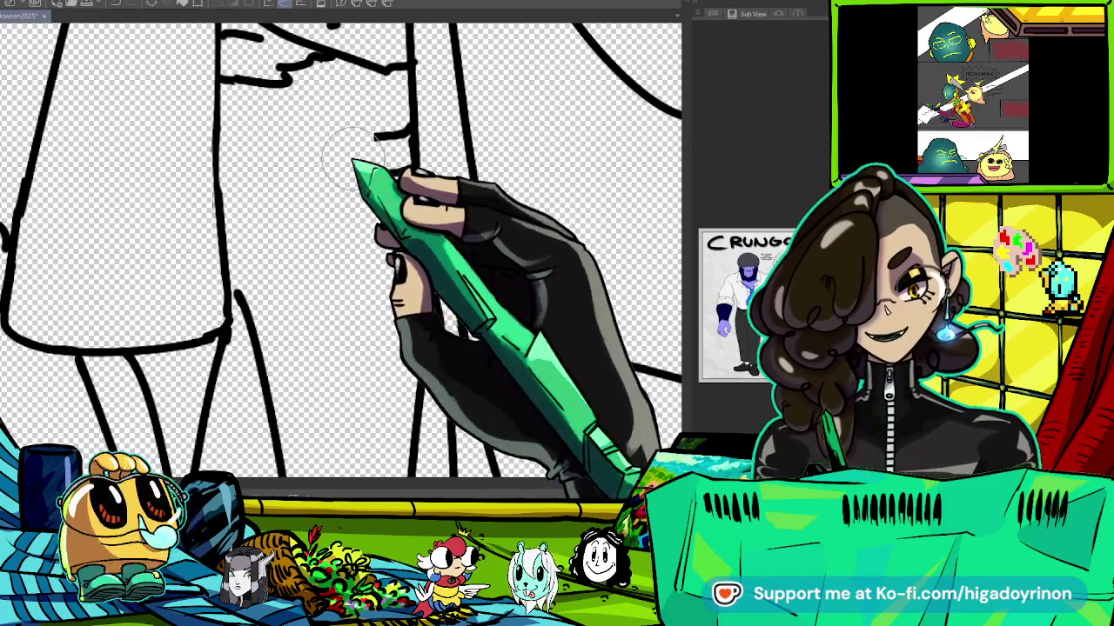
{"action": "scroll", "coordinate": [370, 248], "scroll_direction": "down", "scroll_amount": 2}
{"action": "scroll", "coordinate": [383, 244], "scroll_direction": "down", "scroll_amount": 2}
Ink a new belt line across the waist, close the belt loop and add a stroke inside it.
{"action": "scroll", "coordinate": [409, 235], "scroll_direction": "down", "scroll_amount": 2}
{"action": "scroll", "coordinate": [422, 209], "scroll_direction": "up", "scroll_amount": 2}
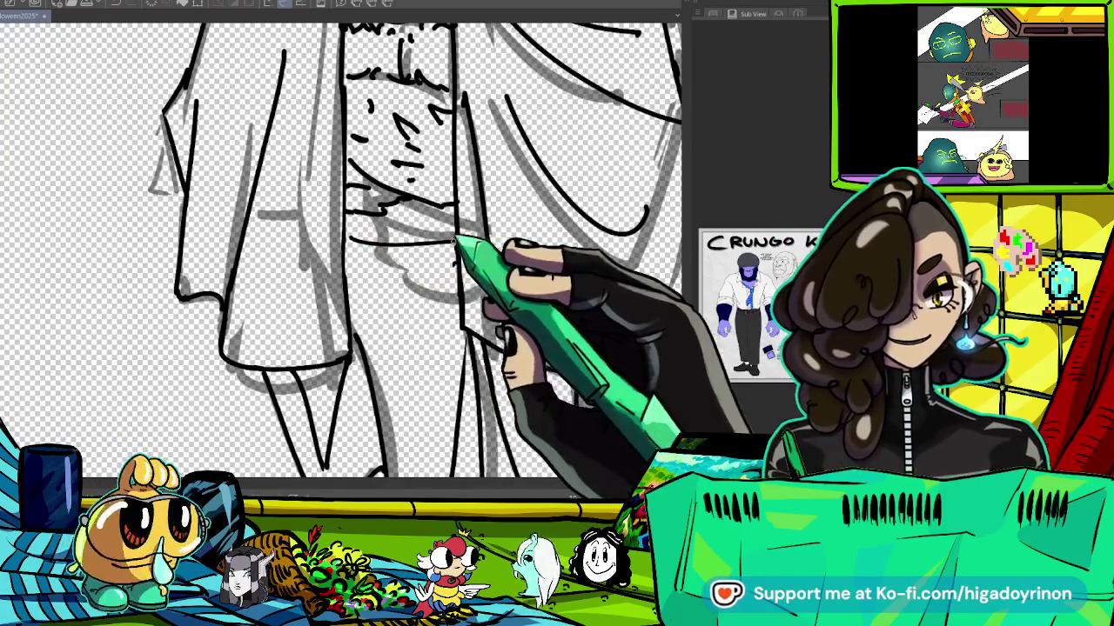
{"action": "scroll", "coordinate": [494, 229], "scroll_direction": "up", "scroll_amount": 2}
{"action": "scroll", "coordinate": [596, 171], "scroll_direction": "down", "scroll_amount": 1}
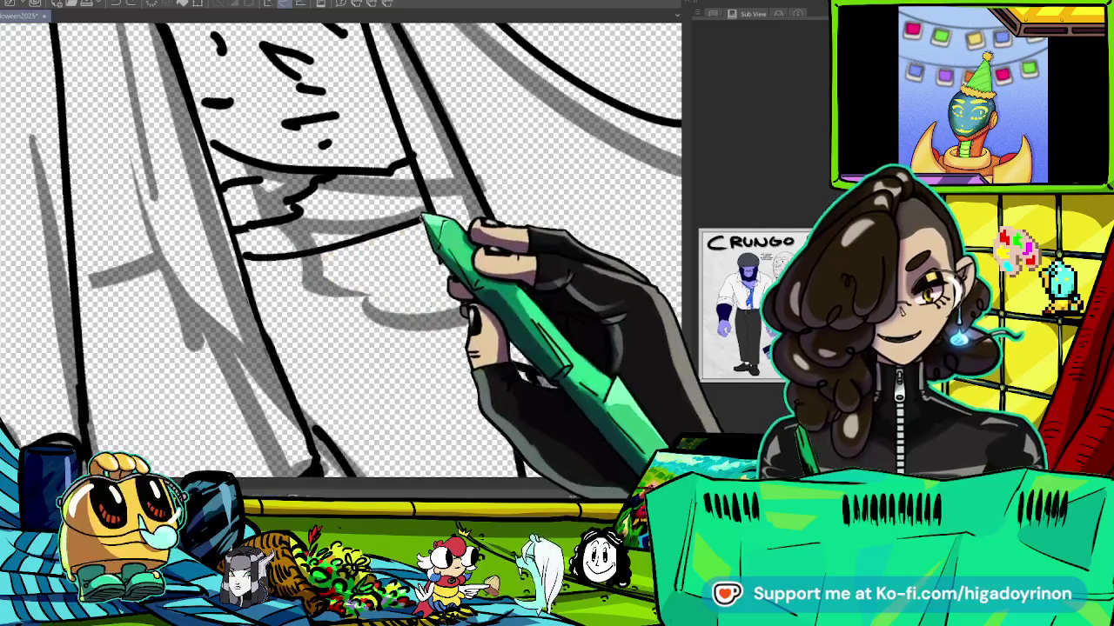
{"action": "left_click_drag", "start_coordinate": [270, 294], "coordinate": [444, 248]}
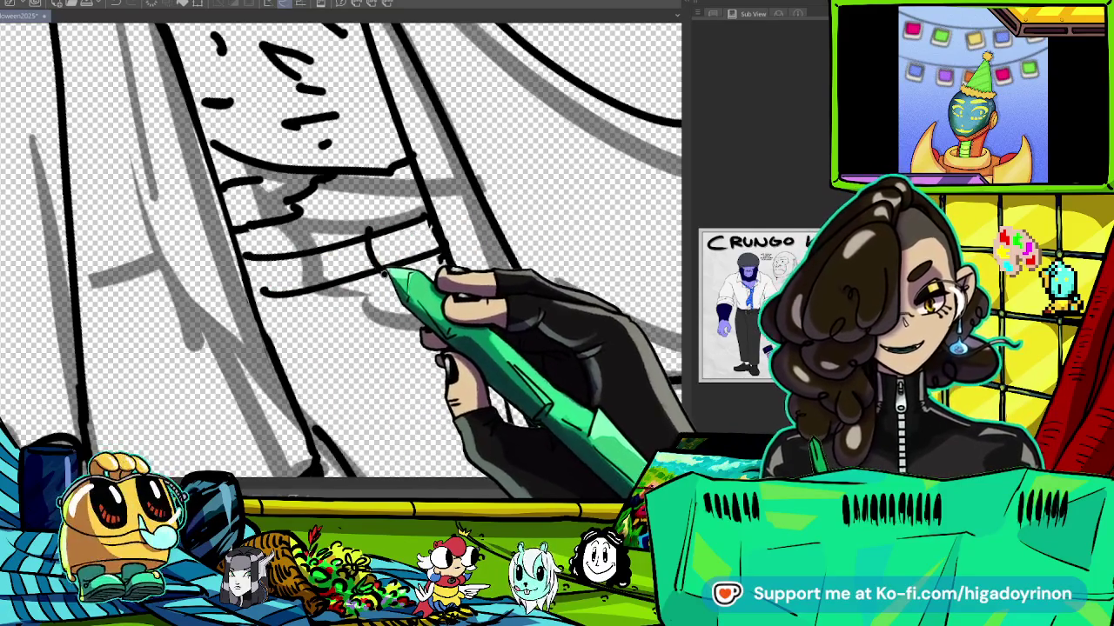
{"action": "scroll", "coordinate": [446, 246], "scroll_direction": "down", "scroll_amount": 3}
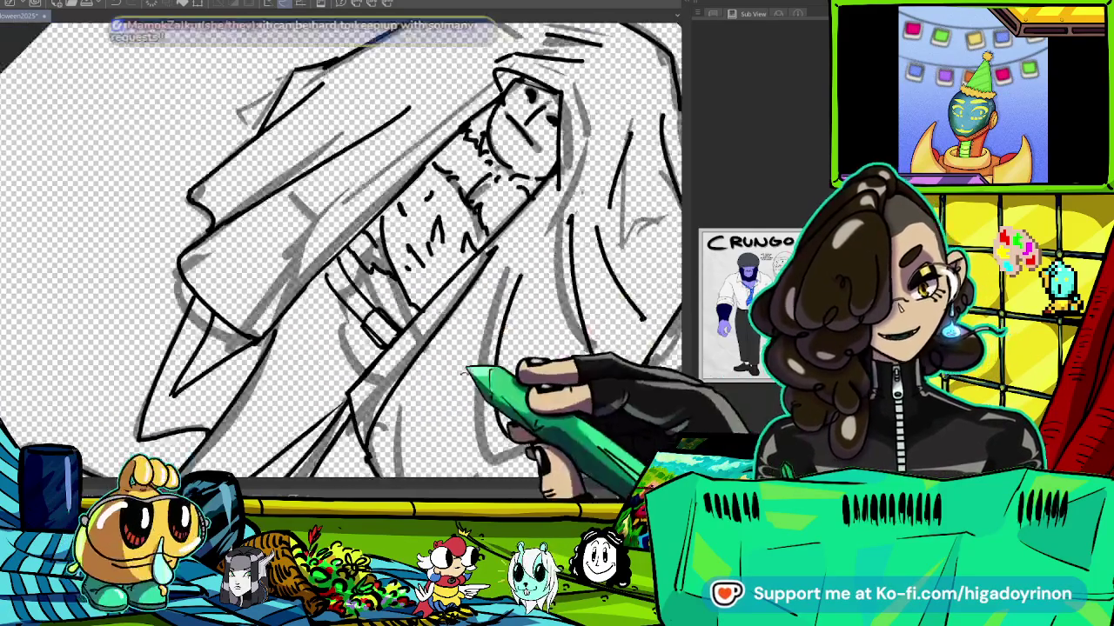
{"action": "scroll", "coordinate": [409, 222], "scroll_direction": "up", "scroll_amount": 2}
{"action": "scroll", "coordinate": [404, 174], "scroll_direction": "up", "scroll_amount": 2}
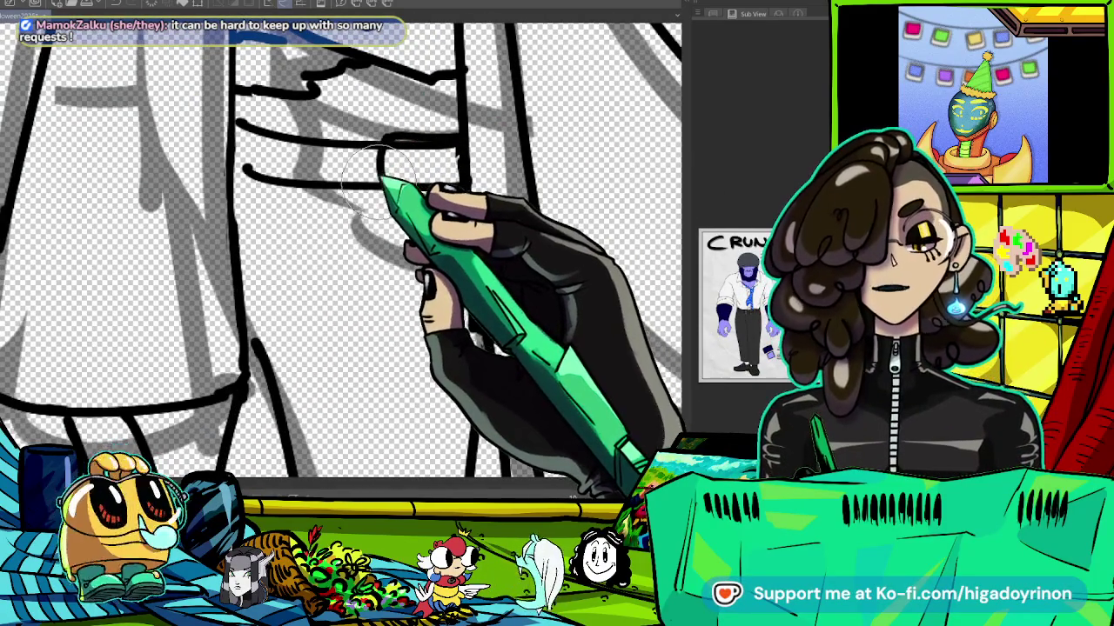
{"action": "left_click_drag", "start_coordinate": [384, 179], "coordinate": [414, 151]}
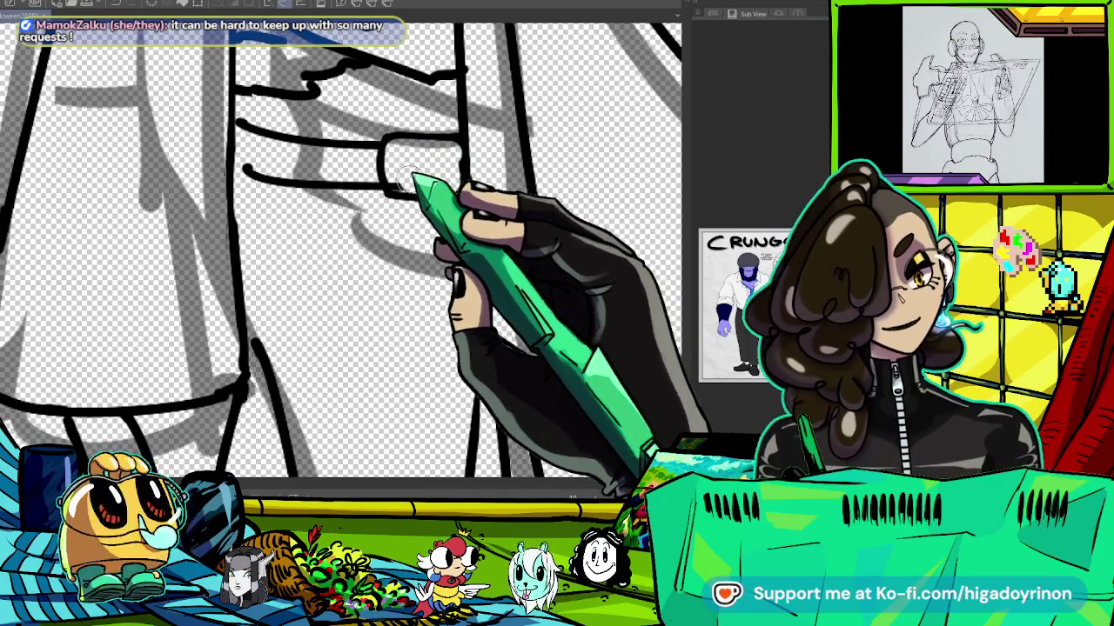
{"action": "scroll", "coordinate": [418, 166], "scroll_direction": "up", "scroll_amount": 2}
{"action": "left_click_drag", "start_coordinate": [390, 145], "coordinate": [392, 188]}
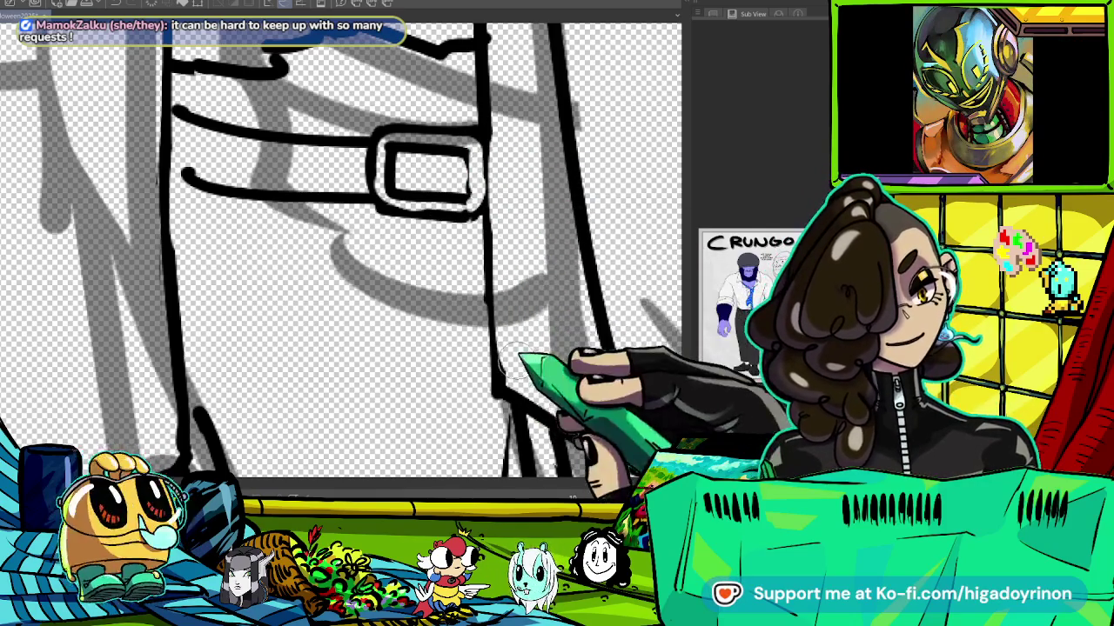
Tilt and reposition the canvas around the belt loop, then return it upright.
{"action": "left_click_drag", "start_coordinate": [516, 357], "coordinate": [544, 252]}
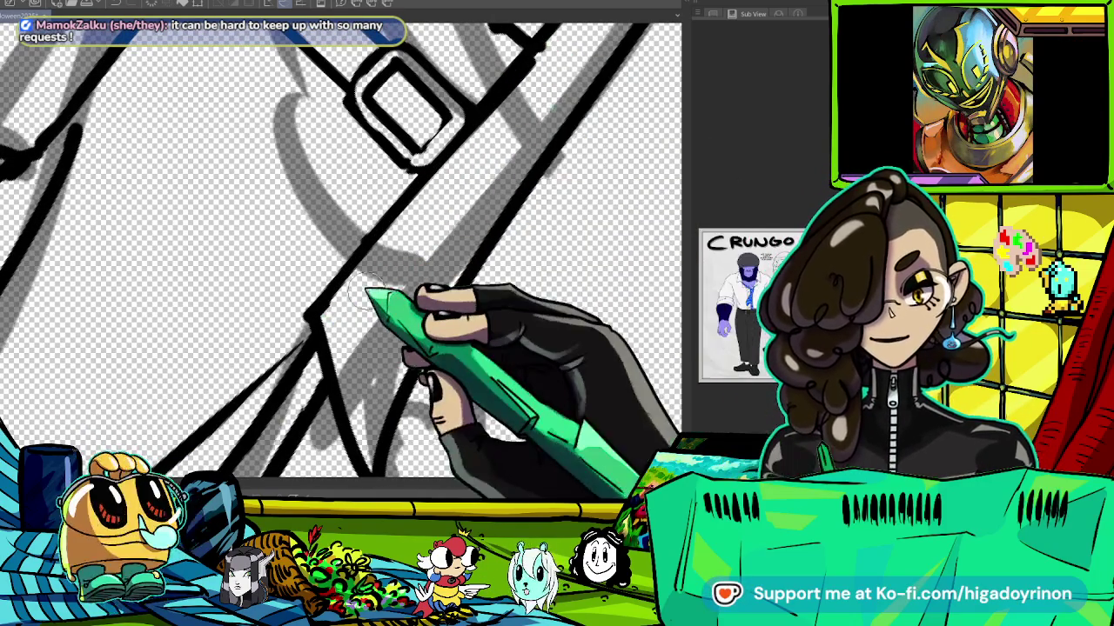
{"action": "left_click_drag", "start_coordinate": [400, 261], "coordinate": [374, 296]}
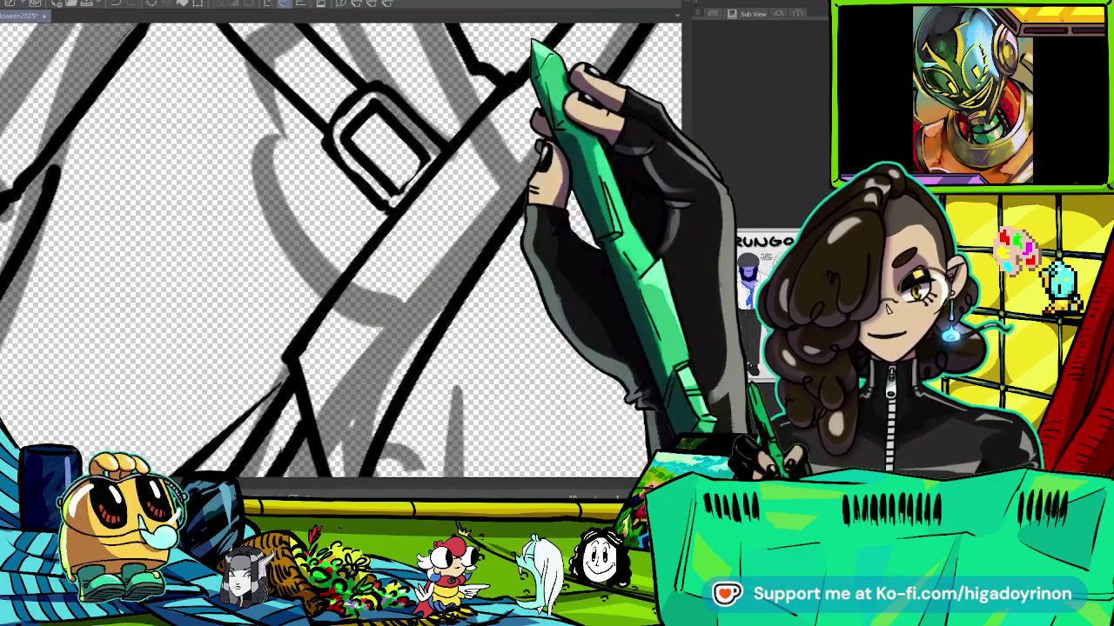
{"action": "left_click_drag", "start_coordinate": [348, 261], "coordinate": [366, 243]}
{"action": "left_click_drag", "start_coordinate": [335, 160], "coordinate": [500, 183]}
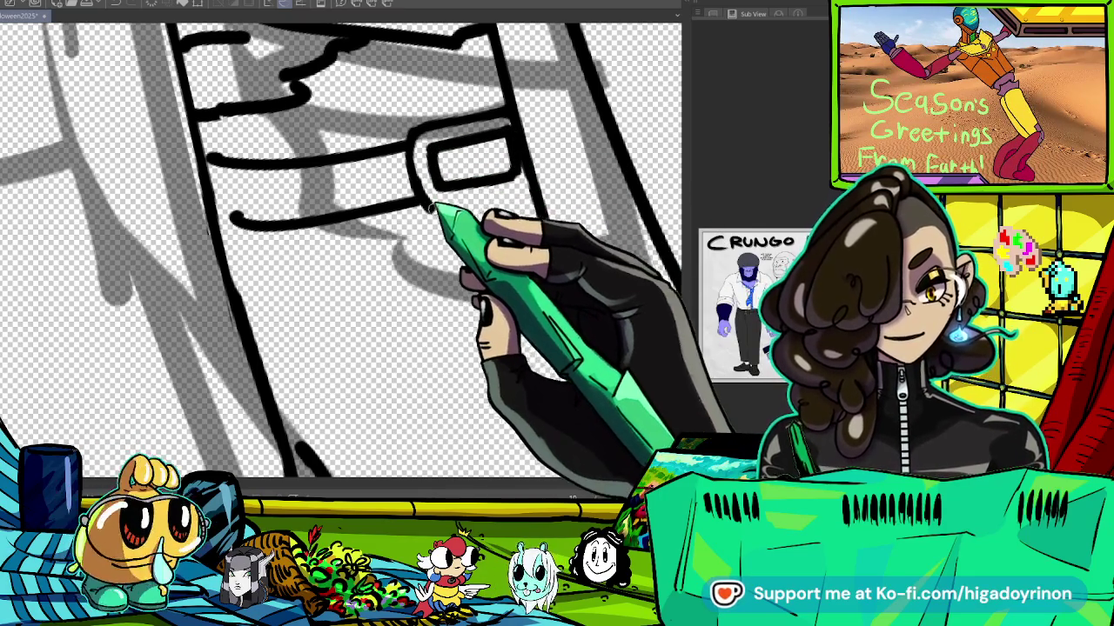
{"action": "key", "text": "ctrl+minus"}
{"action": "key", "text": "ctrl+minus"}
{"action": "key", "text": "ctrl+plus"}
{"action": "key", "text": "ctrl+plus"}
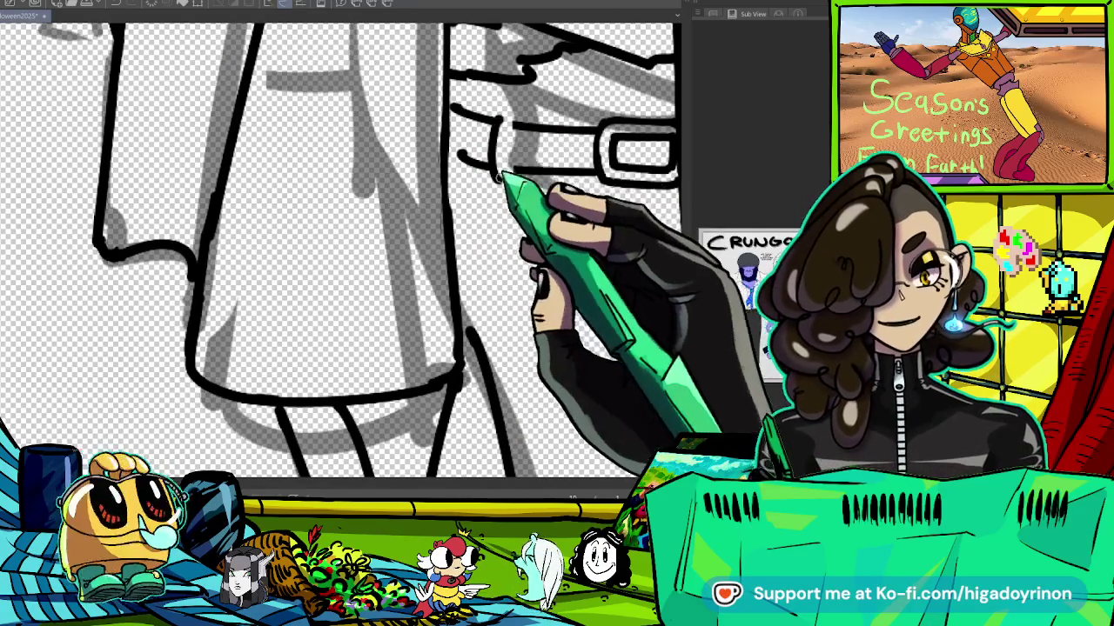
{"action": "key", "text": "minus"}
{"action": "key", "text": "minus"}
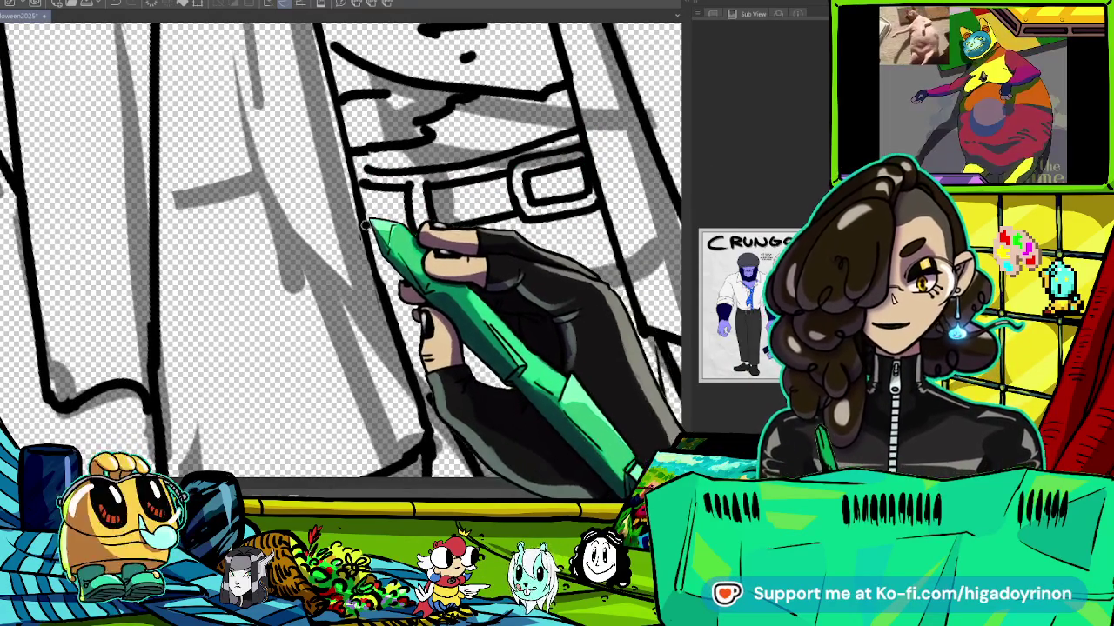
{"action": "key", "text": "ctrl+minus"}
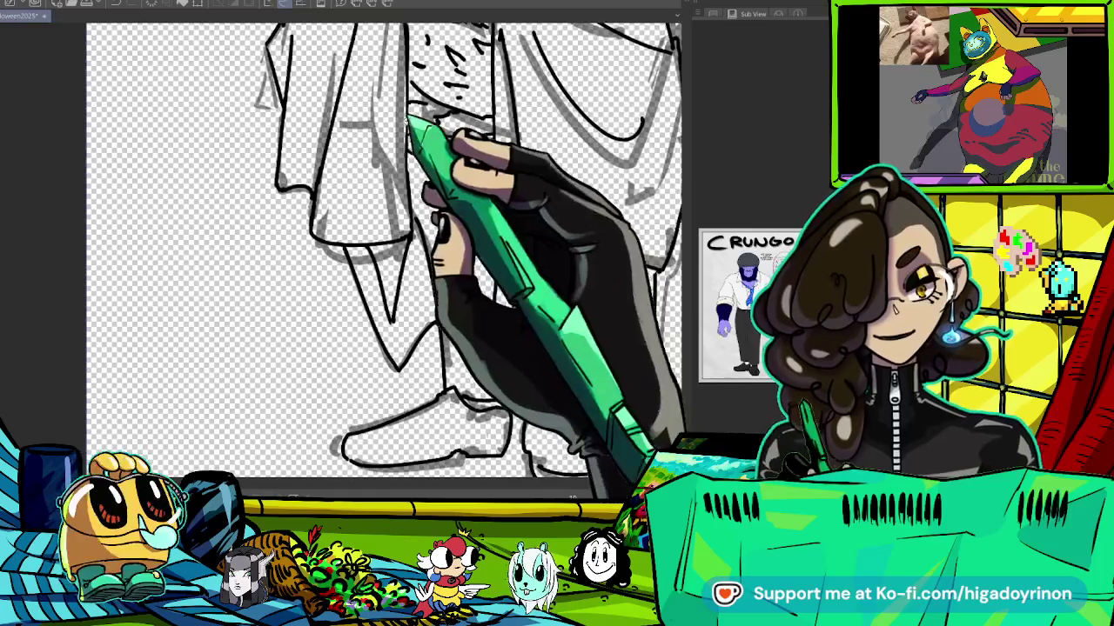
{"action": "key", "text": "ctrl+plus"}
Zoom between the belt, coat edge and legs to review the full cloaked figure.
{"action": "key", "text": "ctrl+minus"}
{"action": "key", "text": "ctrl+minus"}
{"action": "key", "text": "ctrl+minus"}
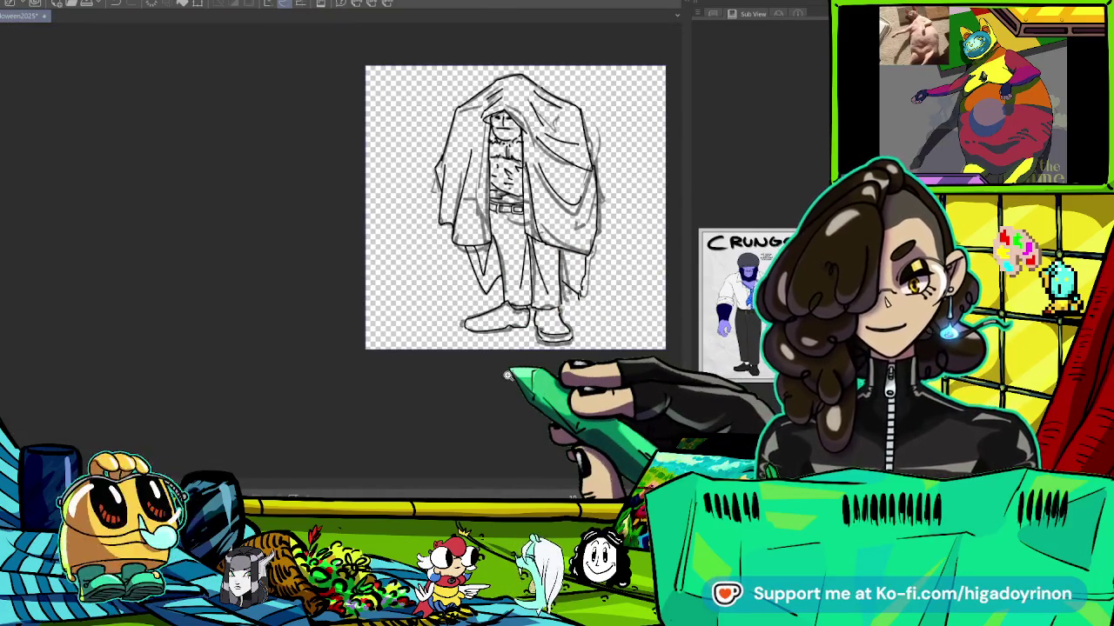
{"action": "key", "text": "ctrl+plus"}
{"action": "key", "text": "ctrl+plus"}
{"action": "key", "text": "ctrl+plus"}
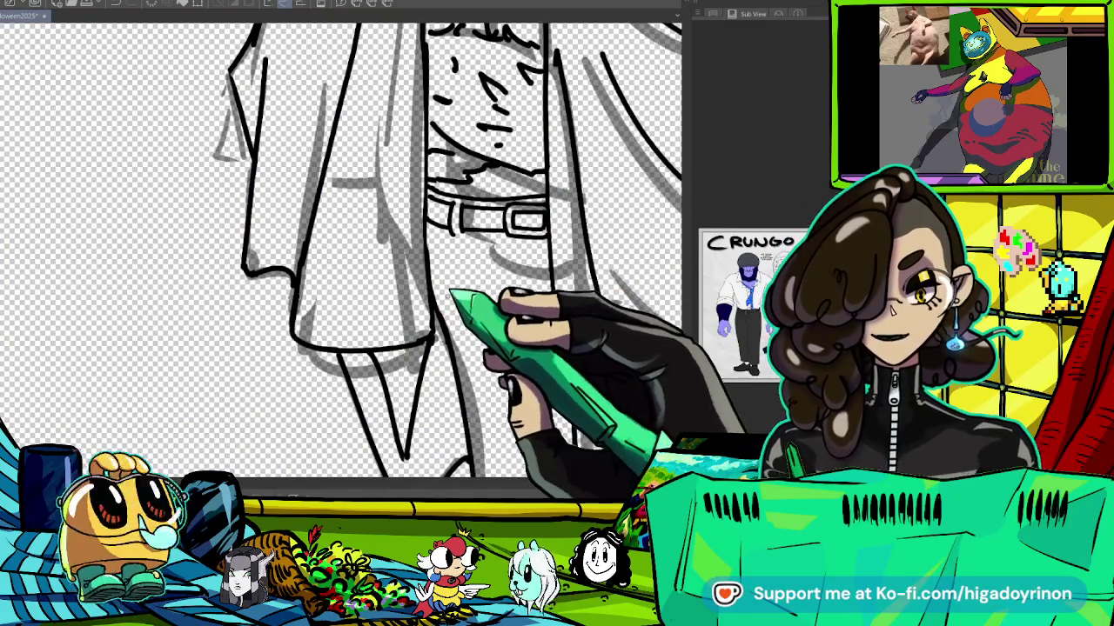
{"action": "key", "text": "ctrl+plus"}
{"action": "key", "text": "ctrl+plus"}
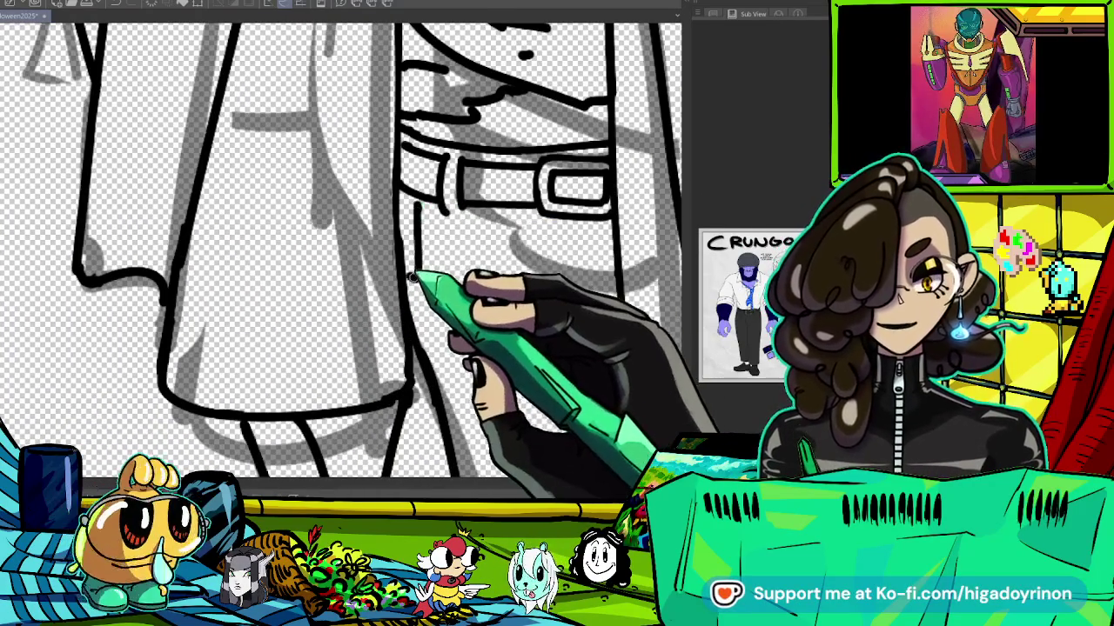
{"action": "key", "text": "ctrl+minus"}
{"action": "key", "text": "ctrl+plus"}
{"action": "key", "text": "ctrl+minus"}
{"action": "key", "text": "ctrl+minus"}
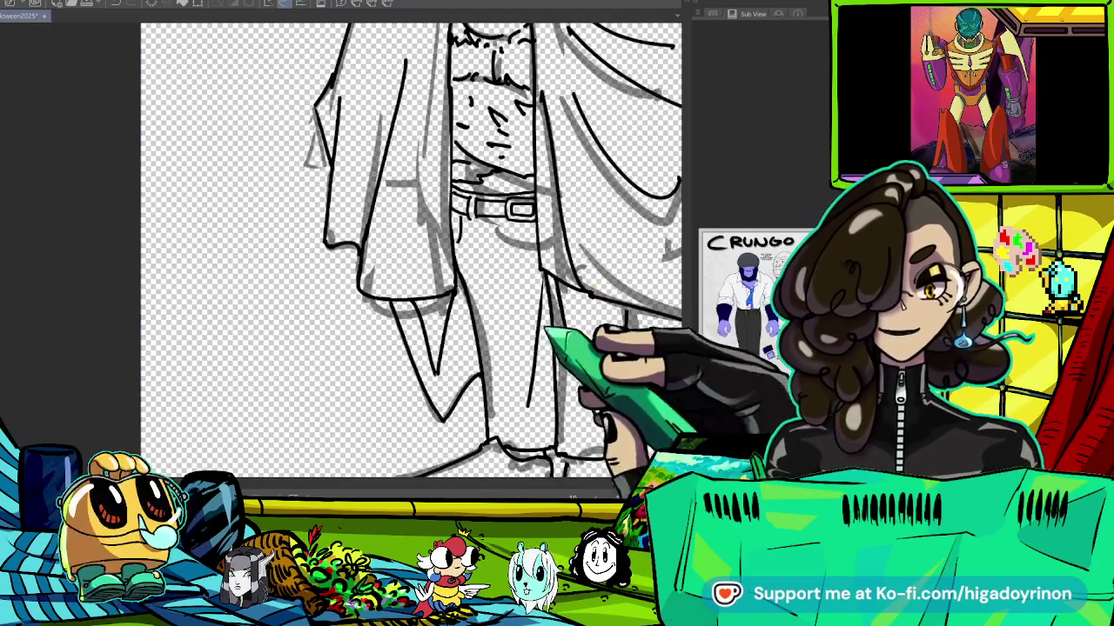
{"action": "key", "text": "ctrl+minus"}
{"action": "key", "text": "ctrl+minus"}
{"action": "key", "text": "ctrl+minus"}
{"action": "key", "text": "ctrl+plus"}
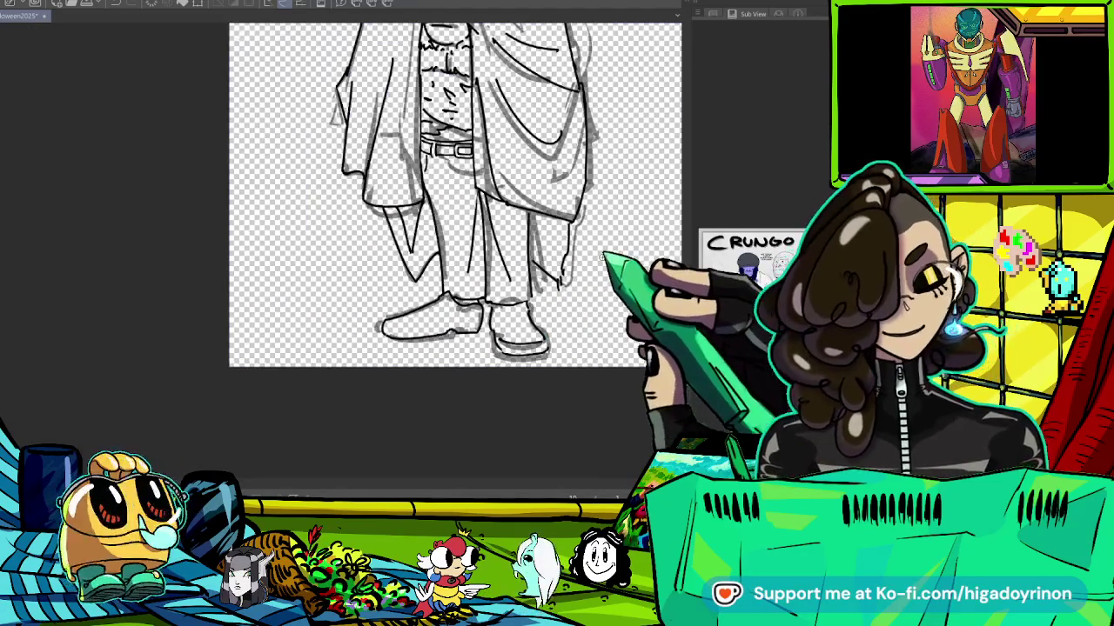
{"action": "key", "text": "ctrl+minus"}
{"action": "key", "text": "ctrl+minus"}
{"action": "key", "text": "ctrl+minus"}
{"action": "key", "text": "ctrl+plus"}
{"action": "key", "text": "ctrl+plus"}
{"action": "key", "text": "ctrl+plus"}
{"action": "key", "text": "ctrl+plus"}
{"action": "key", "text": "ctrl+plus"}
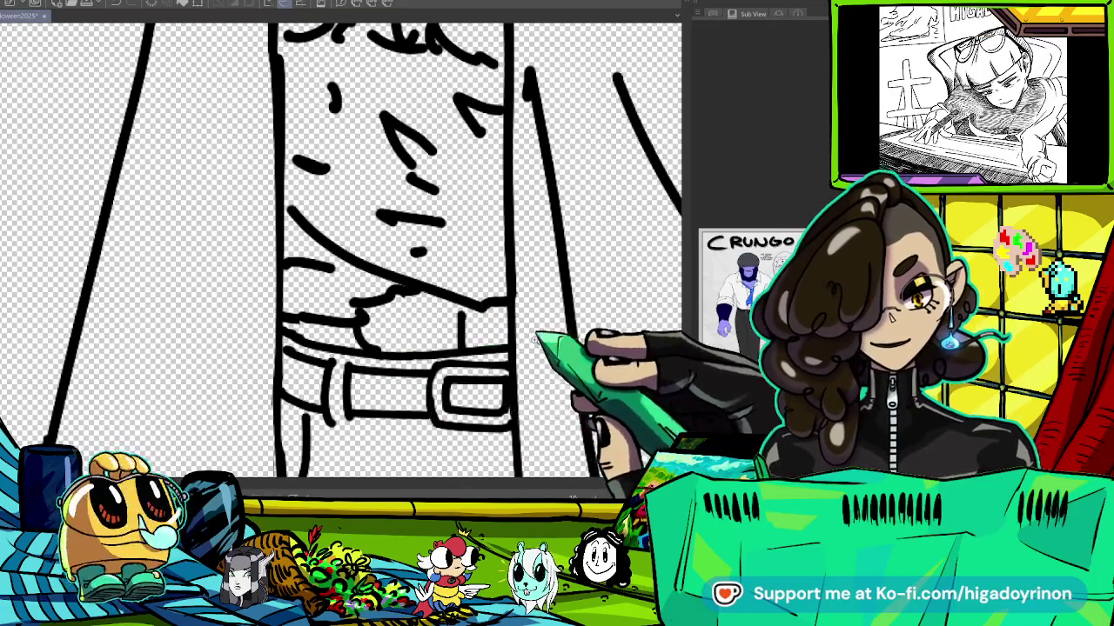
{"action": "key", "text": "ctrl+minus"}
{"action": "key", "text": "ctrl+minus"}
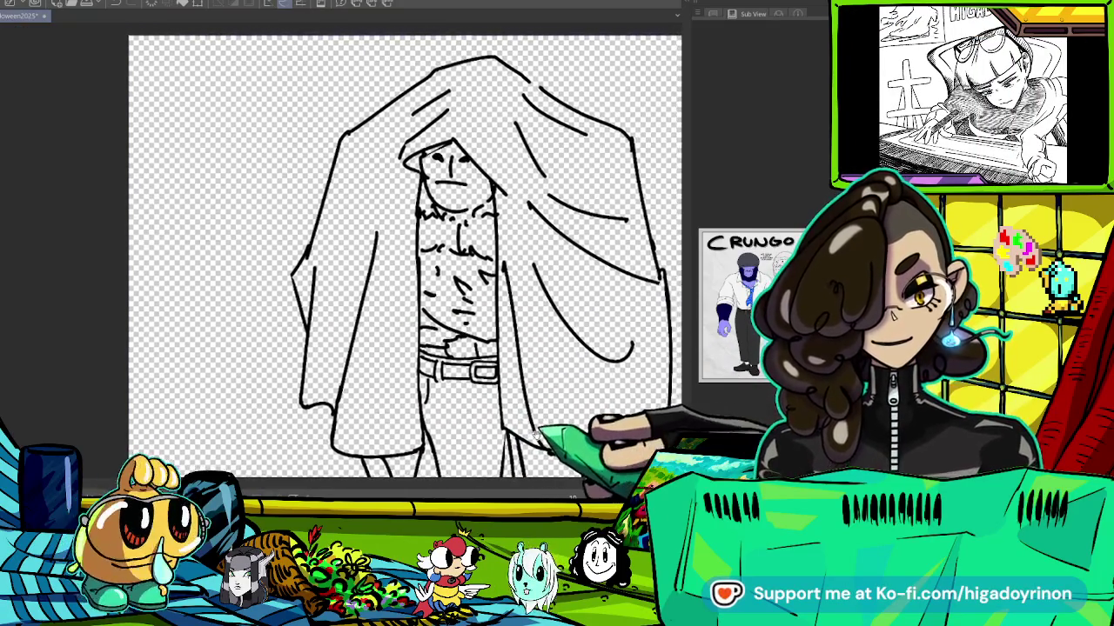
{"action": "key", "text": "ctrl+minus"}
{"action": "left_click_drag", "start_coordinate": [577, 270], "coordinate": [537, 209]}
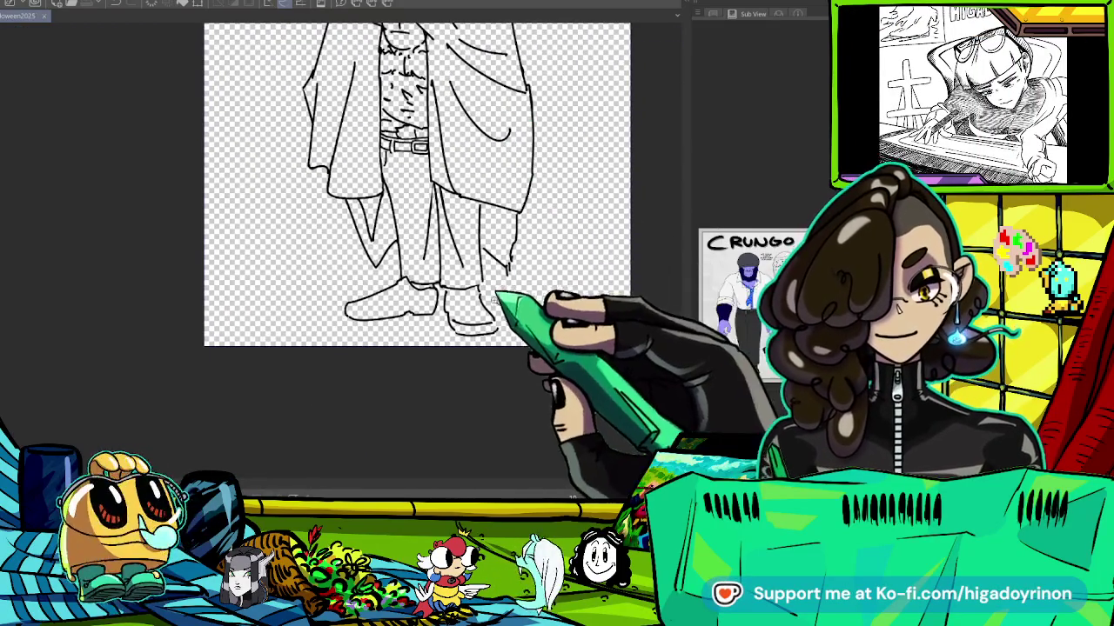
Zoom in on the feet and enlarge the Sub View reference on the legs and shoes.
{"action": "key", "text": "ctrl+plus"}
{"action": "key", "text": "ctrl+plus"}
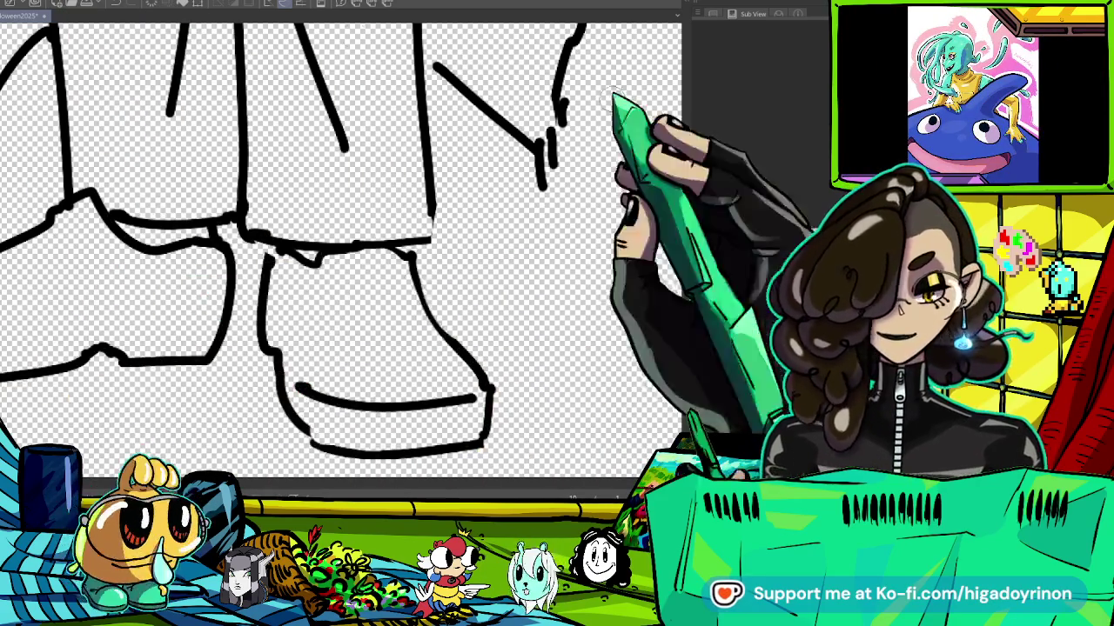
{"action": "scroll", "coordinate": [757, 200], "scroll_direction": "up", "scroll_amount": 3}
{"action": "left_click_drag", "start_coordinate": [756, 174], "coordinate": [757, 226]}
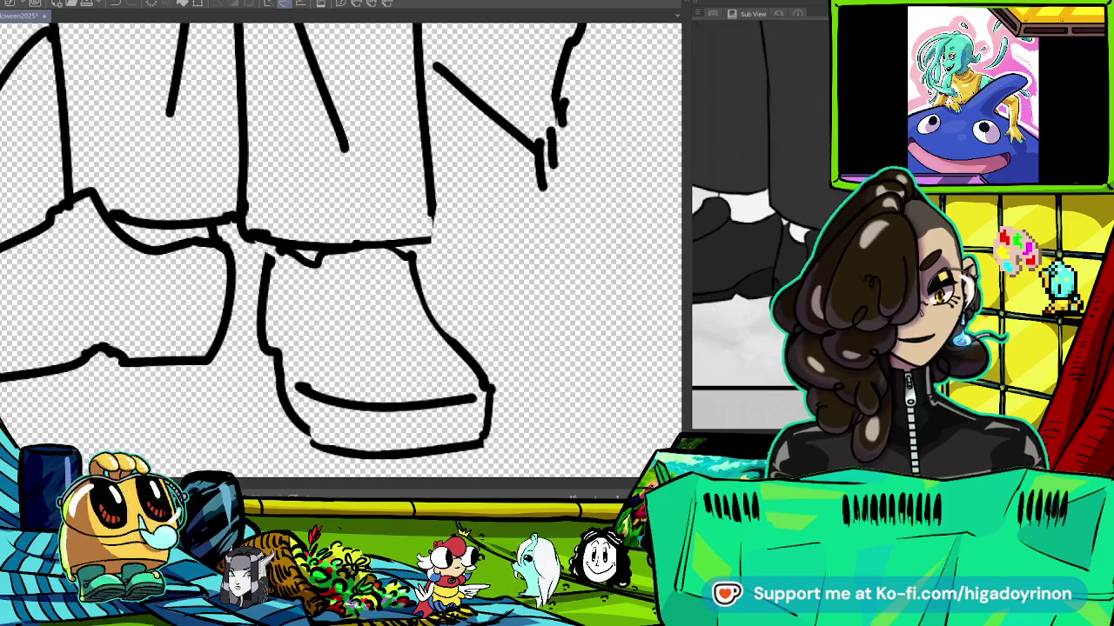
{"action": "left_click_drag", "start_coordinate": [244, 363], "coordinate": [509, 341]}
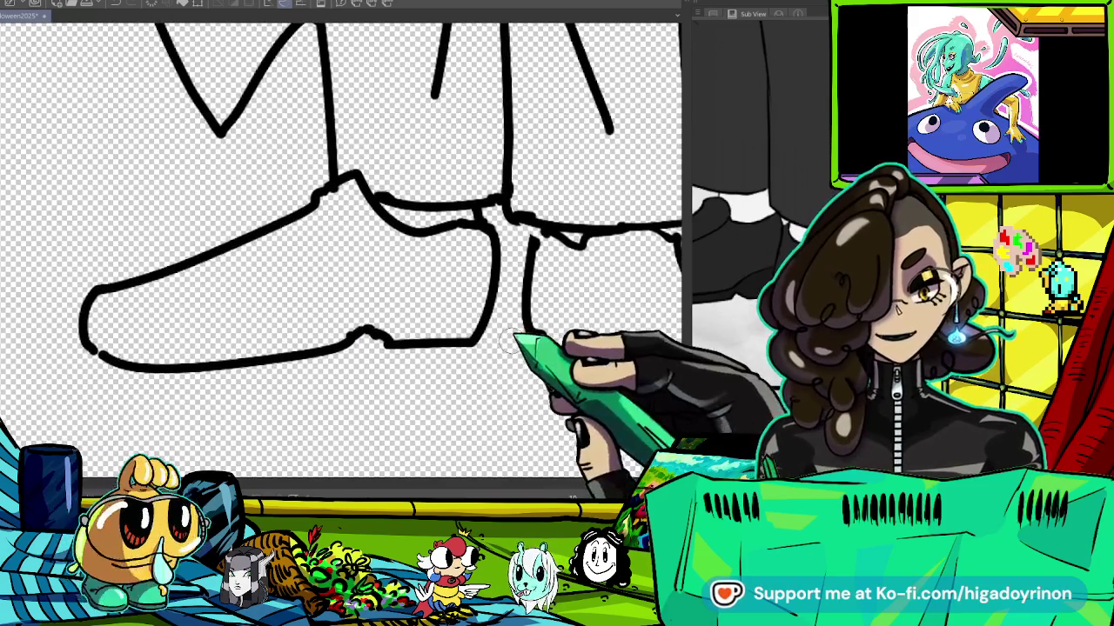
Ink the left shoe's sole and the right shoe's heel, toe and sole outline.
{"action": "left_click_drag", "start_coordinate": [92, 331], "coordinate": [423, 314]}
{"action": "mouse_move", "coordinate": [496, 303]}
{"action": "left_mouse_down"}
{"action": "mouse_move", "coordinate": [226, 253]}
{"action": "mouse_move", "coordinate": [444, 327]}
{"action": "mouse_move", "coordinate": [633, 352]}
{"action": "left_mouse_up"}
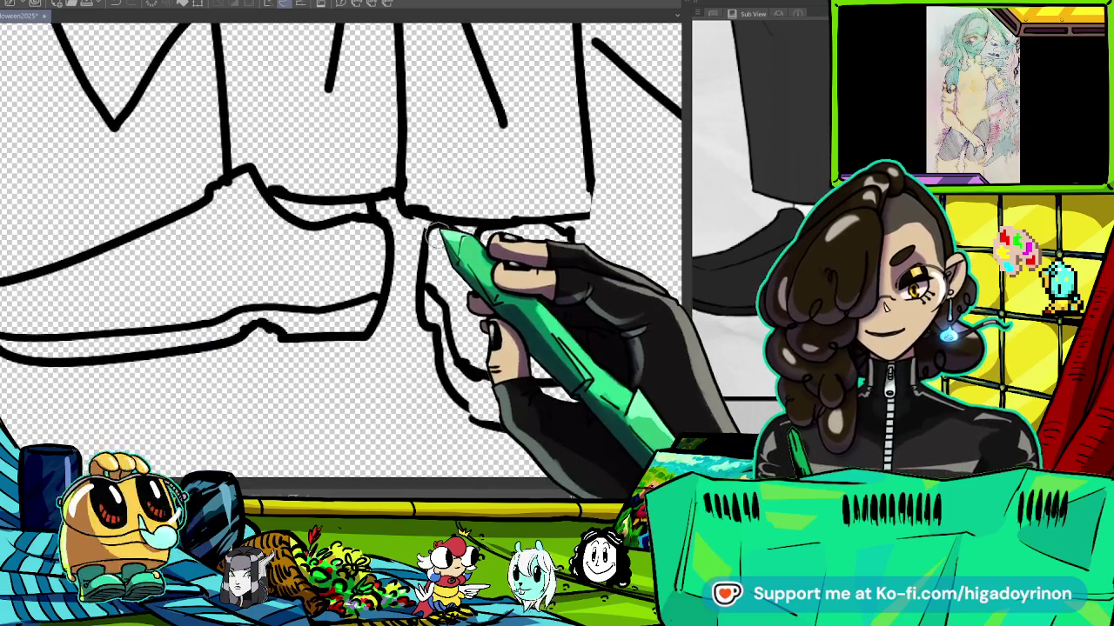
{"action": "left_click_drag", "start_coordinate": [426, 223], "coordinate": [487, 225]}
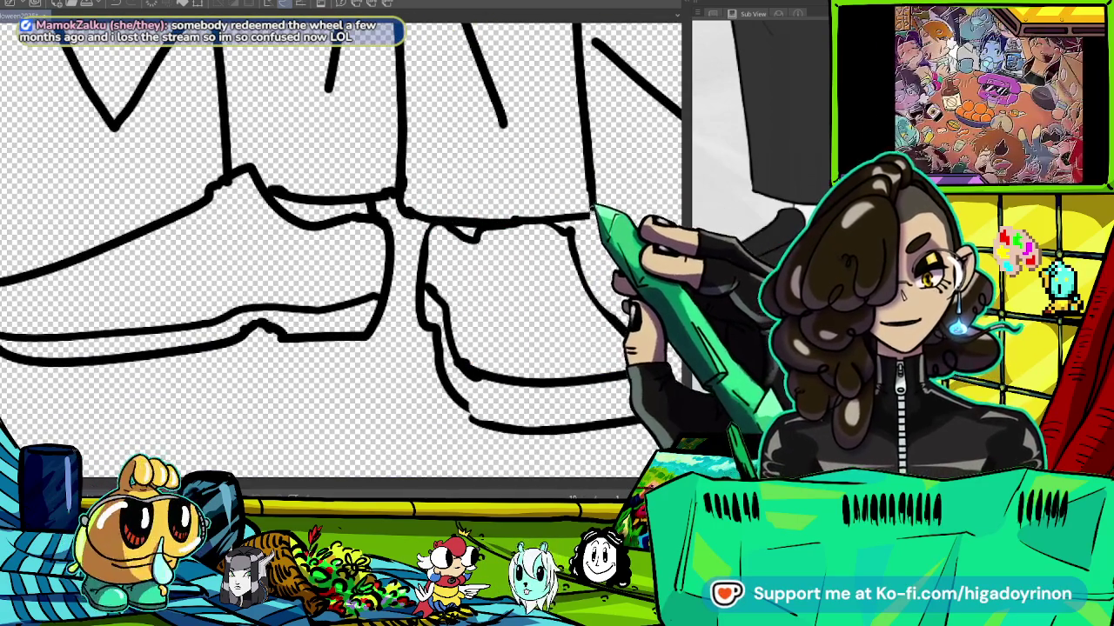
{"action": "scroll", "coordinate": [597, 218], "scroll_direction": "down", "scroll_amount": 2}
{"action": "scroll", "coordinate": [457, 335], "scroll_direction": "up", "scroll_amount": 2}
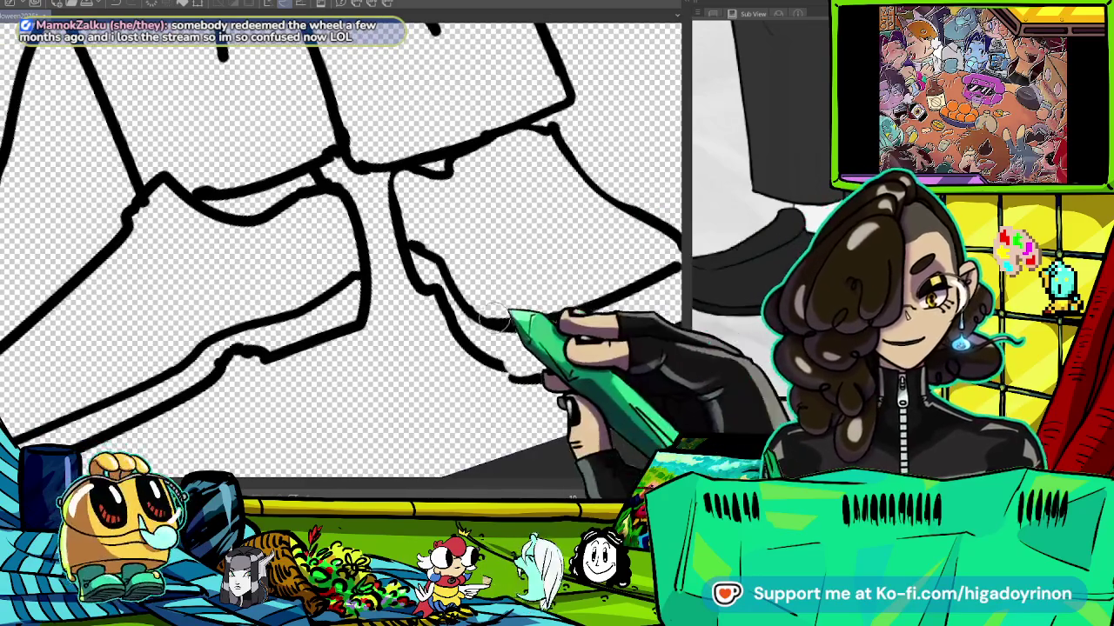
{"action": "scroll", "coordinate": [538, 380], "scroll_direction": "up", "scroll_amount": 2}
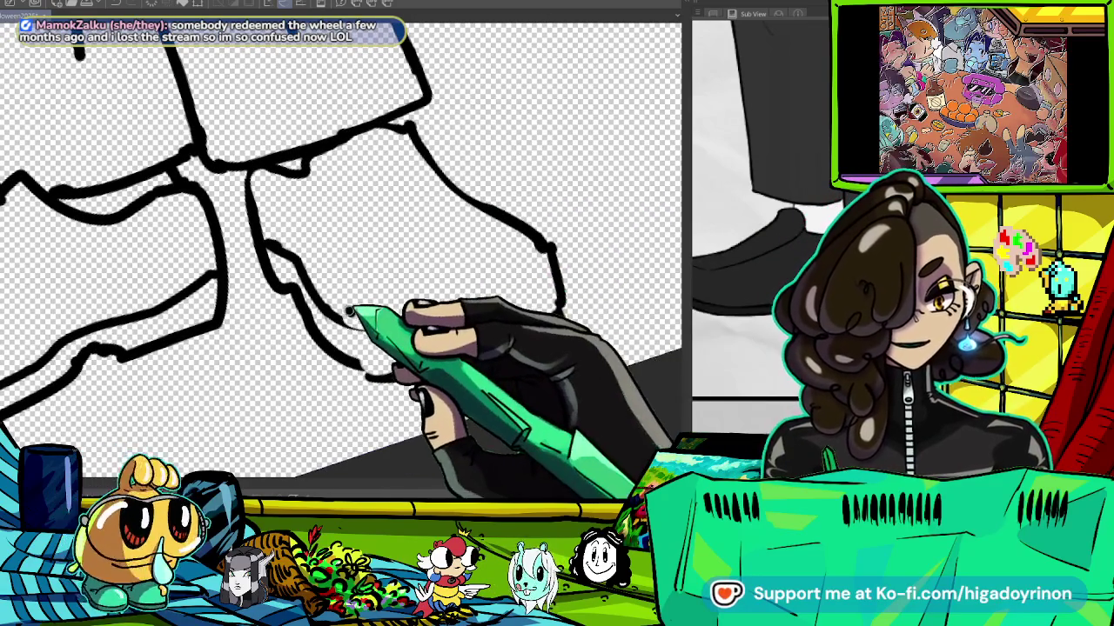
{"action": "left_click_drag", "start_coordinate": [365, 320], "coordinate": [501, 292]}
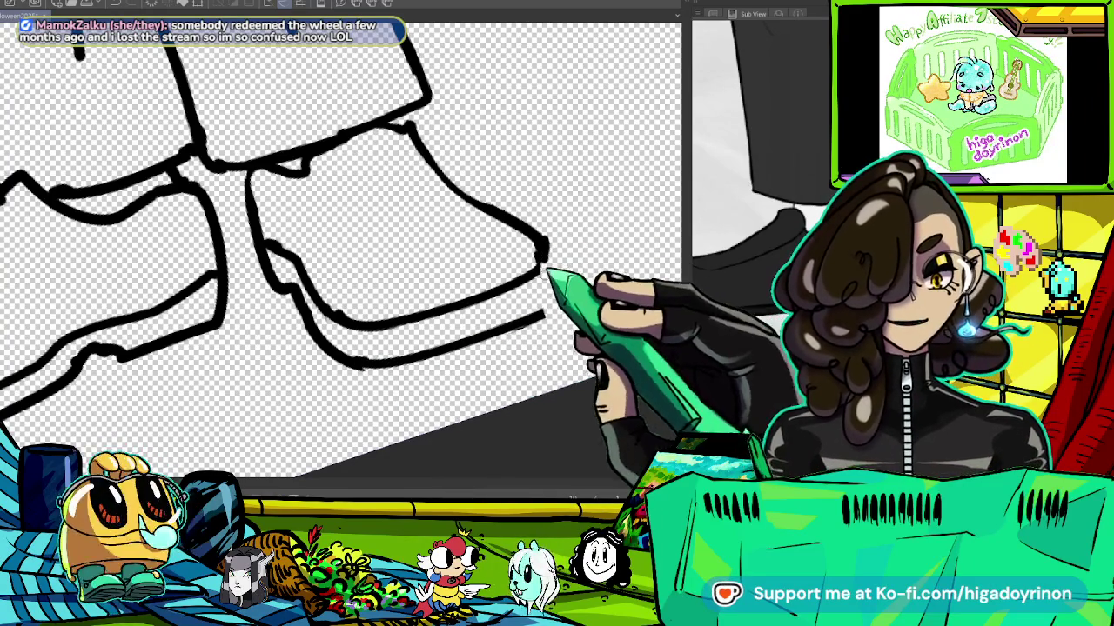
Turn the canvas back upright and review the upper legs and belt.
{"action": "scroll", "coordinate": [567, 257], "scroll_direction": "down", "scroll_amount": 3}
{"action": "left_click_drag", "start_coordinate": [567, 257], "coordinate": [603, 317]}
{"action": "left_click_drag", "start_coordinate": [572, 254], "coordinate": [609, 373]}
{"action": "scroll", "coordinate": [597, 294], "scroll_direction": "up", "scroll_amount": 2}
{"action": "mouse_move", "coordinate": [592, 293]}
{"action": "left_mouse_down"}
{"action": "mouse_move", "coordinate": [454, 207]}
{"action": "mouse_move", "coordinate": [535, 233]}
{"action": "left_mouse_up"}
{"action": "scroll", "coordinate": [515, 208], "scroll_direction": "down", "scroll_amount": 2}
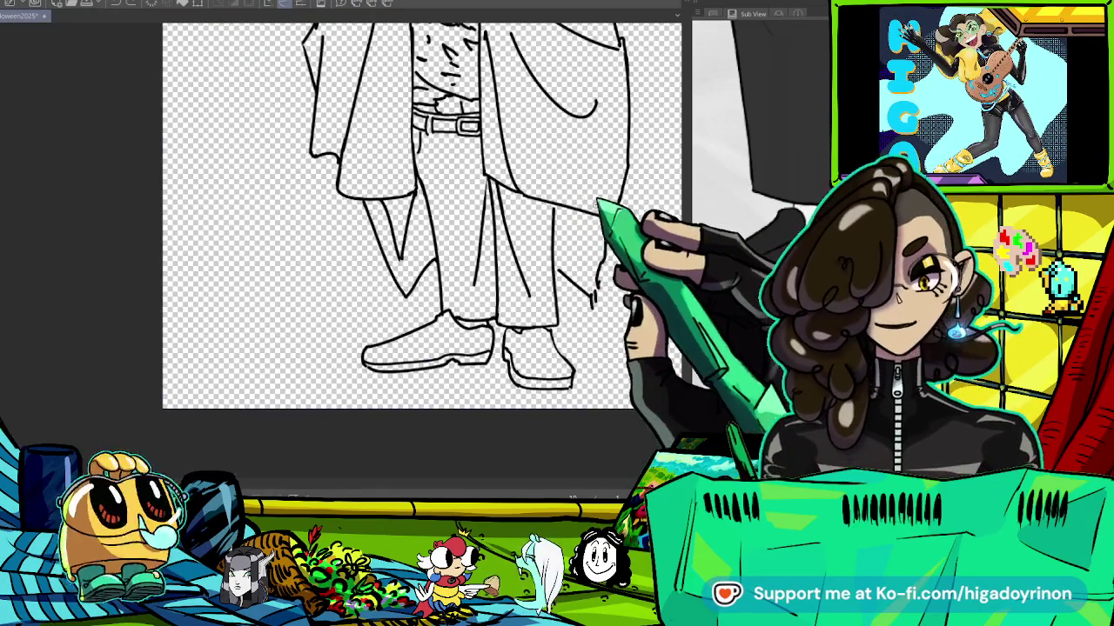
{"action": "scroll", "coordinate": [549, 233], "scroll_direction": "up", "scroll_amount": 4}
{"action": "scroll", "coordinate": [548, 233], "scroll_direction": "down", "scroll_amount": 4}
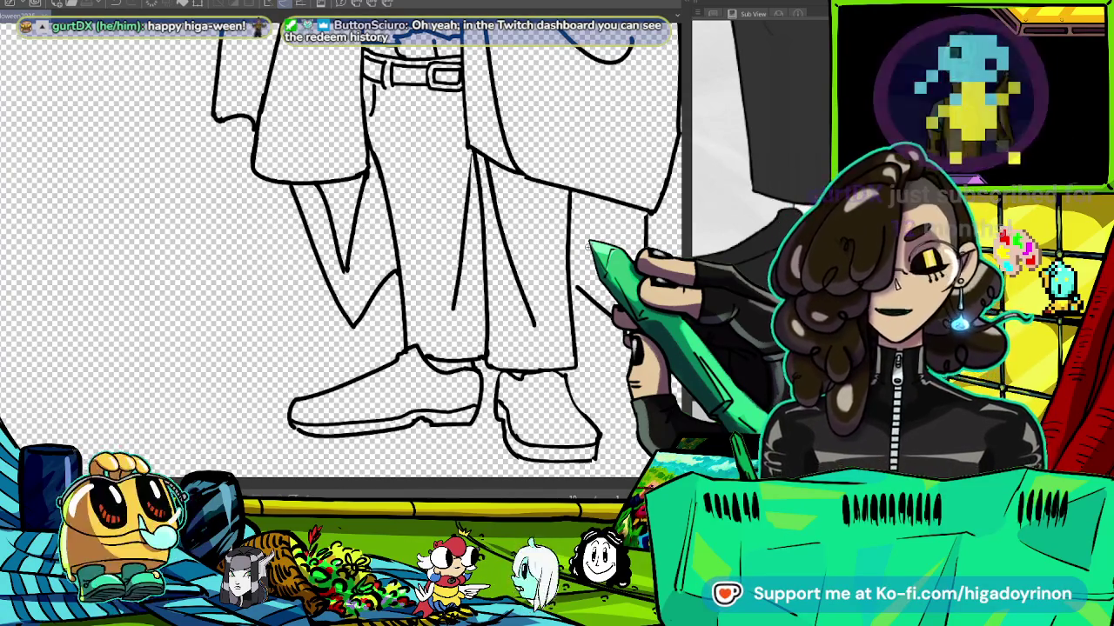
{"action": "scroll", "coordinate": [339, 252], "scroll_direction": "up", "scroll_amount": 5}
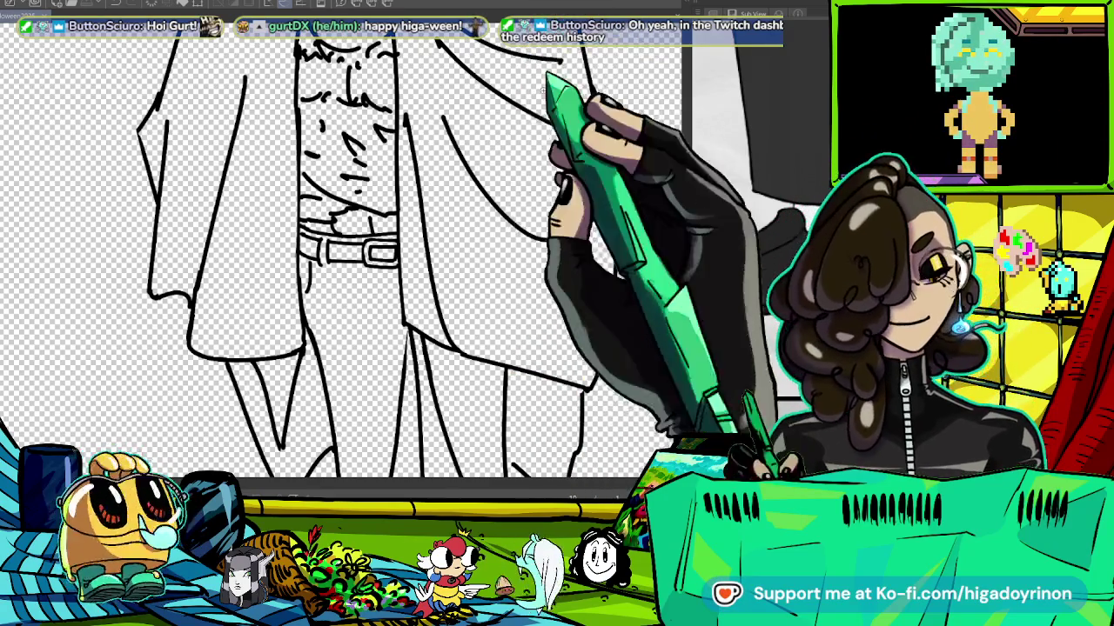
{"action": "scroll", "coordinate": [366, 253], "scroll_direction": "down", "scroll_amount": 5}
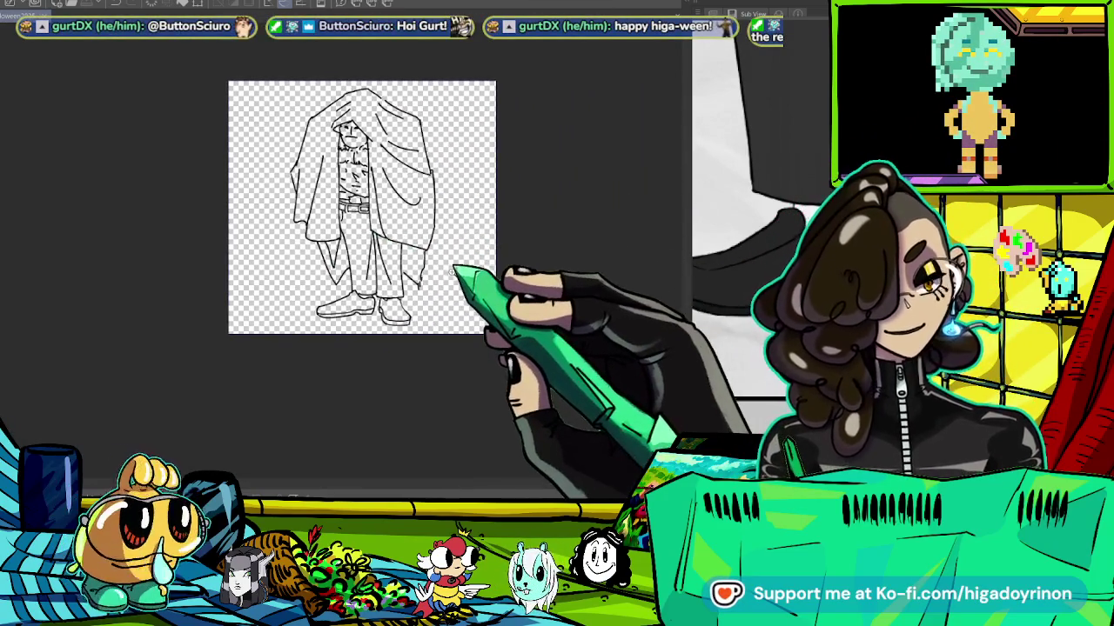
{"action": "scroll", "coordinate": [467, 249], "scroll_direction": "up", "scroll_amount": 3}
{"action": "scroll", "coordinate": [494, 237], "scroll_direction": "down", "scroll_amount": 3}
{"action": "scroll", "coordinate": [296, 287], "scroll_direction": "up", "scroll_amount": 2}
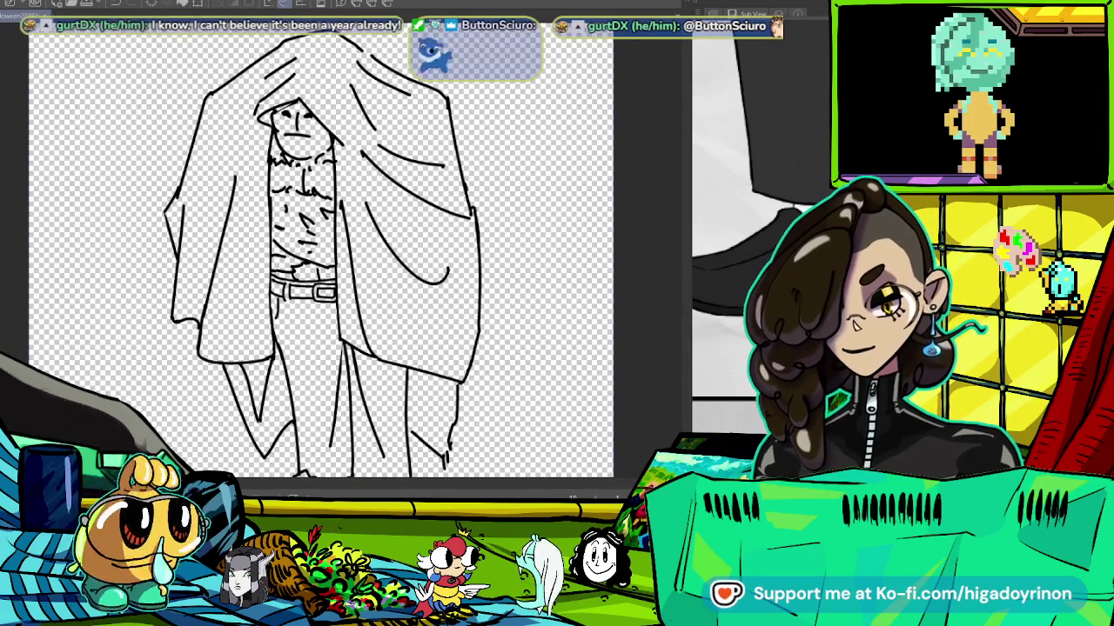
{"action": "left_click", "coordinate": [222, 230]}
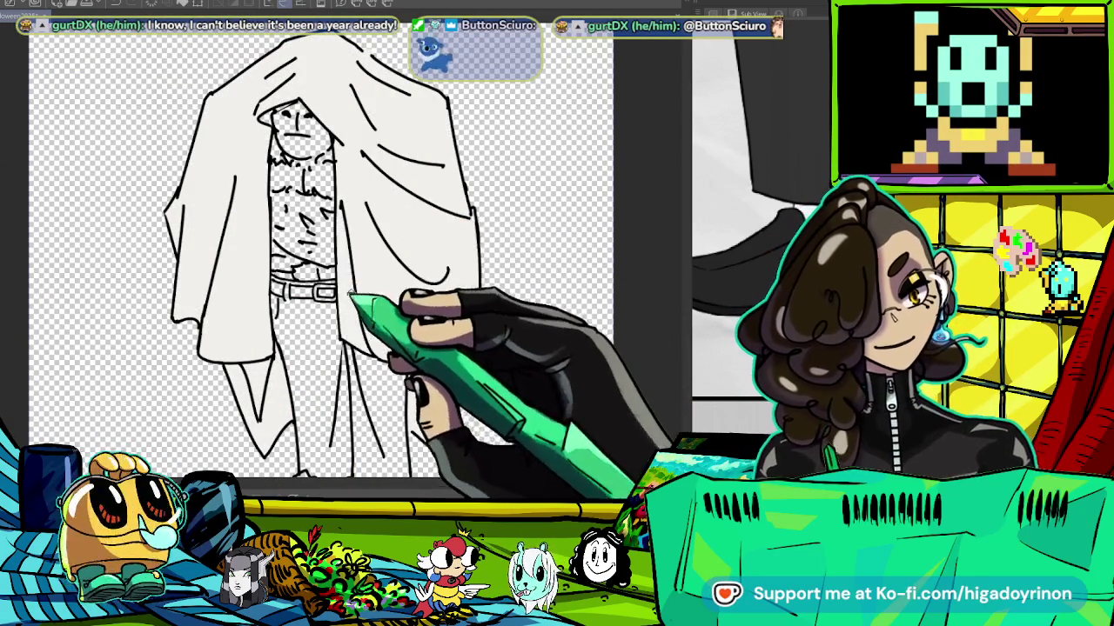
{"action": "key", "text": "ctrl+plus"}
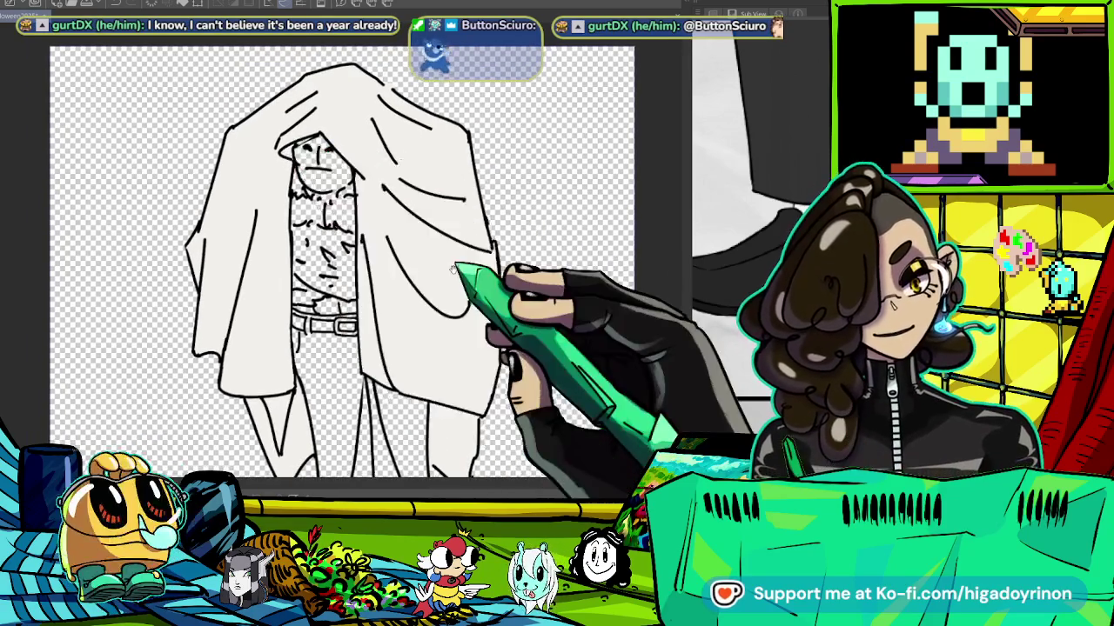
{"action": "left_click_drag", "start_coordinate": [811, 448], "coordinate": [765, 381]}
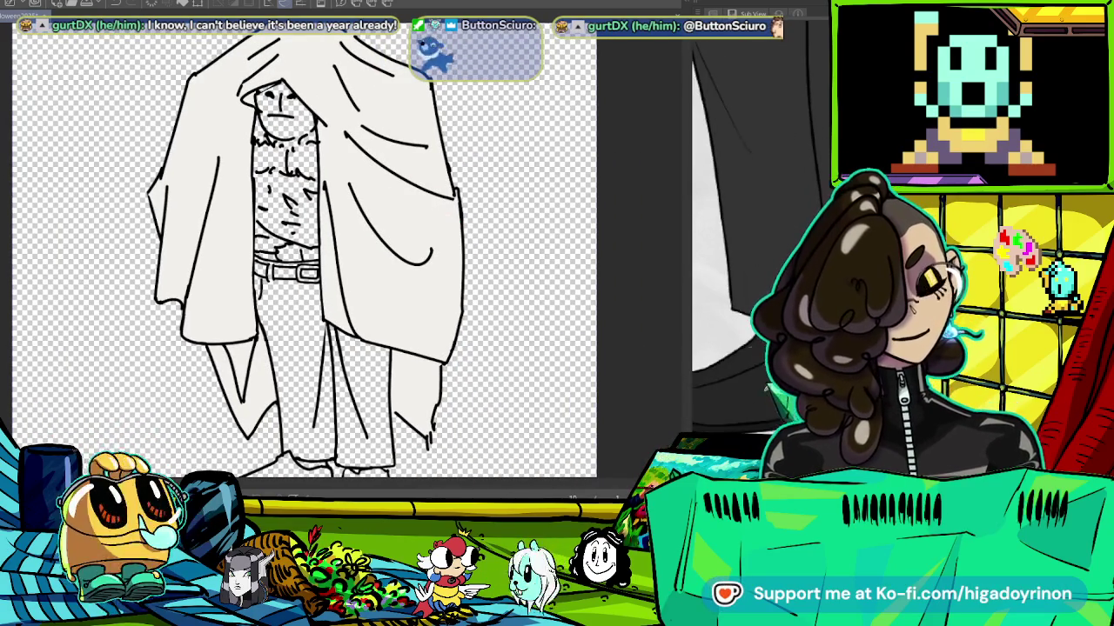
{"action": "left_click_drag", "start_coordinate": [401, 382], "coordinate": [442, 237]}
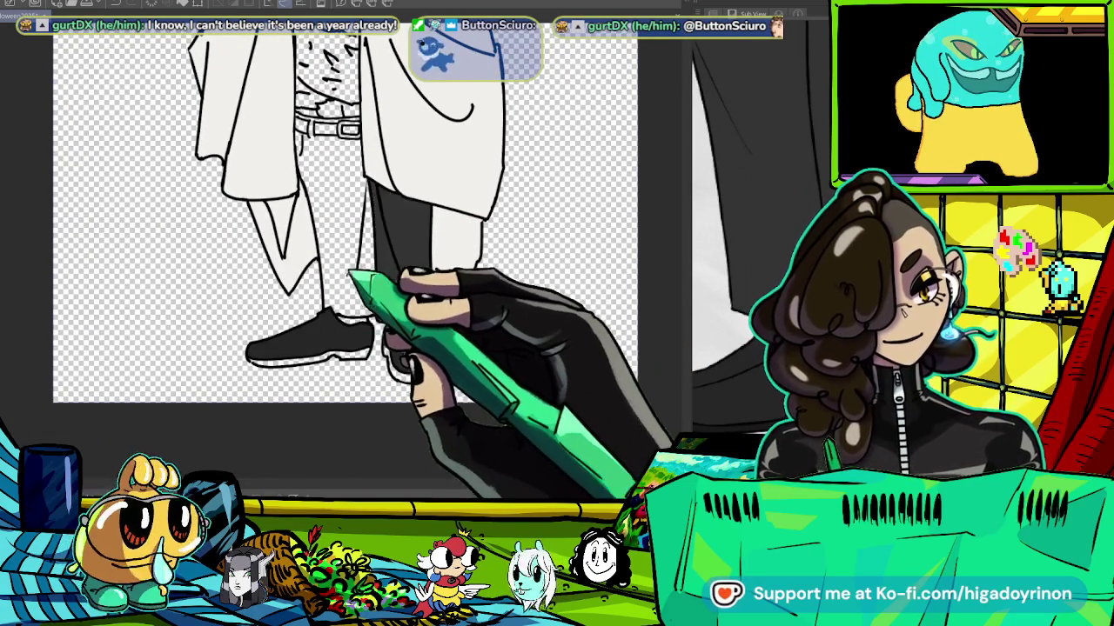
{"action": "scroll", "coordinate": [304, 130], "scroll_direction": "up", "scroll_amount": 2}
{"action": "scroll", "coordinate": [373, 149], "scroll_direction": "up", "scroll_amount": 2}
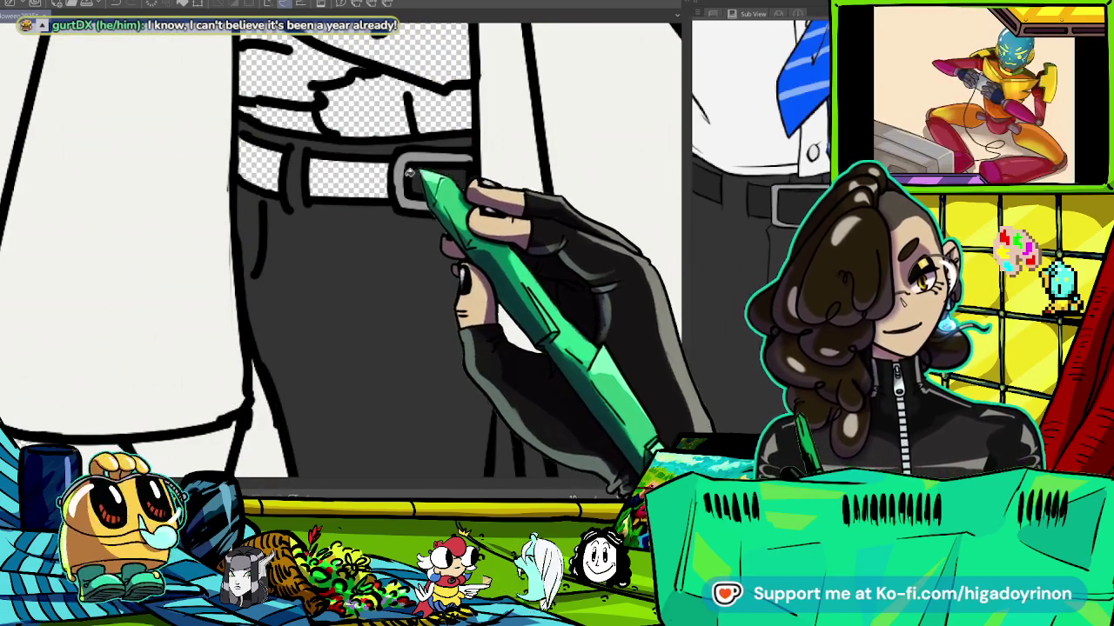
{"action": "left_click_drag", "start_coordinate": [429, 173], "coordinate": [346, 426]}
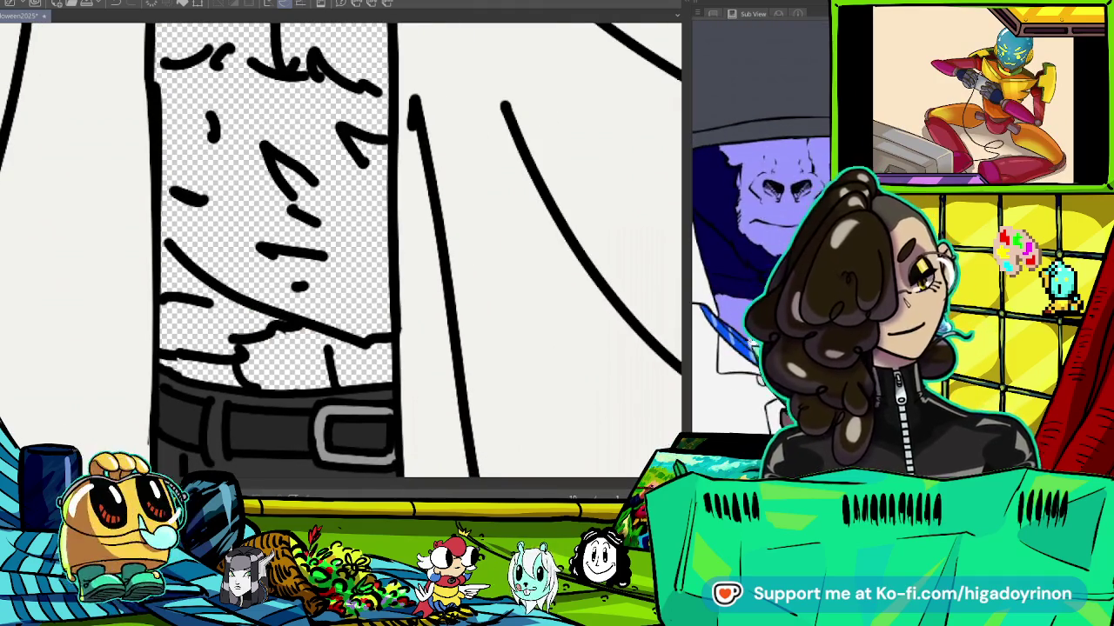
{"action": "left_click_drag", "start_coordinate": [322, 274], "coordinate": [331, 361]}
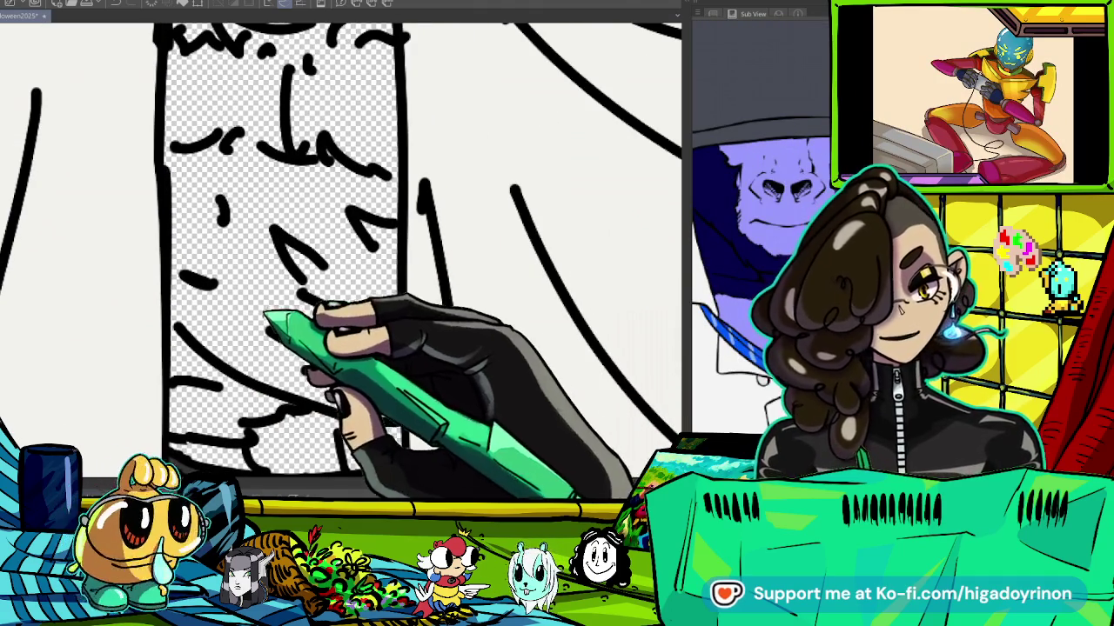
Fill the bare torso, body and face inside the hood dark blue.
{"action": "left_click", "coordinate": [253, 313]}
{"action": "left_click", "coordinate": [218, 409]}
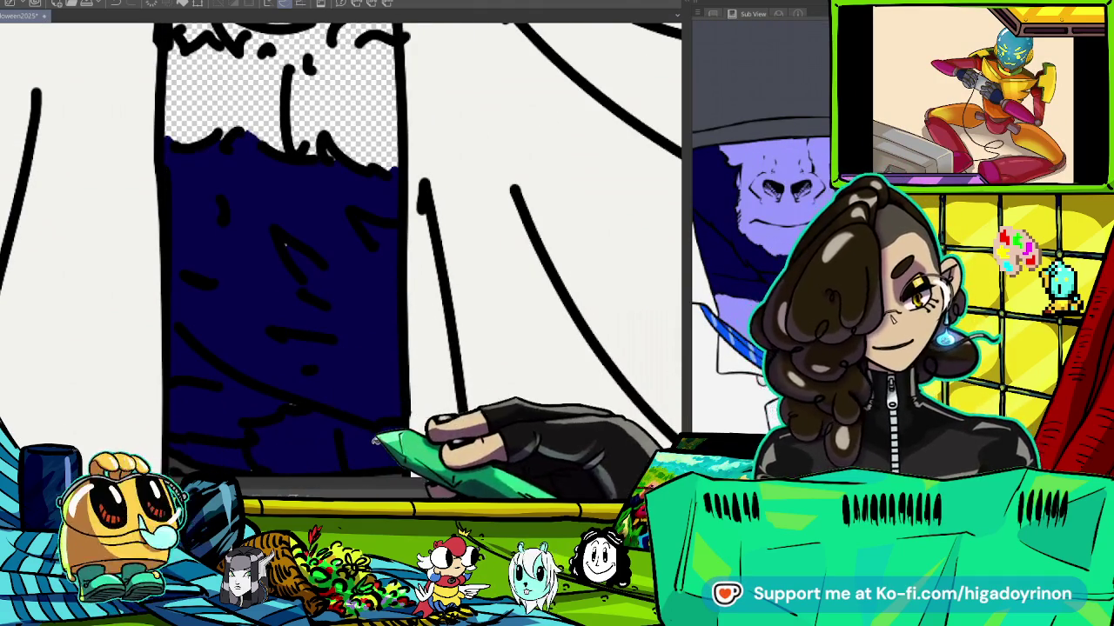
{"action": "left_click_drag", "start_coordinate": [211, 87], "coordinate": [348, 409]}
{"action": "left_click", "coordinate": [382, 365]}
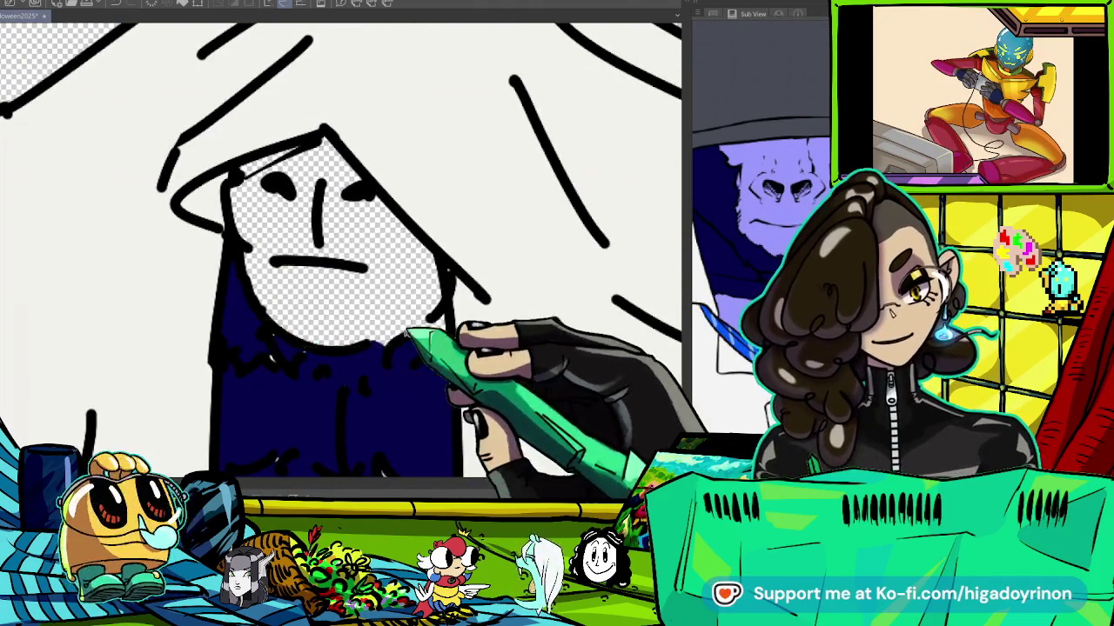
{"action": "left_click", "coordinate": [419, 356]}
{"action": "left_click", "coordinate": [309, 187]}
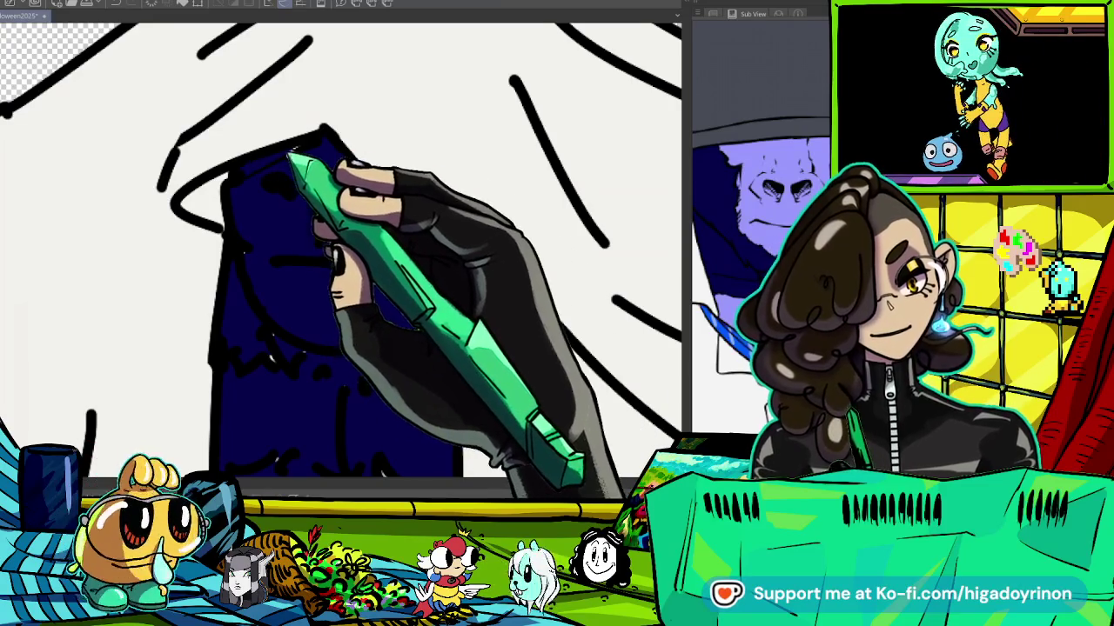
{"action": "key", "text": "ctrl+minus"}
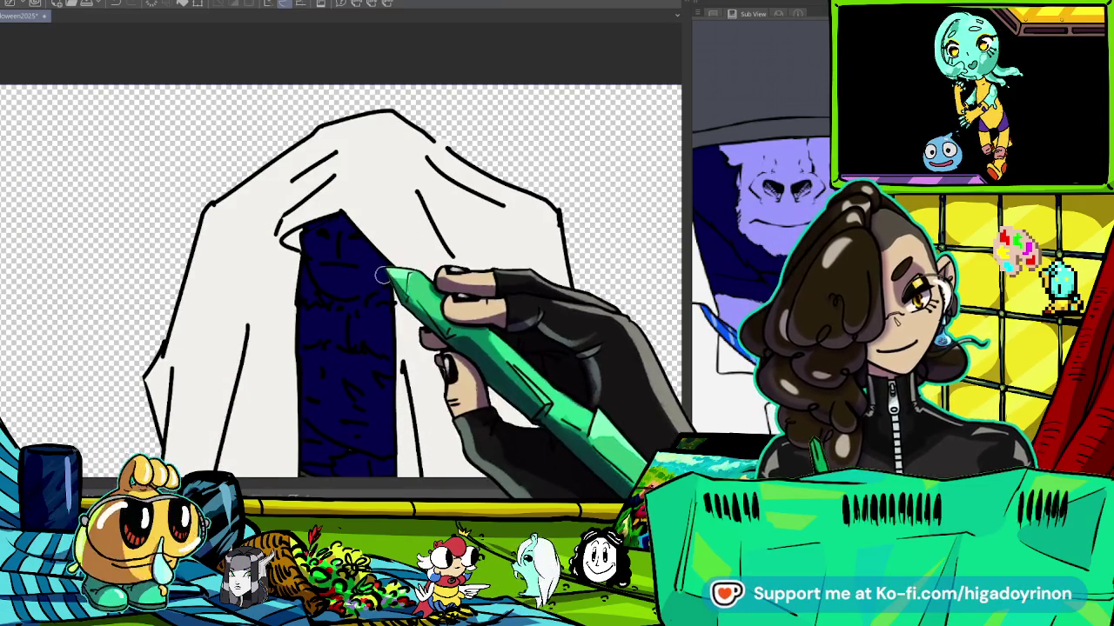
Paint light-purple shading on the body, face and a band across the chest.
{"action": "scroll", "coordinate": [383, 272], "scroll_direction": "down", "scroll_amount": 3}
{"action": "scroll", "coordinate": [383, 272], "scroll_direction": "down", "scroll_amount": 2}
{"action": "scroll", "coordinate": [398, 203], "scroll_direction": "up", "scroll_amount": 2}
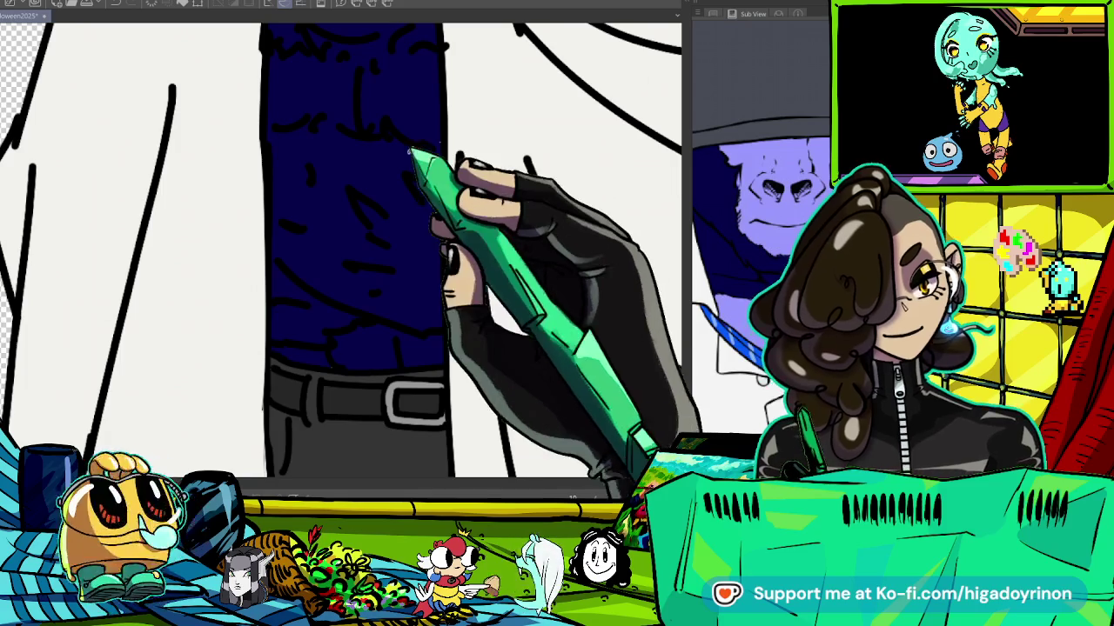
{"action": "scroll", "coordinate": [383, 226], "scroll_direction": "up", "scroll_amount": 2}
{"action": "left_click_drag", "start_coordinate": [247, 263], "coordinate": [278, 247]}
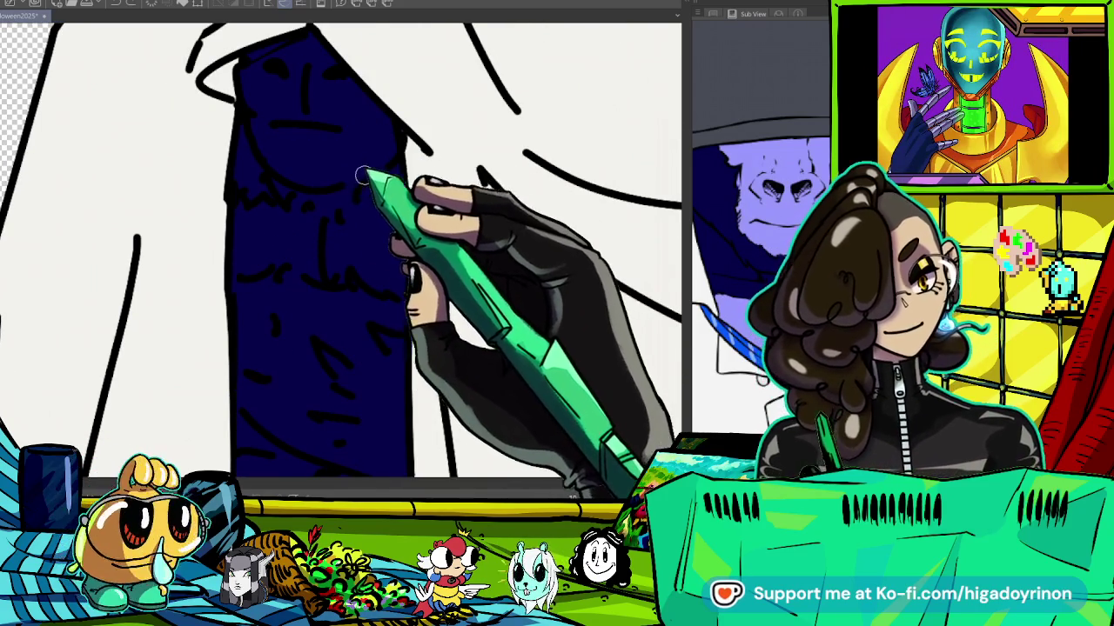
{"action": "mouse_move", "coordinate": [389, 130]}
{"action": "left_mouse_down"}
{"action": "mouse_move", "coordinate": [373, 149]}
{"action": "mouse_move", "coordinate": [299, 99]}
{"action": "mouse_move", "coordinate": [331, 123]}
{"action": "left_mouse_up"}
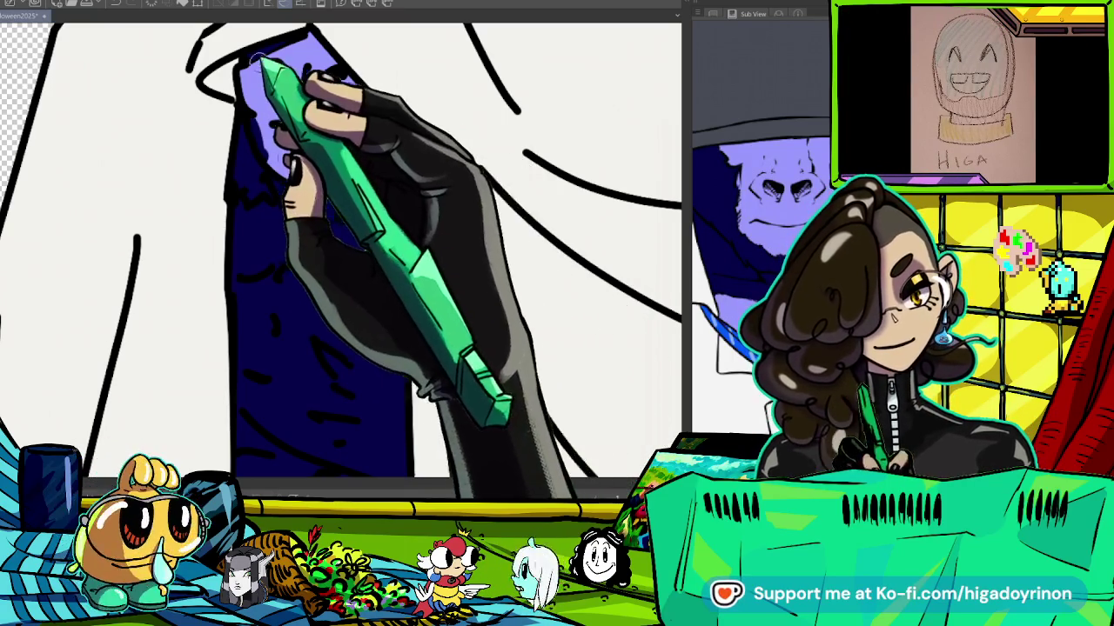
{"action": "left_click_drag", "start_coordinate": [400, 239], "coordinate": [378, 165]}
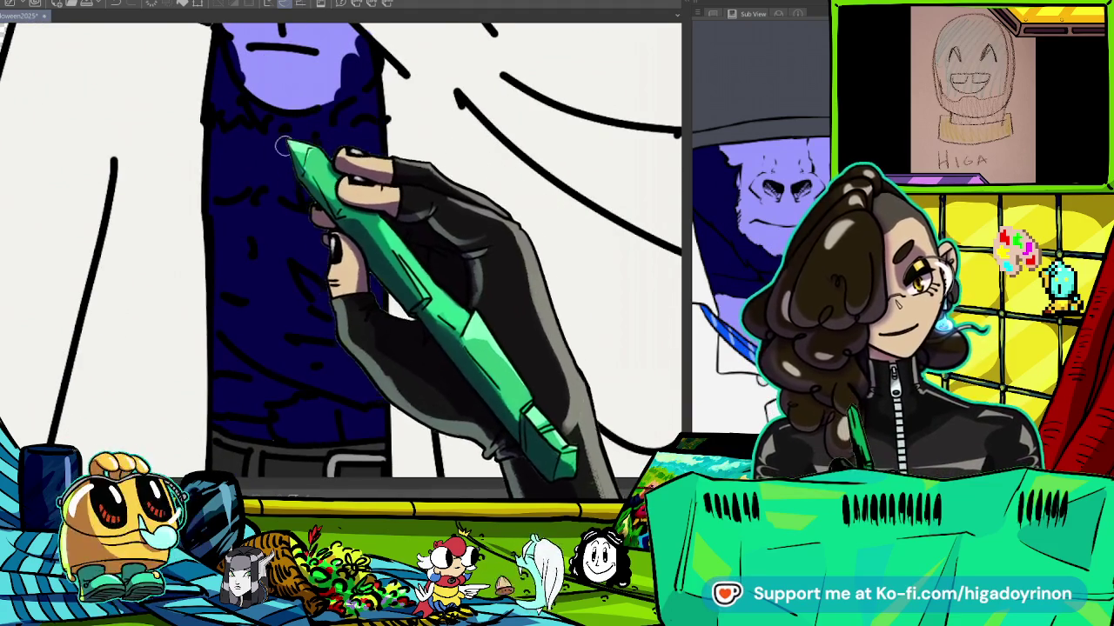
{"action": "left_click", "coordinate": [222, 190]}
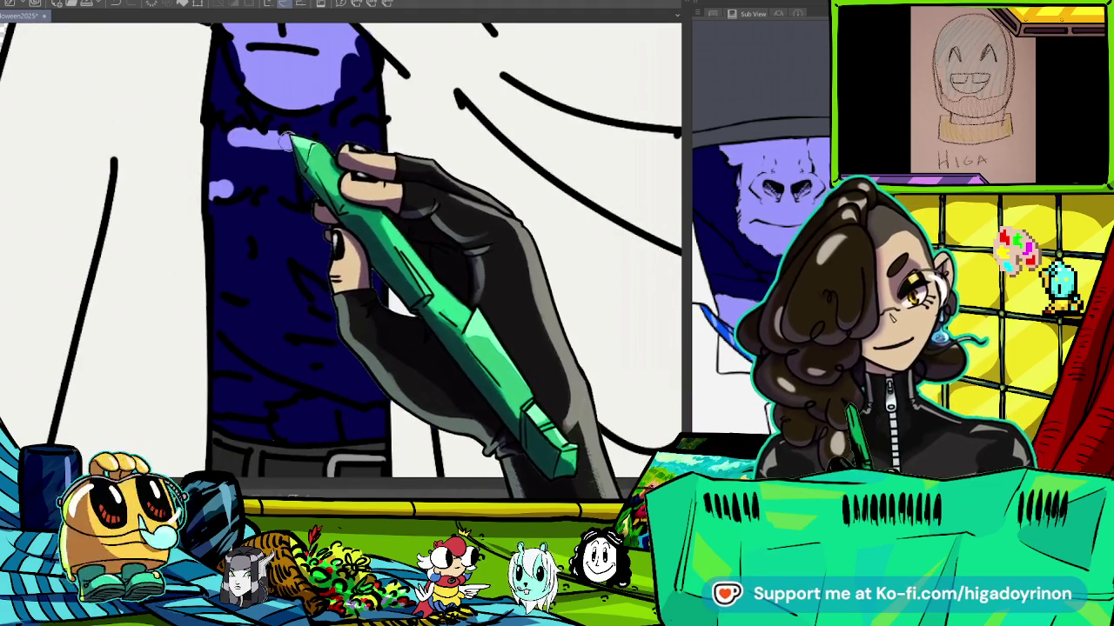
{"action": "left_click_drag", "start_coordinate": [222, 189], "coordinate": [295, 185]}
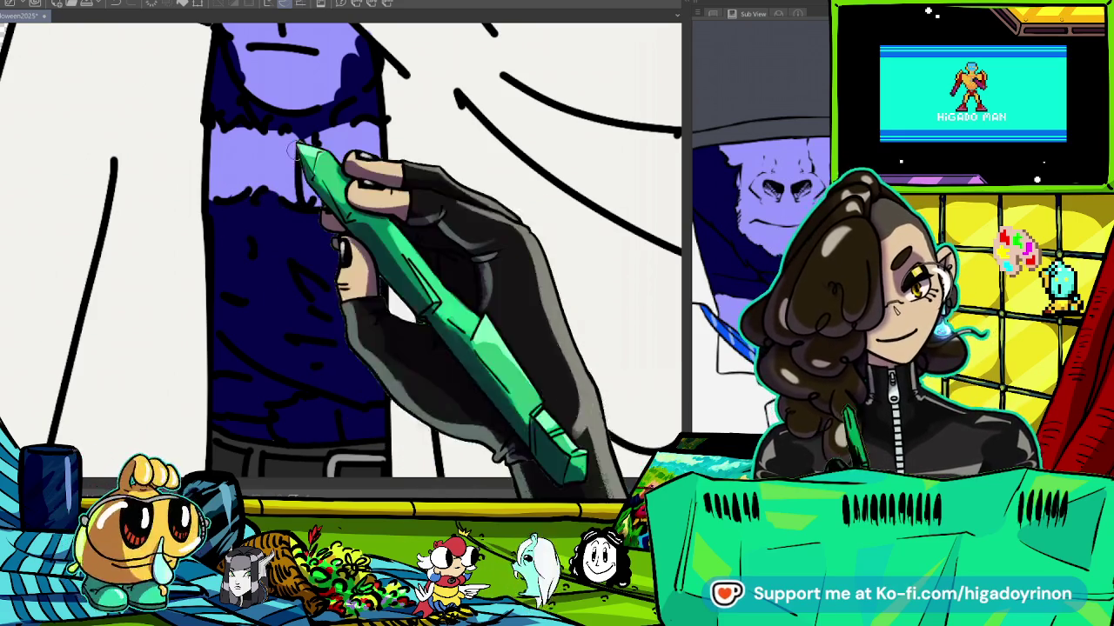
Check the whole figure, then zoom back onto the torso and shoes.
{"action": "key", "text": "ctrl+0"}
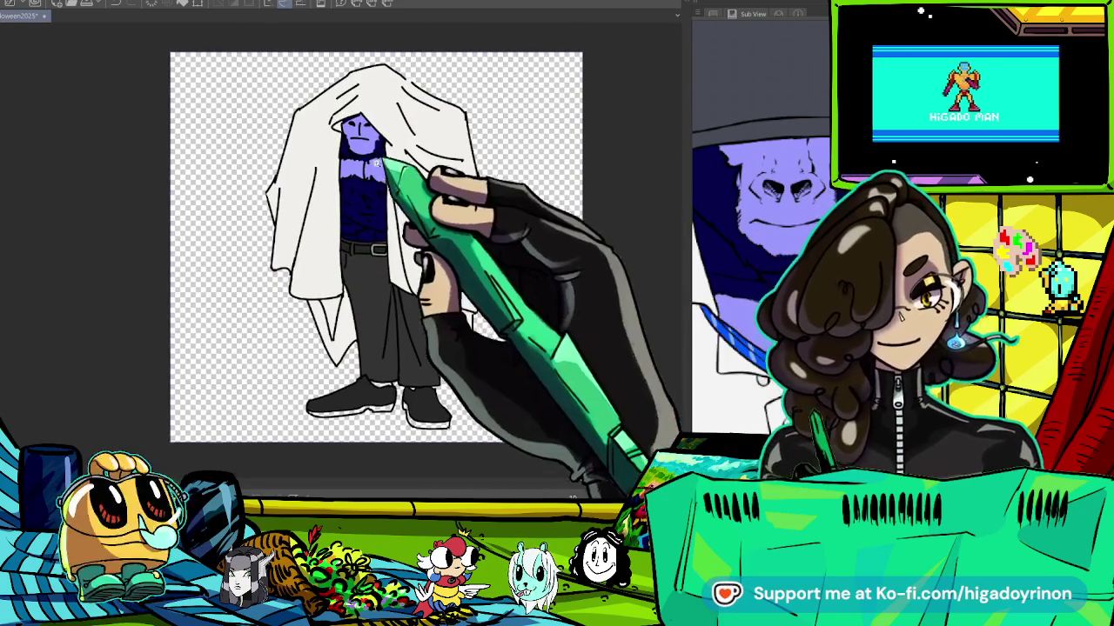
{"action": "scroll", "coordinate": [413, 130], "scroll_direction": "up", "scroll_amount": 3}
{"action": "scroll", "coordinate": [409, 131], "scroll_direction": "up", "scroll_amount": 2}
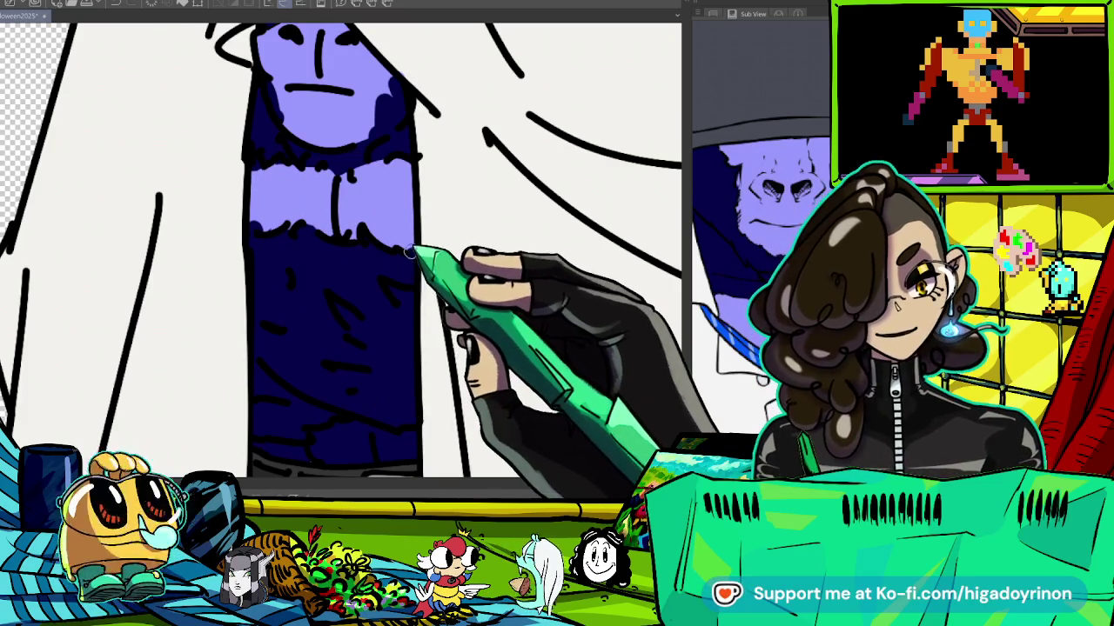
{"action": "scroll", "coordinate": [391, 279], "scroll_direction": "down", "scroll_amount": 3}
{"action": "scroll", "coordinate": [487, 313], "scroll_direction": "up", "scroll_amount": 1}
{"action": "scroll", "coordinate": [484, 260], "scroll_direction": "down", "scroll_amount": 3}
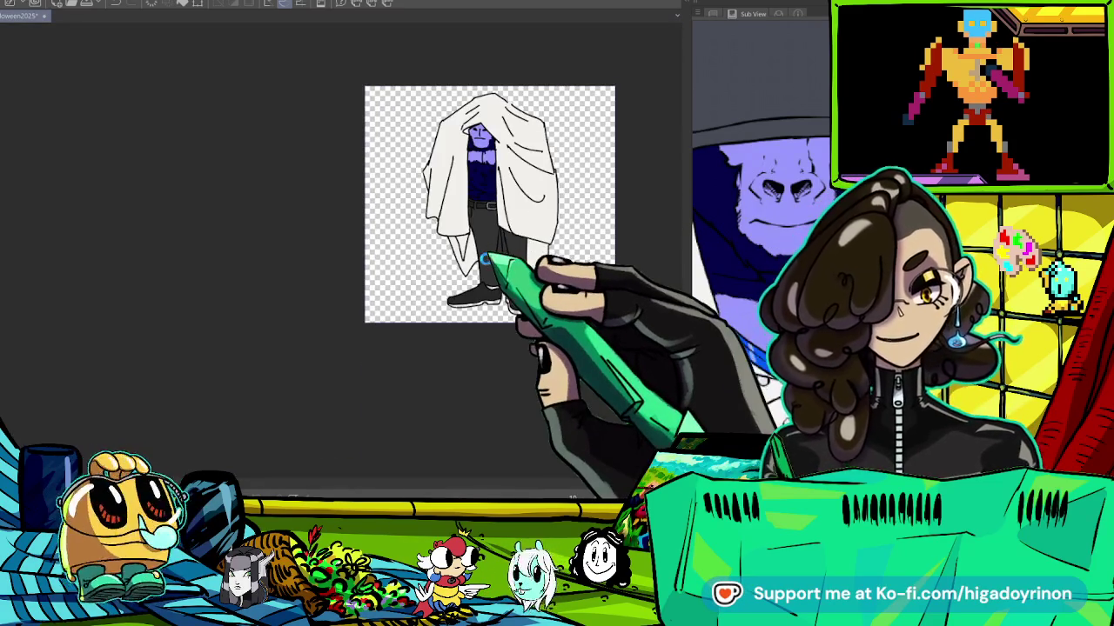
{"action": "scroll", "coordinate": [486, 260], "scroll_direction": "up", "scroll_amount": 3}
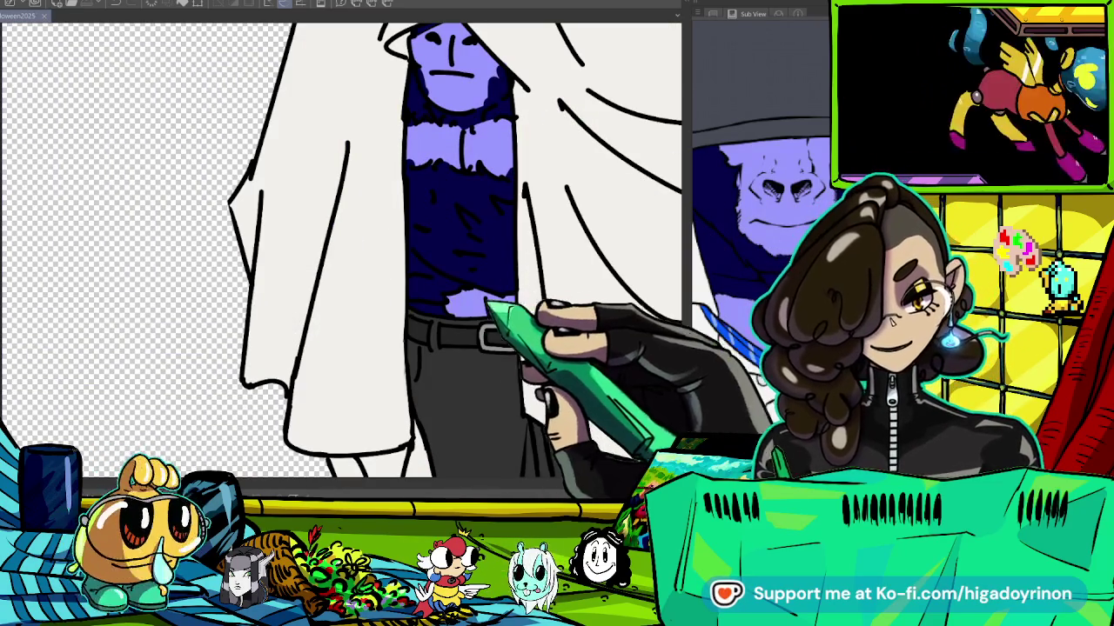
{"action": "scroll", "coordinate": [505, 304], "scroll_direction": "down", "scroll_amount": 2}
{"action": "scroll", "coordinate": [522, 317], "scroll_direction": "down", "scroll_amount": 1}
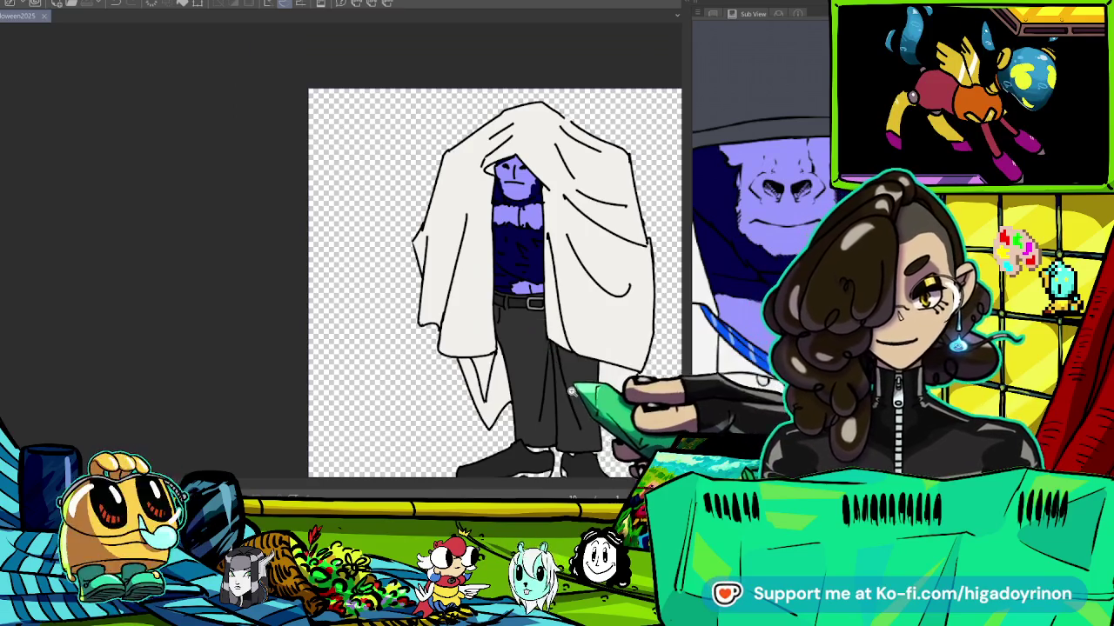
{"action": "scroll", "coordinate": [569, 388], "scroll_direction": "up", "scroll_amount": 1}
{"action": "scroll", "coordinate": [570, 388], "scroll_direction": "up", "scroll_amount": 1}
{"action": "scroll", "coordinate": [570, 388], "scroll_direction": "up", "scroll_amount": 2}
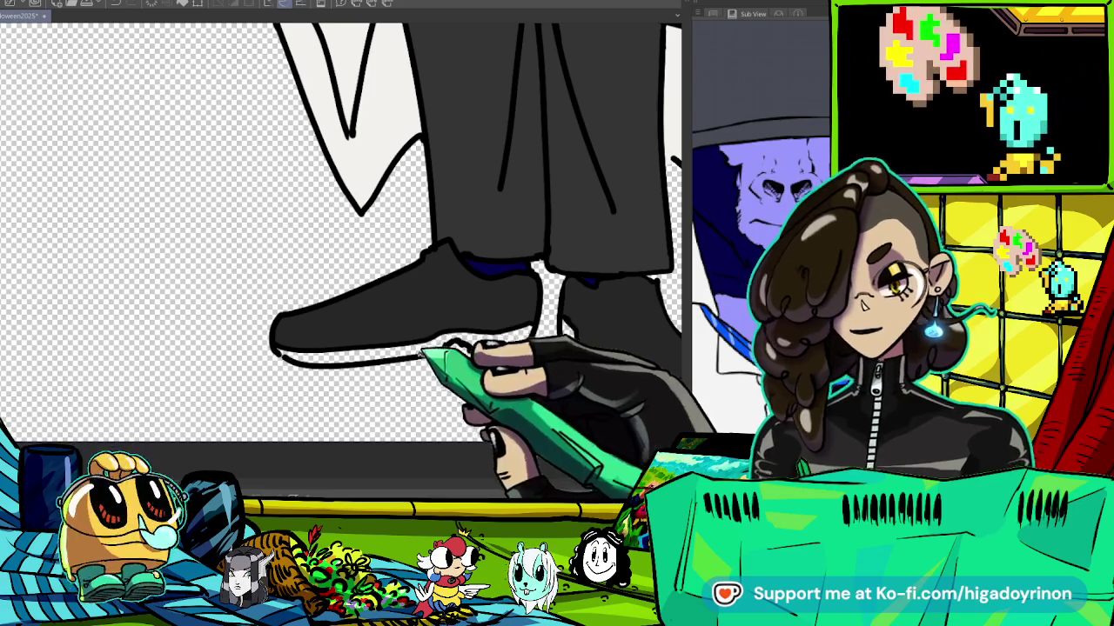
Fill the left shoe's sole dark grey and review the whole figure.
{"action": "left_click", "coordinate": [513, 346]}
{"action": "left_click_drag", "start_coordinate": [620, 376], "coordinate": [502, 354]}
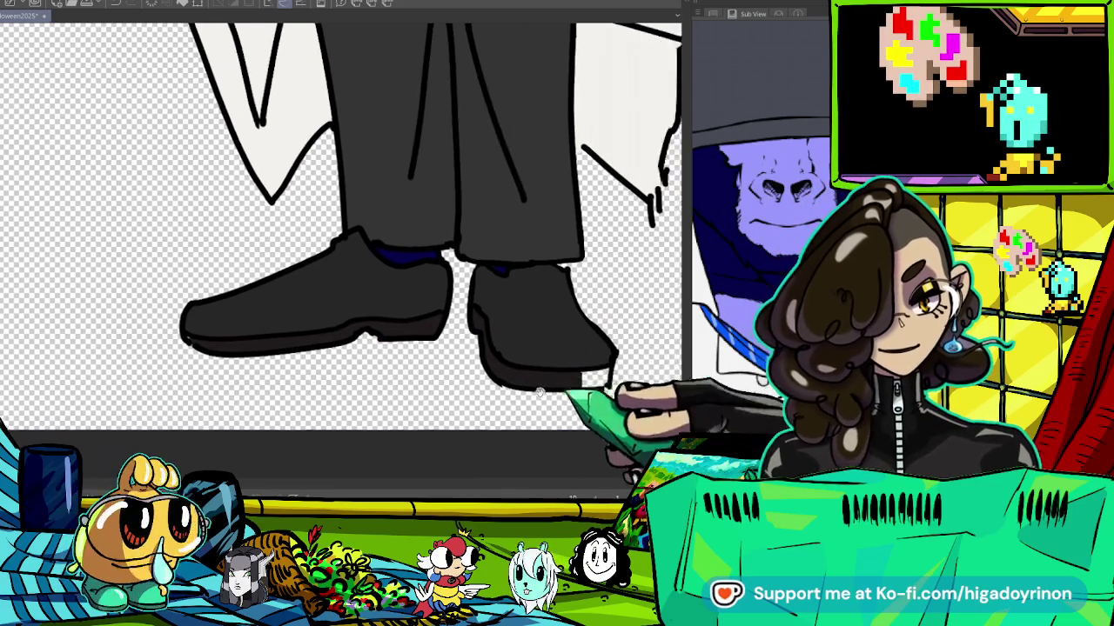
{"action": "scroll", "coordinate": [579, 331], "scroll_direction": "up", "scroll_amount": 2}
{"action": "scroll", "coordinate": [569, 331], "scroll_direction": "down", "scroll_amount": 4}
{"action": "scroll", "coordinate": [569, 331], "scroll_direction": "down", "scroll_amount": 1}
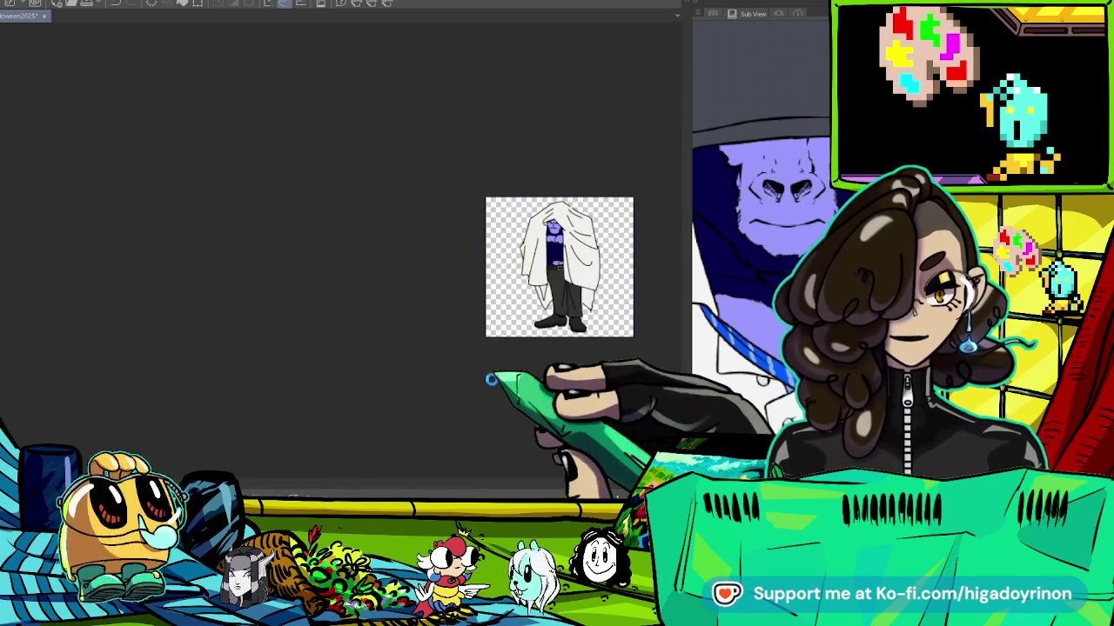
{"action": "scroll", "coordinate": [583, 322], "scroll_direction": "up", "scroll_amount": 1}
{"action": "scroll", "coordinate": [596, 312], "scroll_direction": "up", "scroll_amount": 3}
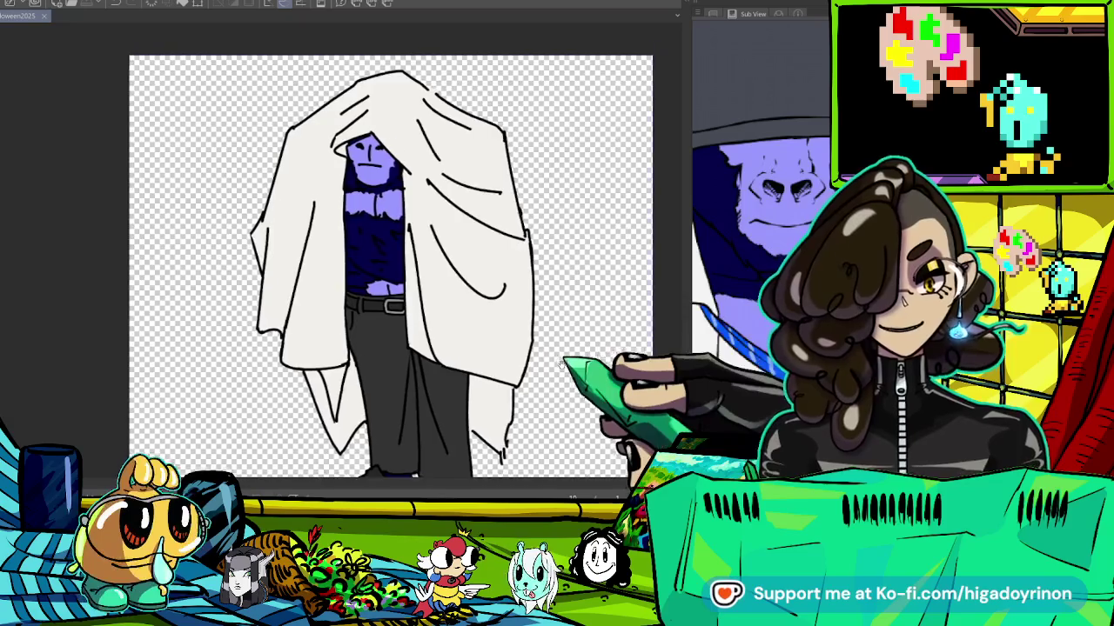
{"action": "left_click_drag", "start_coordinate": [593, 313], "coordinate": [540, 213]}
{"action": "scroll", "coordinate": [514, 213], "scroll_direction": "down", "scroll_amount": 2}
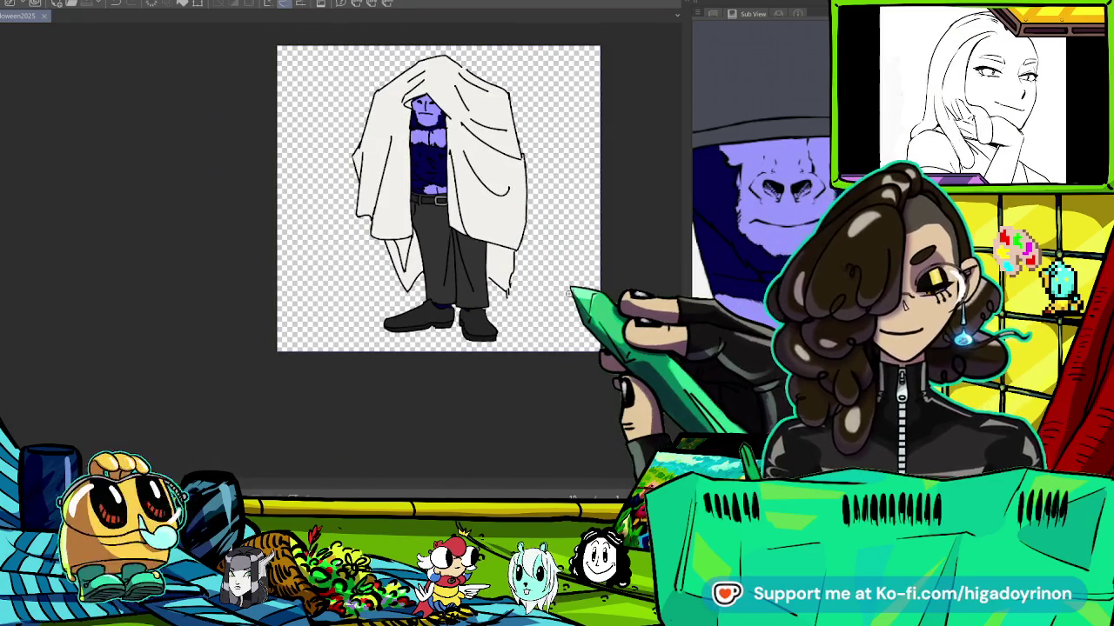
{"action": "key", "text": "ctrl+Tab"}
{"action": "key", "text": "ctrl+Tab"}
{"action": "key", "text": "ctrl+Tab"}
{"action": "key", "text": "ctrl+Tab"}
{"action": "key", "text": "ctrl+Tab"}
{"action": "key", "text": "ctrl+Tab"}
{"action": "key", "text": "ctrl+Tab"}
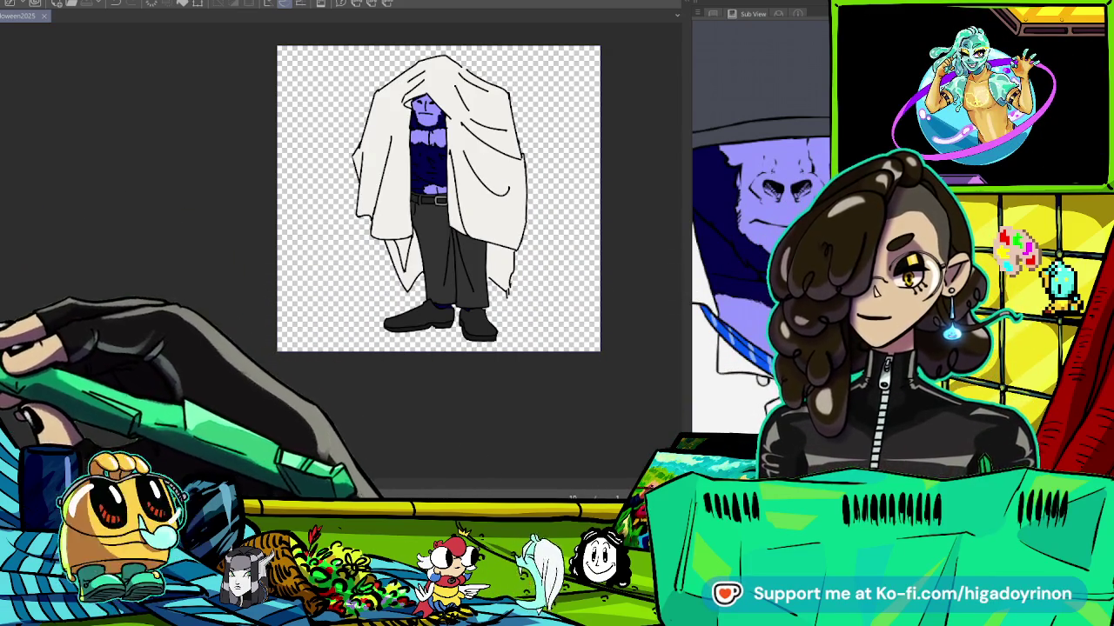
Paint grey shadows down the sheet's left edge and across its folds.
{"action": "key", "text": "ctrl+plus"}
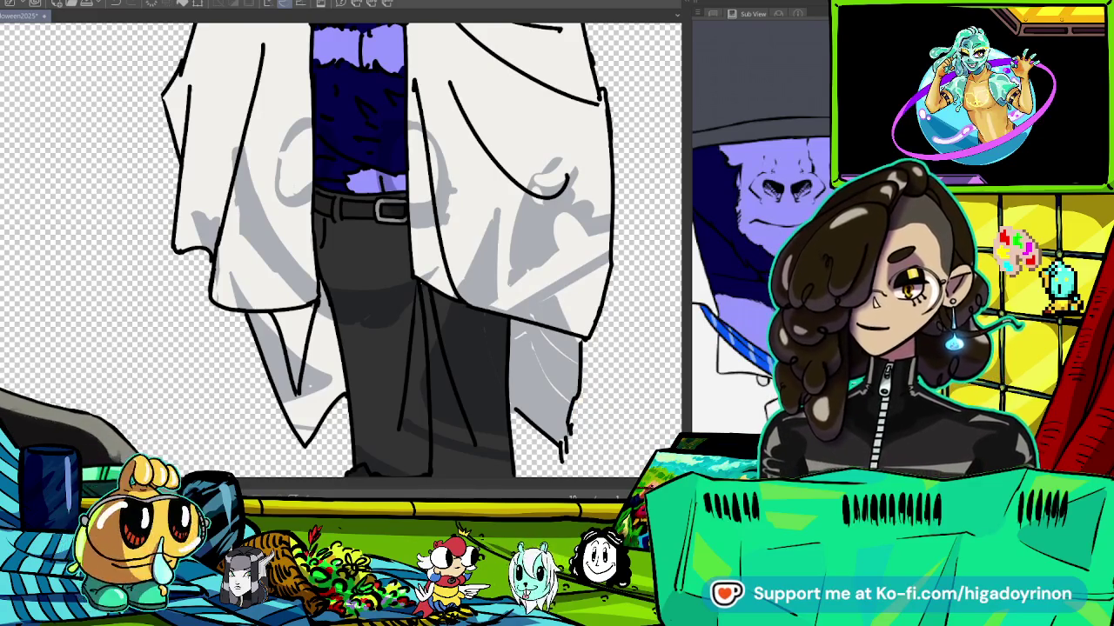
{"action": "key", "text": "ctrl+z"}
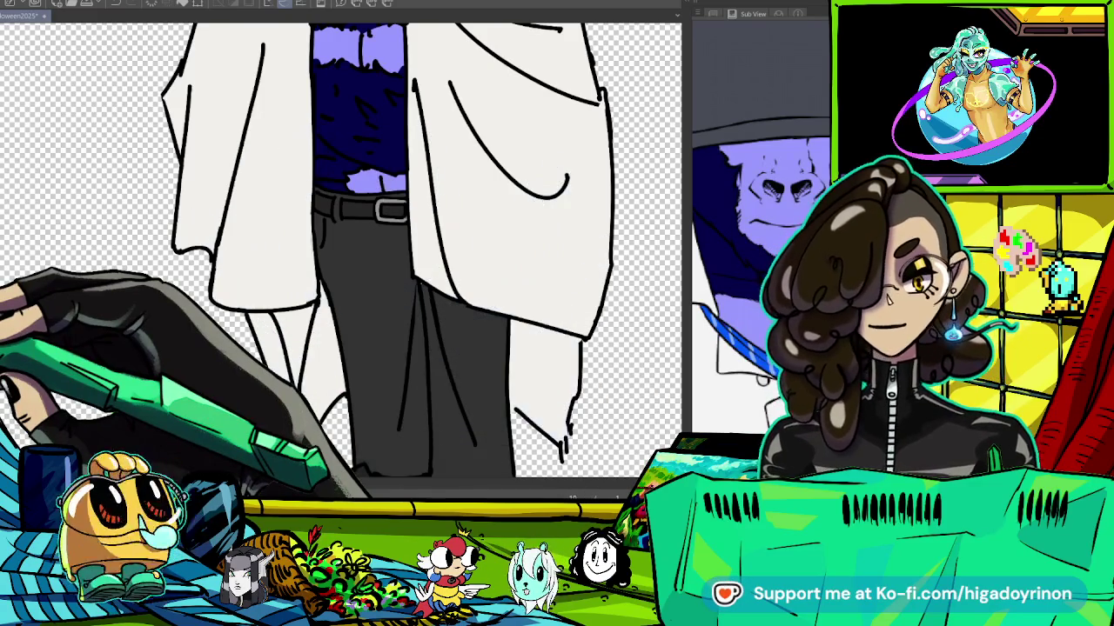
{"action": "key", "text": "ctrl+y"}
{"action": "mouse_move", "coordinate": [569, 409]}
{"action": "left_mouse_down"}
{"action": "mouse_move", "coordinate": [500, 272]}
{"action": "mouse_move", "coordinate": [492, 341]}
{"action": "left_mouse_up"}
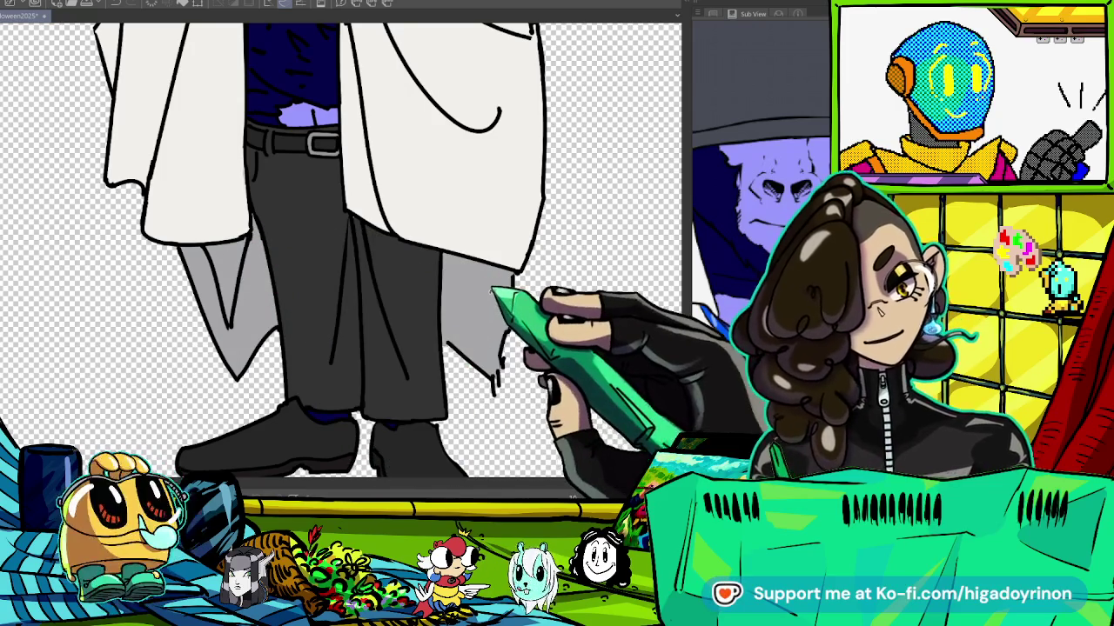
{"action": "left_click_drag", "start_coordinate": [428, 287], "coordinate": [417, 417]}
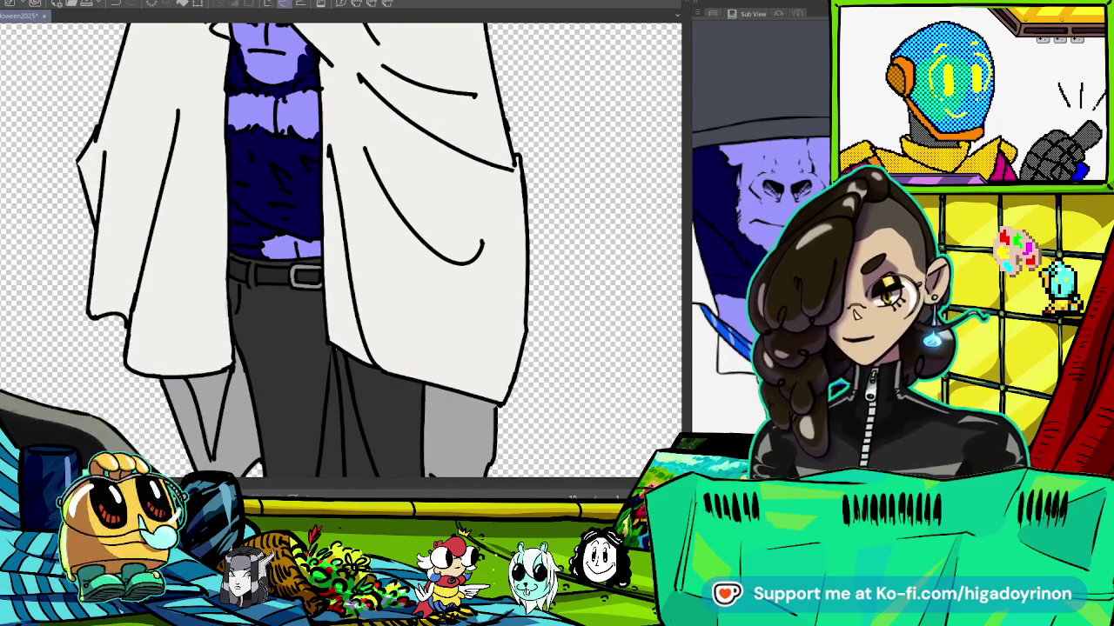
{"action": "mouse_move", "coordinate": [492, 396]}
{"action": "left_mouse_down"}
{"action": "mouse_move", "coordinate": [518, 231]}
{"action": "mouse_move", "coordinate": [597, 385]}
{"action": "mouse_move", "coordinate": [374, 322]}
{"action": "left_mouse_up"}
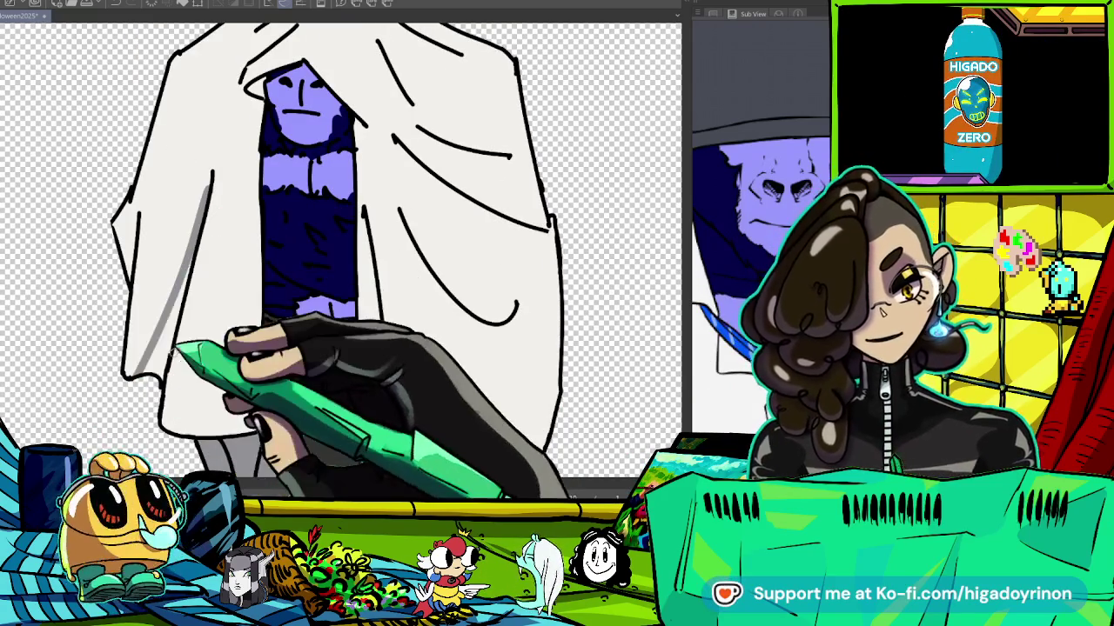
{"action": "left_click_drag", "start_coordinate": [135, 209], "coordinate": [124, 357]}
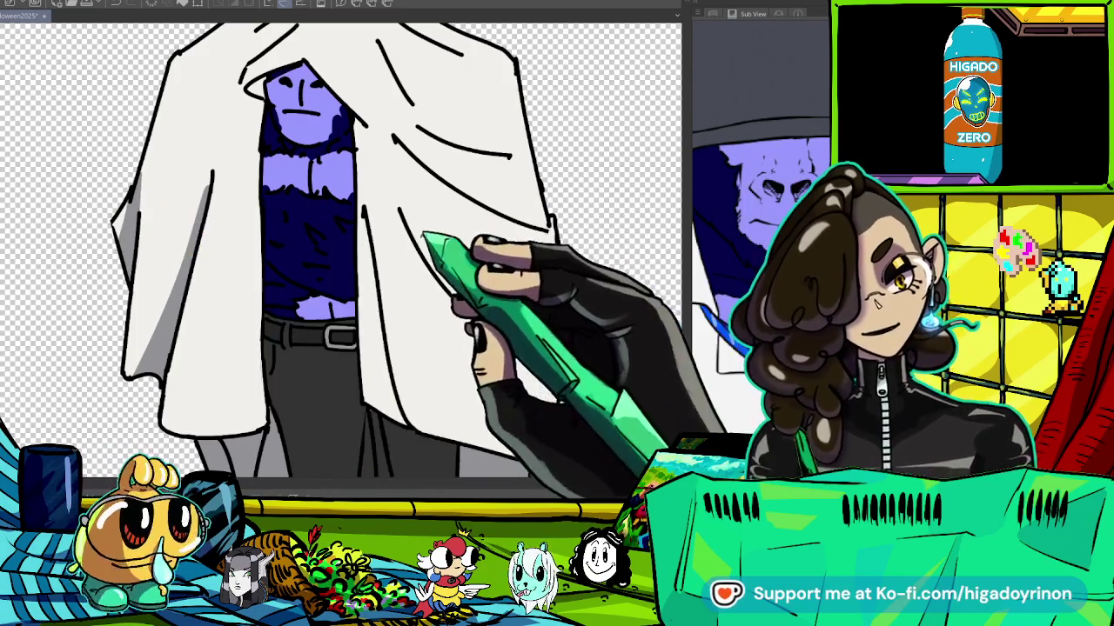
{"action": "left_click_drag", "start_coordinate": [407, 209], "coordinate": [557, 275]}
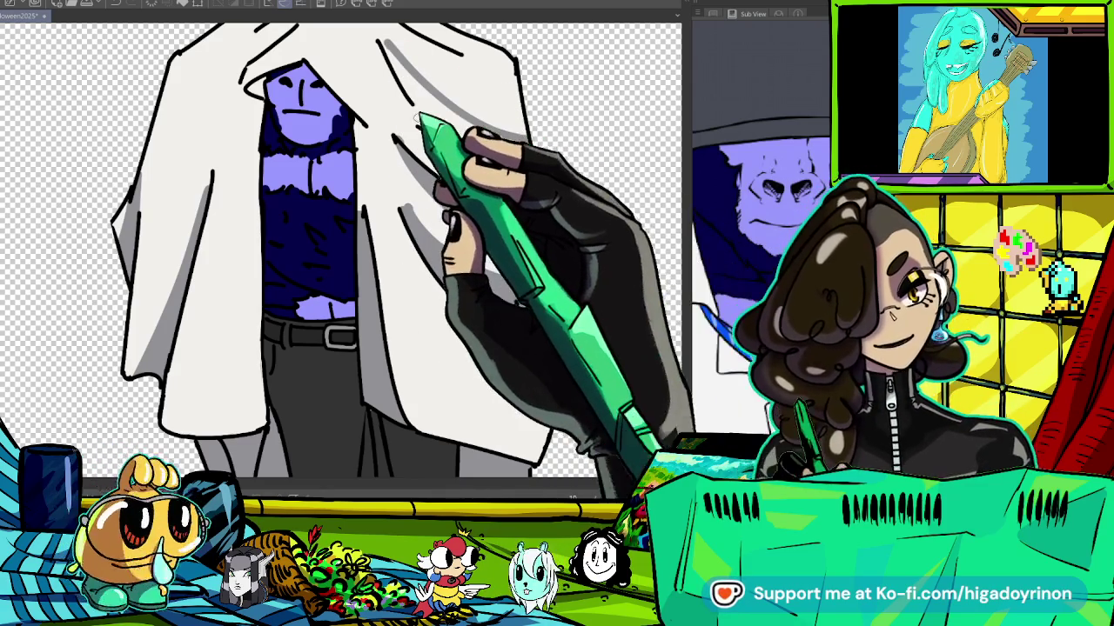
Shade the lower torso with darker blue and zoom out to check the figure.
{"action": "left_click_drag", "start_coordinate": [501, 144], "coordinate": [553, 278]}
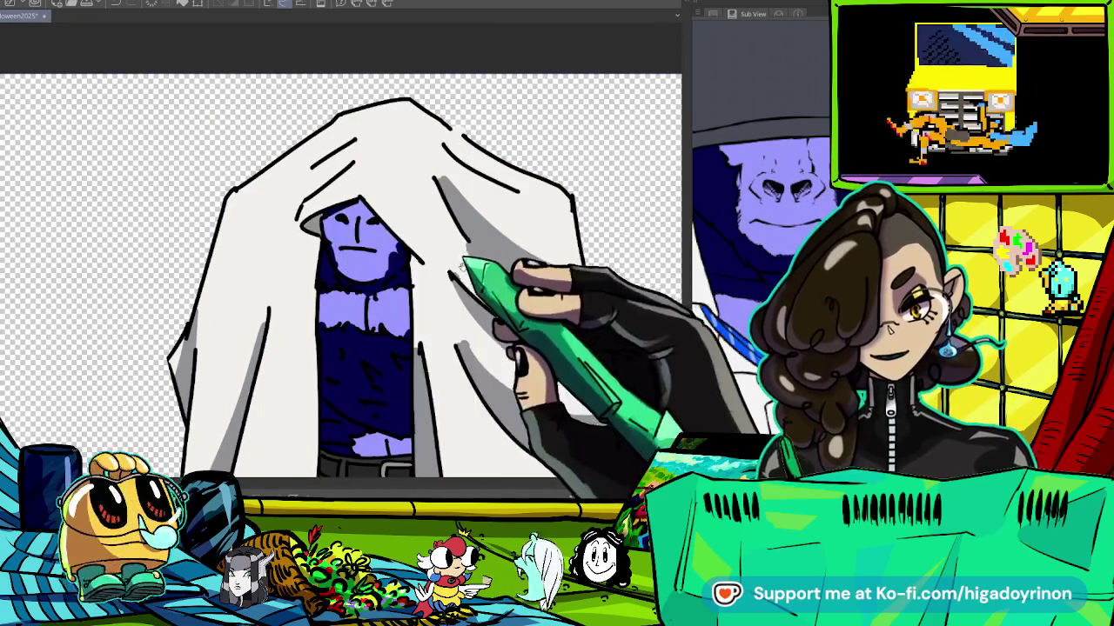
{"action": "left_click_drag", "start_coordinate": [365, 155], "coordinate": [418, 118]}
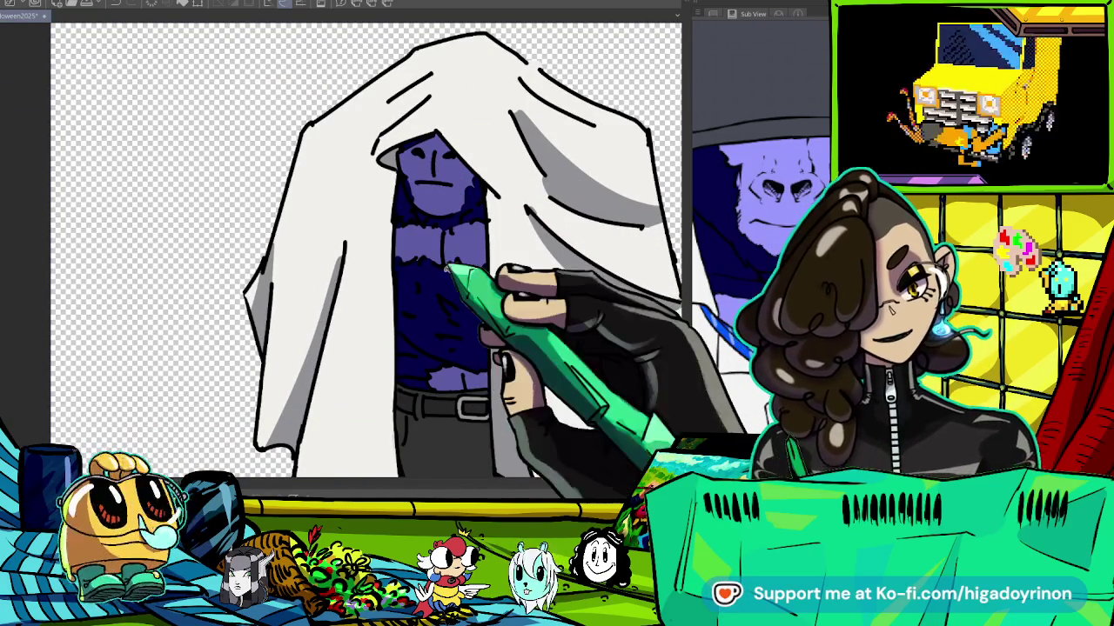
{"action": "mouse_move", "coordinate": [422, 311]}
{"action": "left_mouse_down"}
{"action": "mouse_move", "coordinate": [435, 223]}
{"action": "mouse_move", "coordinate": [435, 364]}
{"action": "left_mouse_up"}
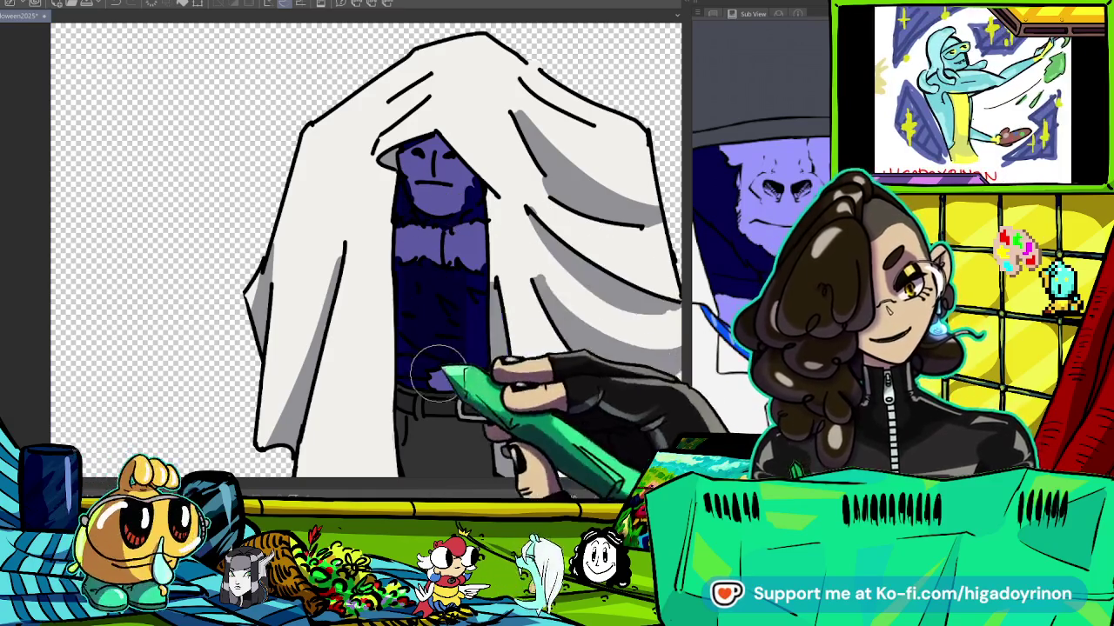
{"action": "mouse_move", "coordinate": [432, 424]}
{"action": "left_mouse_down"}
{"action": "mouse_move", "coordinate": [385, 259]}
{"action": "mouse_move", "coordinate": [408, 149]}
{"action": "left_mouse_up"}
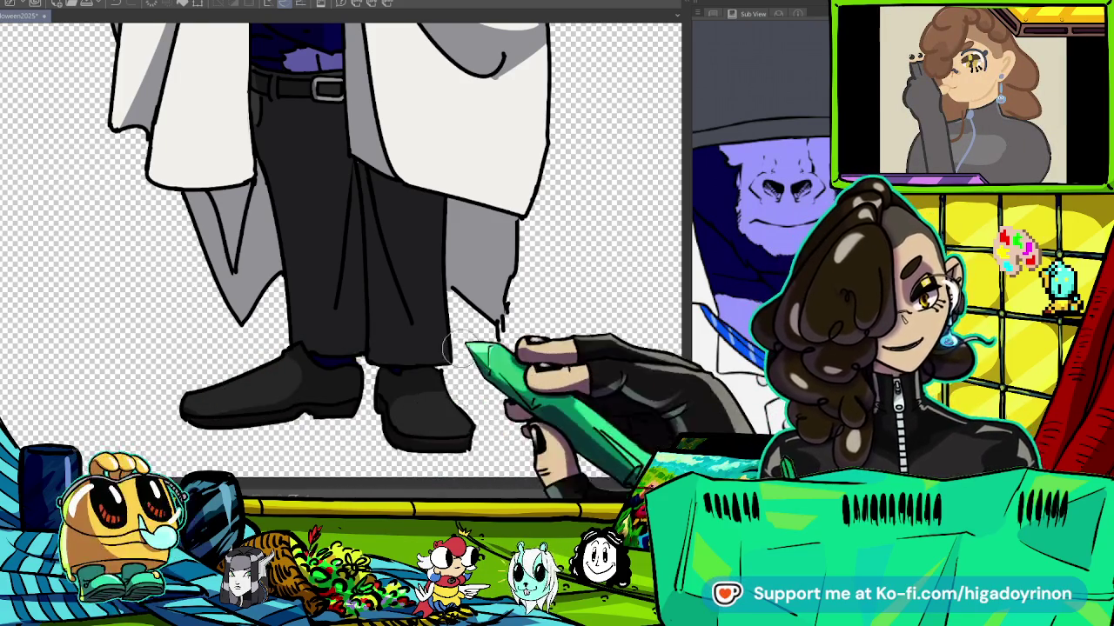
{"action": "key", "text": "ctrl+minus"}
{"action": "key", "text": "ctrl+minus"}
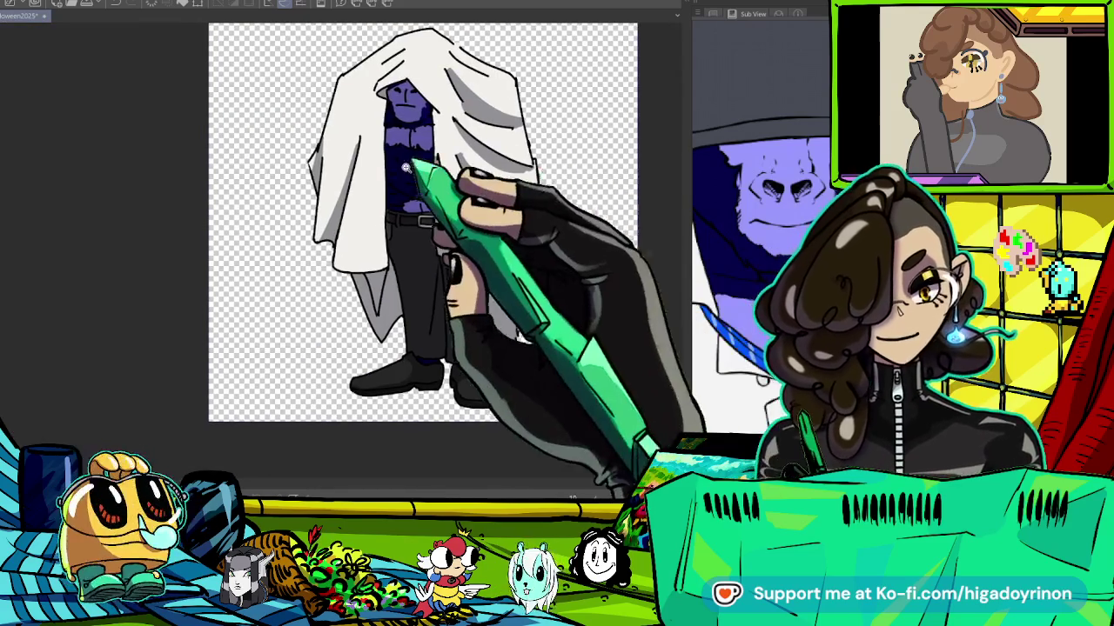
With a smaller brush, paint a grey shadow along the hood's rim across the face.
{"action": "key", "text": "ctrl+plus"}
{"action": "key", "text": "ctrl+plus"}
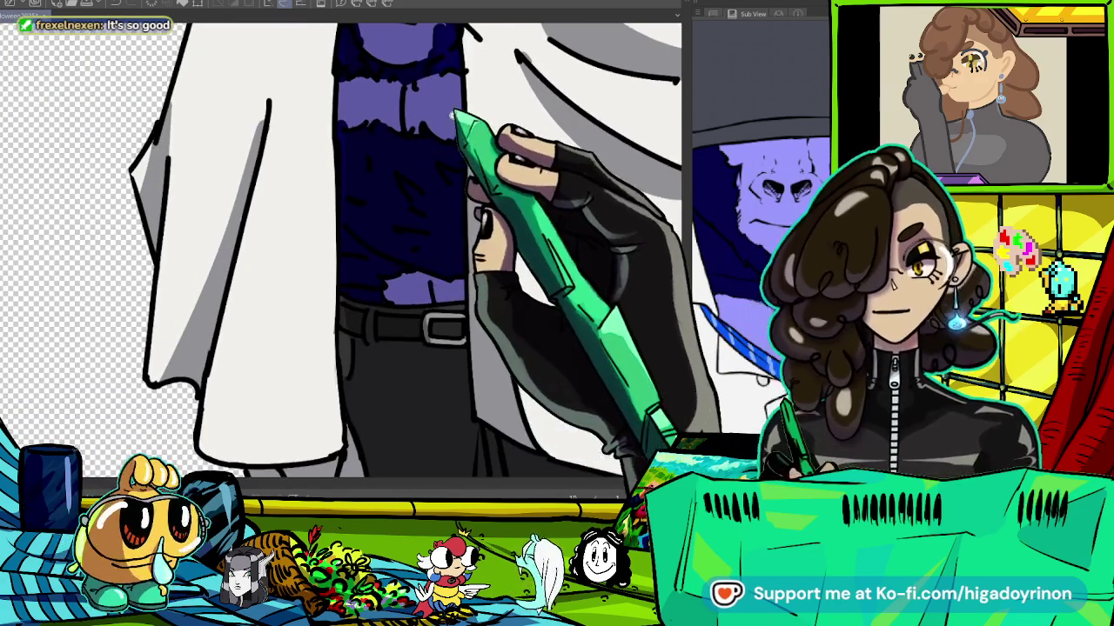
{"action": "left_click_drag", "start_coordinate": [405, 157], "coordinate": [430, 209]}
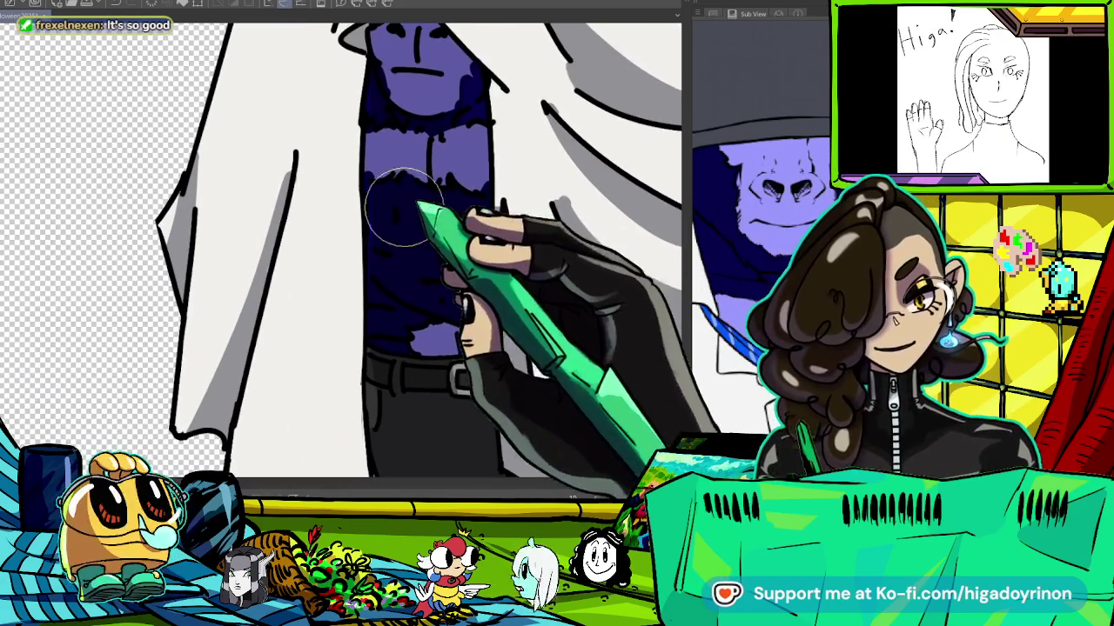
{"action": "key", "text": "bracketleft"}
{"action": "key", "text": "bracketleft"}
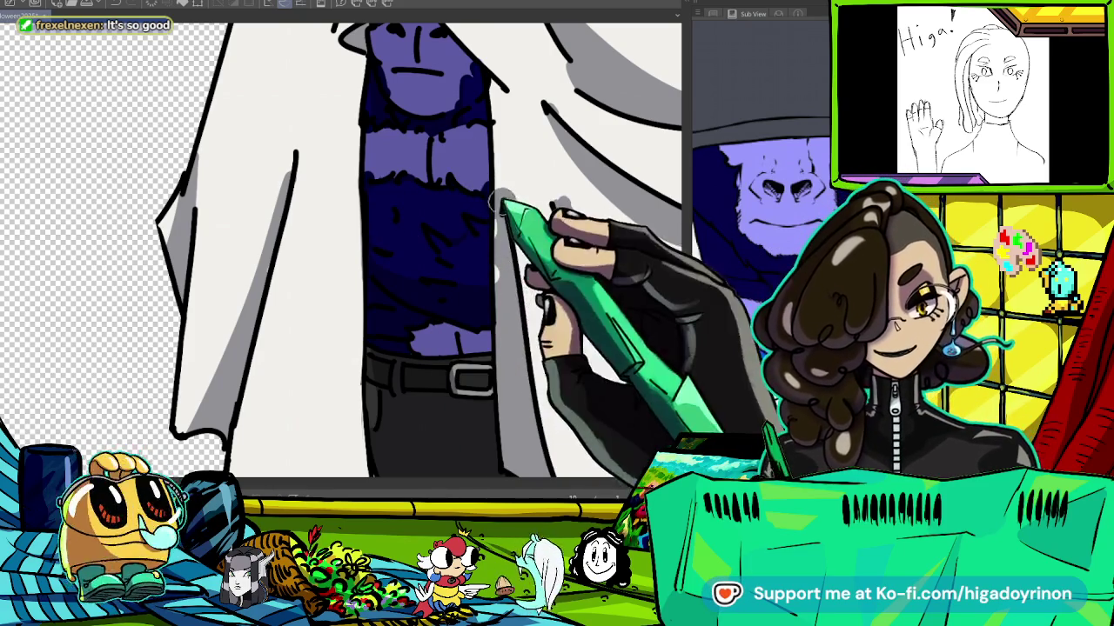
{"action": "left_click_drag", "start_coordinate": [509, 235], "coordinate": [618, 348]}
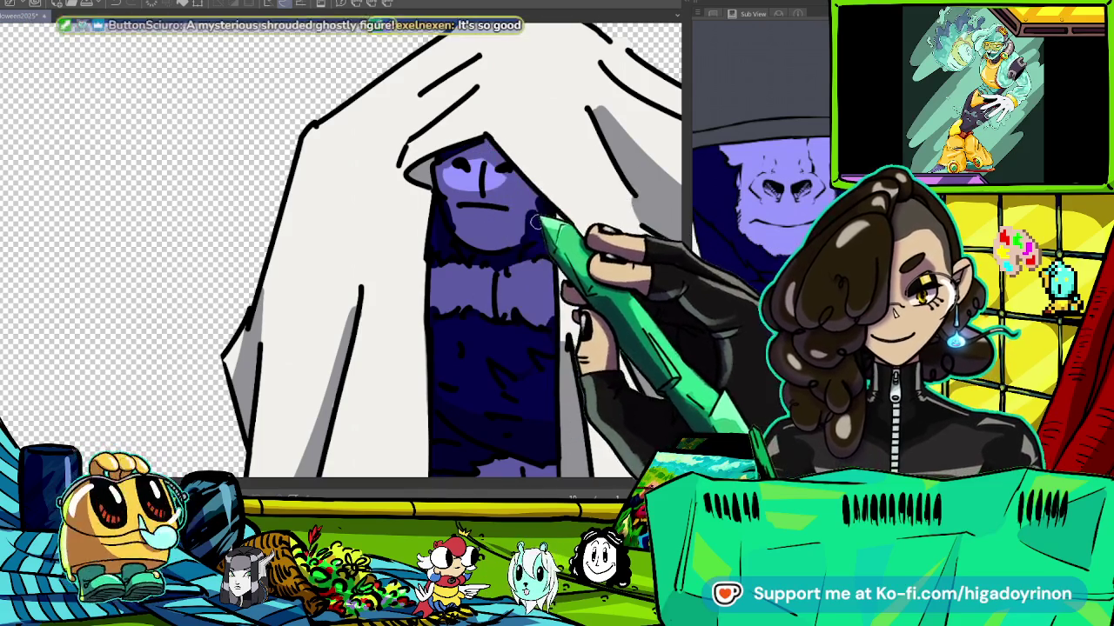
{"action": "scroll", "coordinate": [628, 315], "scroll_direction": "down", "scroll_amount": 4}
{"action": "scroll", "coordinate": [561, 209], "scroll_direction": "up", "scroll_amount": 5}
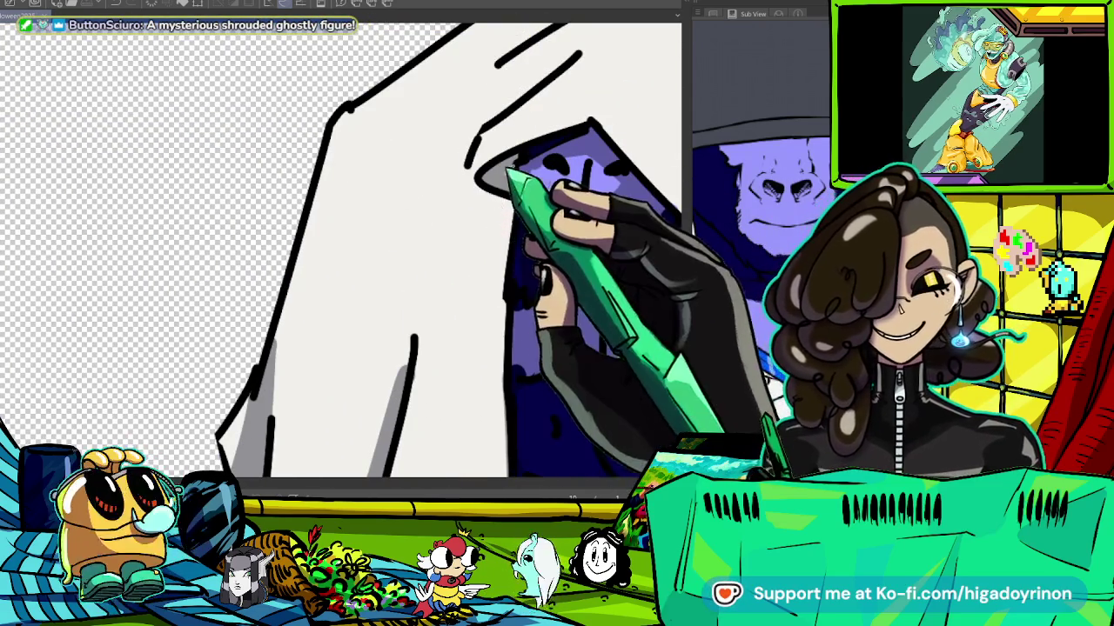
{"action": "left_click_drag", "start_coordinate": [498, 253], "coordinate": [492, 323]}
{"action": "mouse_move", "coordinate": [494, 195]}
{"action": "left_mouse_down"}
{"action": "mouse_move", "coordinate": [502, 247]}
{"action": "mouse_move", "coordinate": [390, 296]}
{"action": "left_mouse_up"}
{"action": "key", "text": "ctrl+0"}
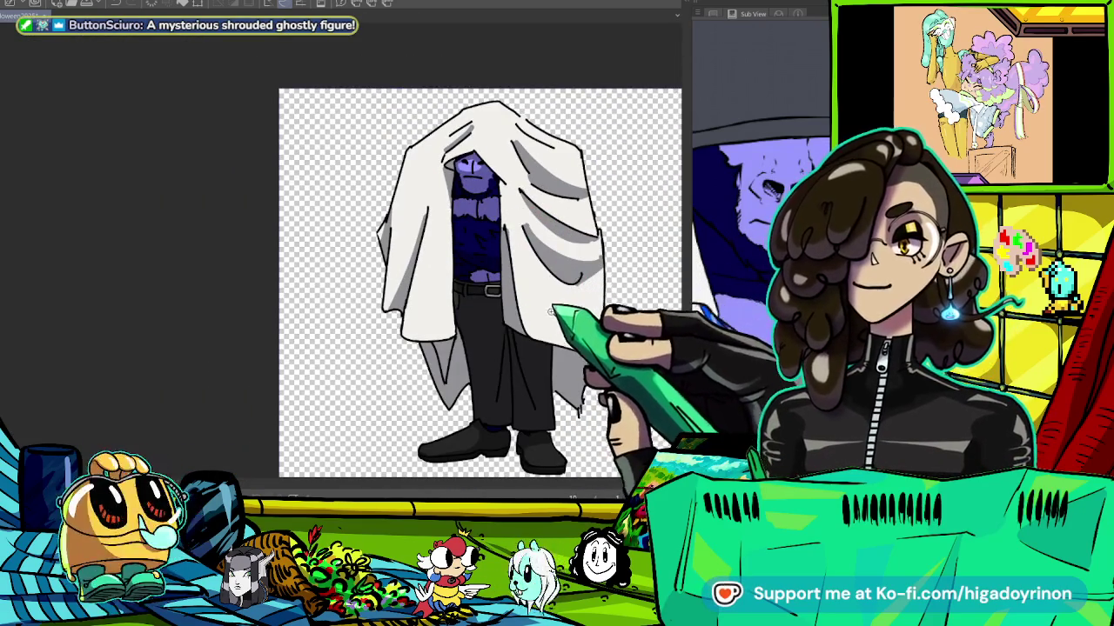
Undo the flat grey fill to restore the sheet's white fill with grey shading.
{"action": "scroll", "coordinate": [551, 310], "scroll_direction": "down", "scroll_amount": 1}
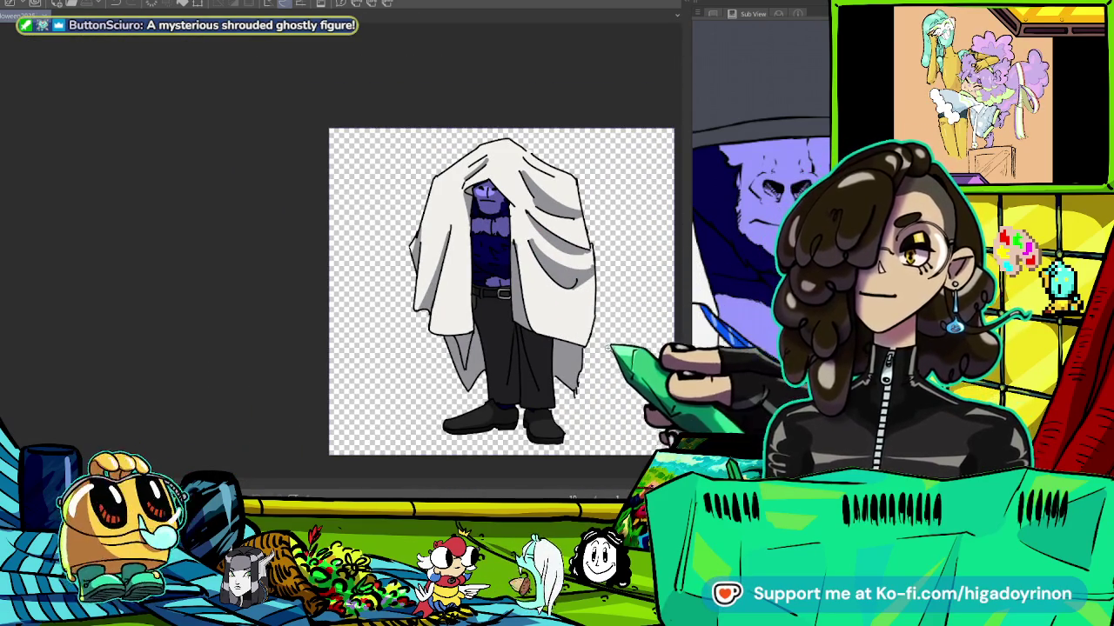
{"action": "scroll", "coordinate": [435, 287], "scroll_direction": "up", "scroll_amount": 1}
{"action": "scroll", "coordinate": [435, 287], "scroll_direction": "up", "scroll_amount": 1}
{"action": "scroll", "coordinate": [644, 221], "scroll_direction": "down", "scroll_amount": 3}
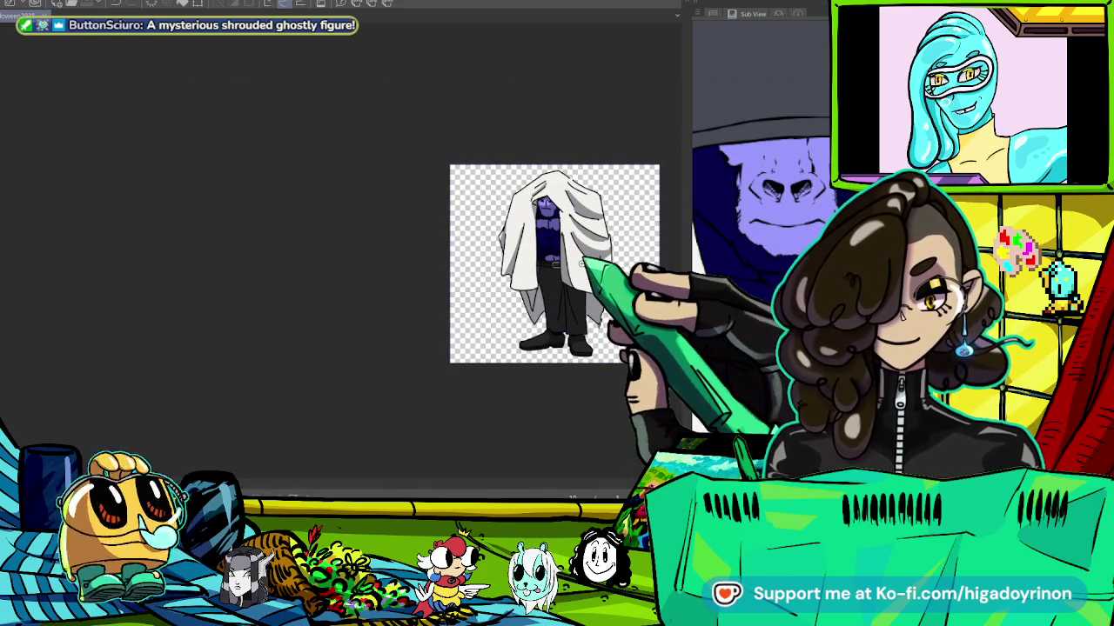
{"action": "scroll", "coordinate": [621, 254], "scroll_direction": "up", "scroll_amount": 3}
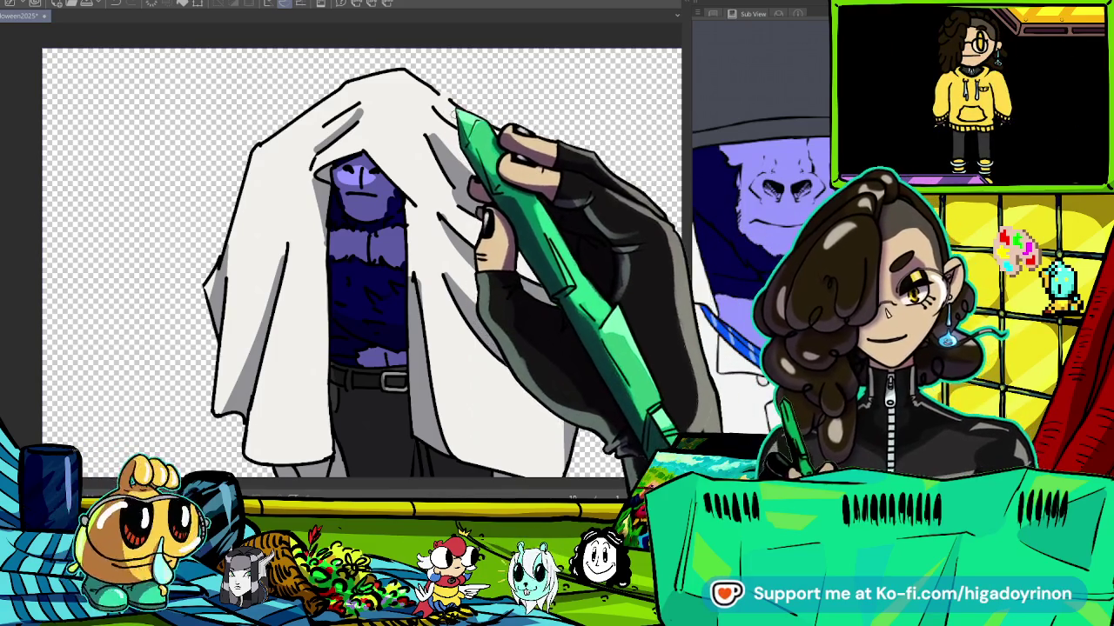
{"action": "key", "text": "ctrl+z"}
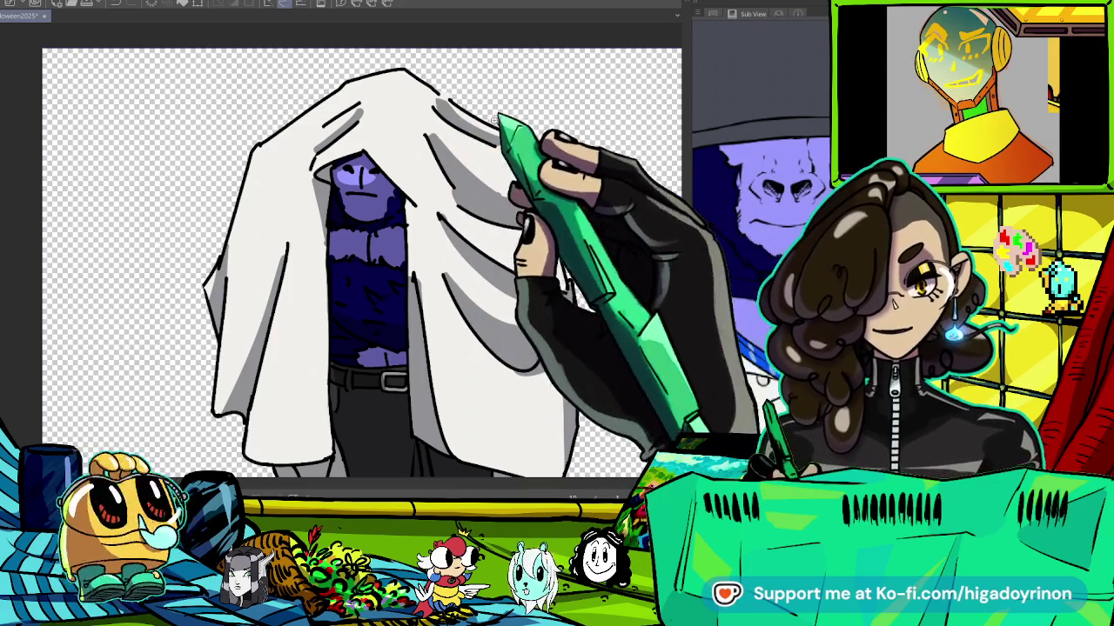
Draw a black line bridging the gap in the sheet's top outline and review the hem.
{"action": "scroll", "coordinate": [461, 133], "scroll_direction": "up", "scroll_amount": 5}
{"action": "scroll", "coordinate": [340, 261], "scroll_direction": "up", "scroll_amount": 5}
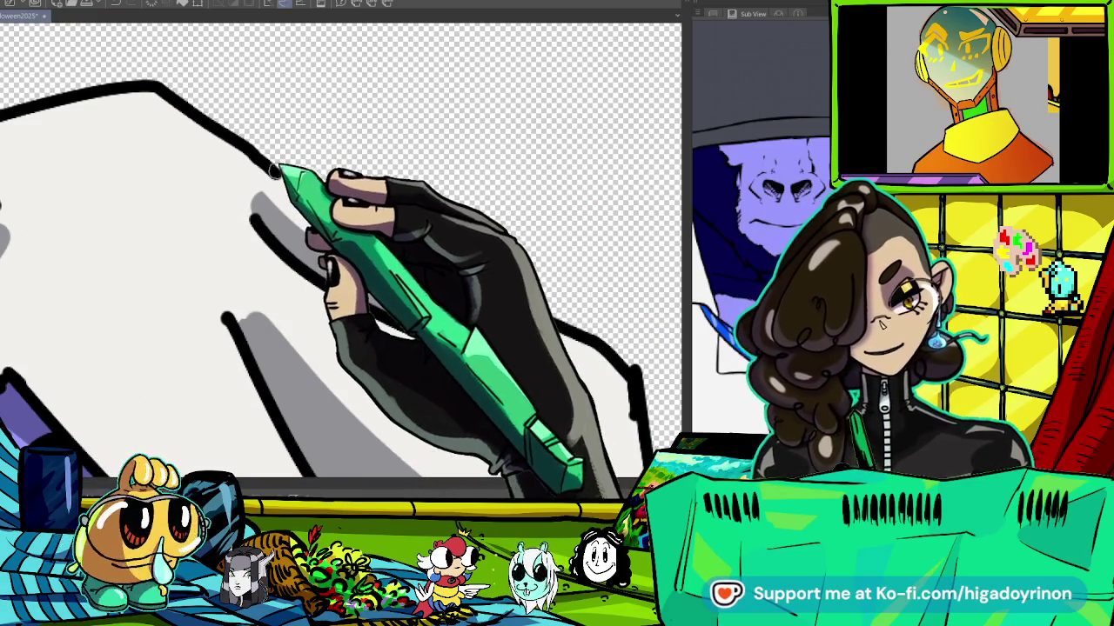
{"action": "left_click_drag", "start_coordinate": [277, 171], "coordinate": [345, 207]}
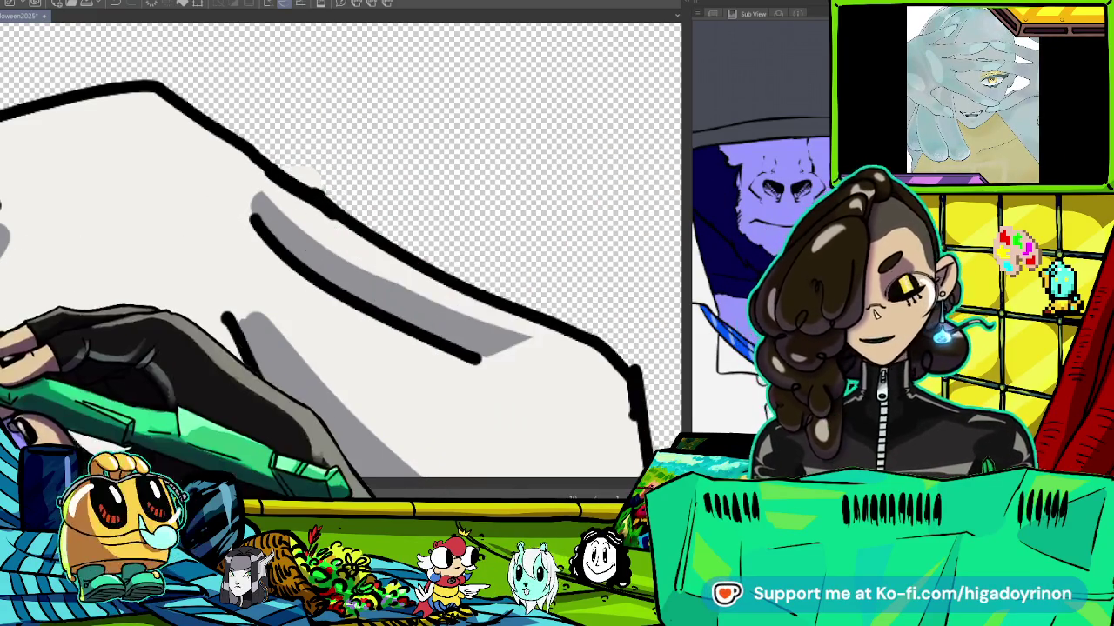
{"action": "key", "text": "ctrl+minus"}
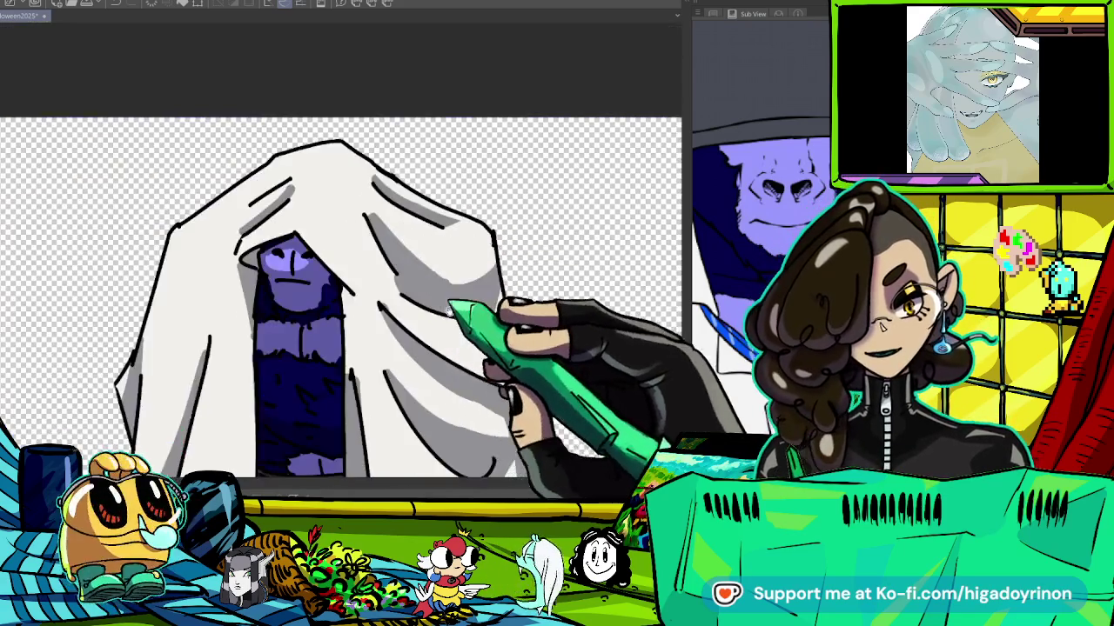
{"action": "key", "text": "ctrl+minus"}
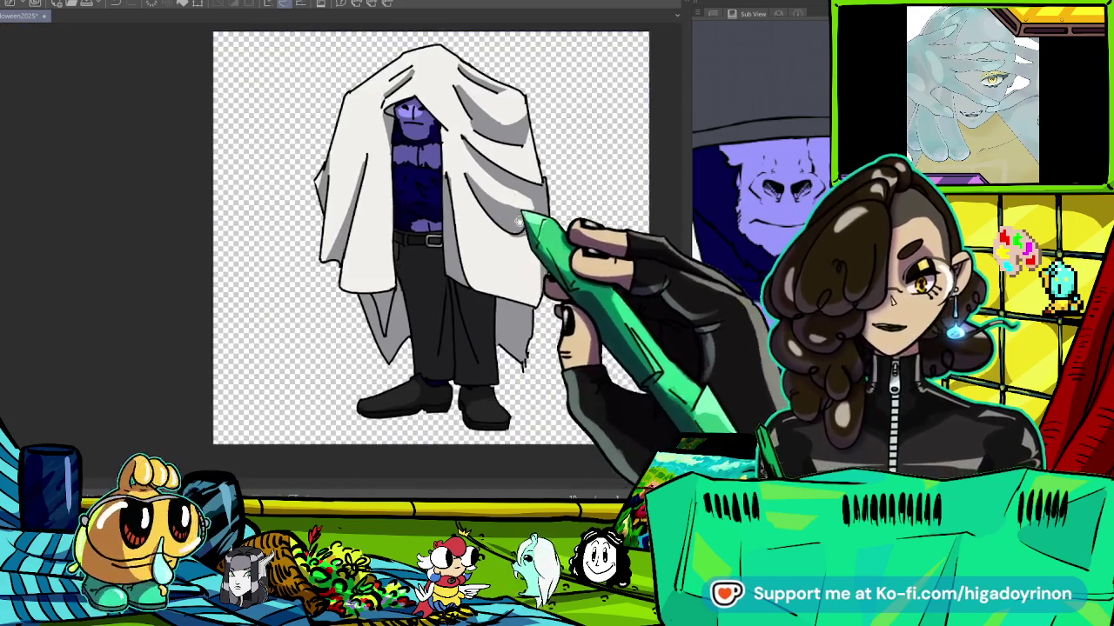
{"action": "key", "text": "ctrl+plus"}
{"action": "key", "text": "ctrl+plus"}
{"action": "key", "text": "ctrl+plus"}
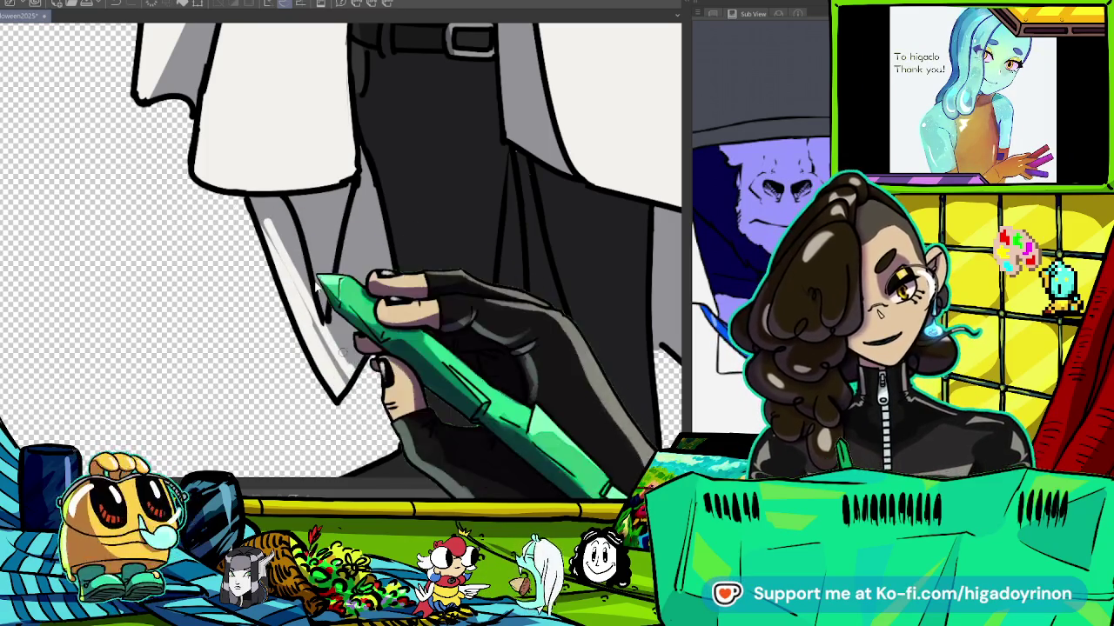
{"action": "scroll", "coordinate": [401, 337], "scroll_direction": "down", "scroll_amount": 5}
{"action": "scroll", "coordinate": [492, 327], "scroll_direction": "down", "scroll_amount": 1}
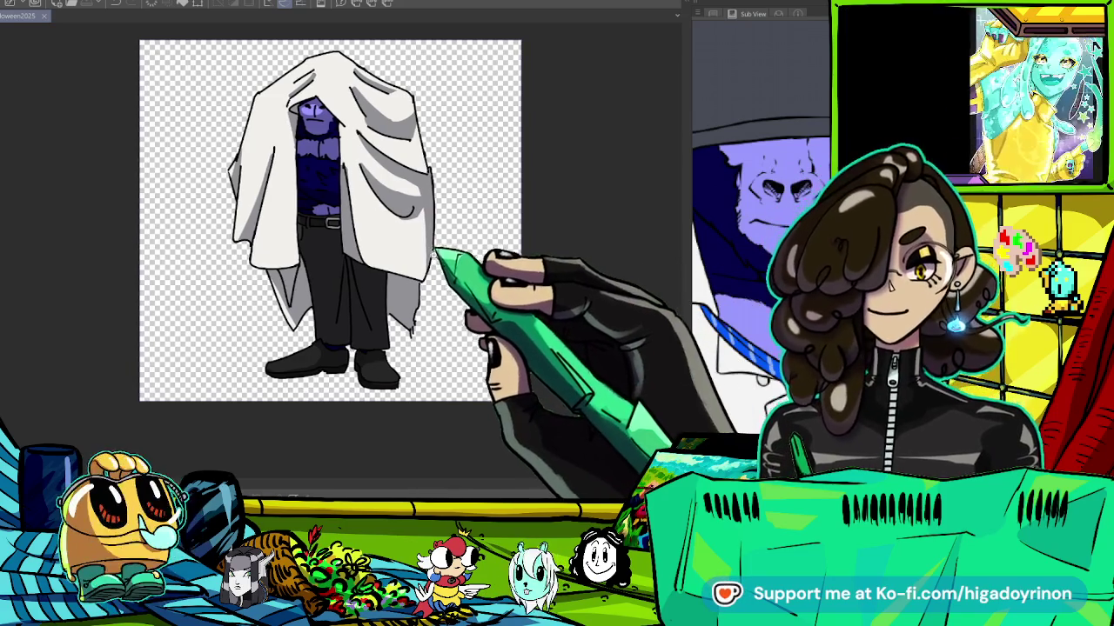
{"action": "scroll", "coordinate": [387, 268], "scroll_direction": "down", "scroll_amount": 3}
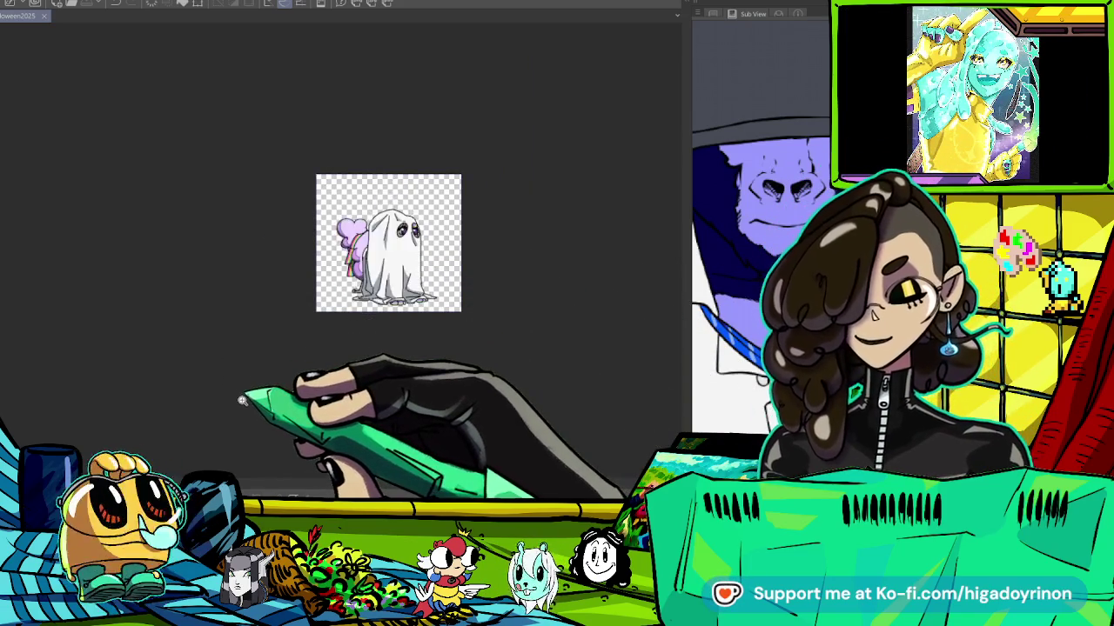
Paint extra grey shadow along the sheet's upper right folds near the hood, then view the whole figure.
{"action": "scroll", "coordinate": [372, 244], "scroll_direction": "up", "scroll_amount": 4}
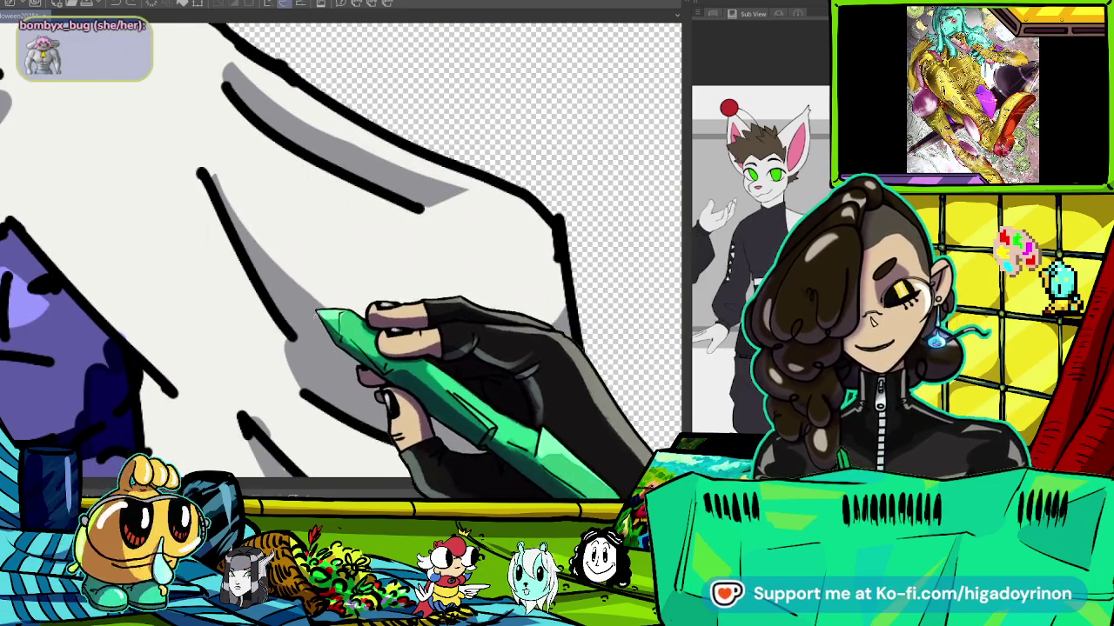
{"action": "left_click_drag", "start_coordinate": [388, 348], "coordinate": [445, 397]}
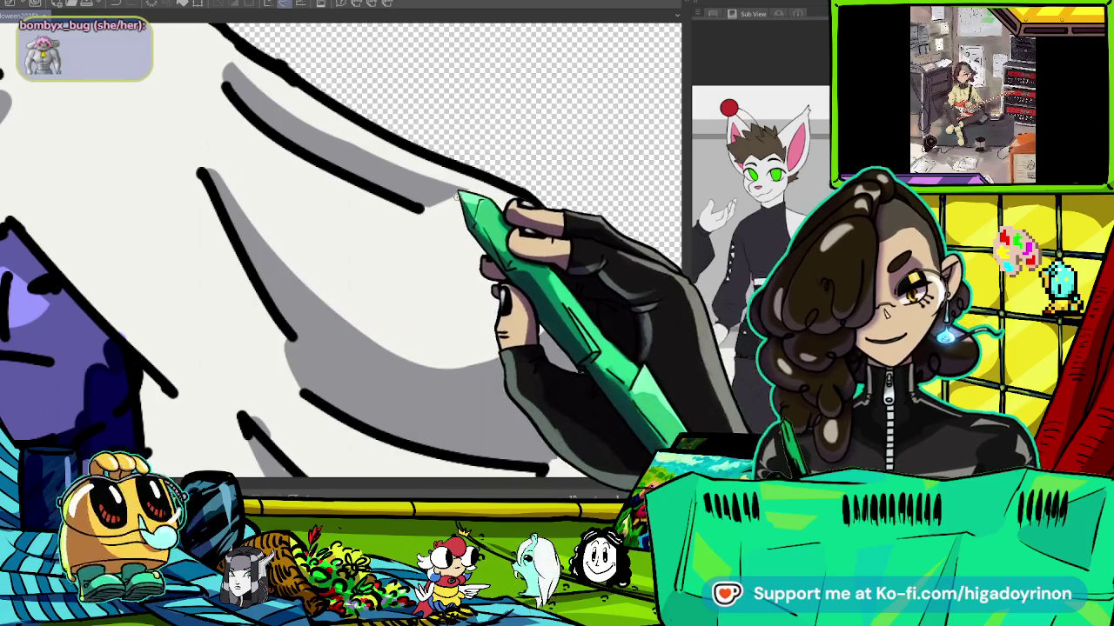
{"action": "key", "text": "ctrl+0"}
{"action": "scroll", "coordinate": [597, 303], "scroll_direction": "down", "scroll_amount": 2}
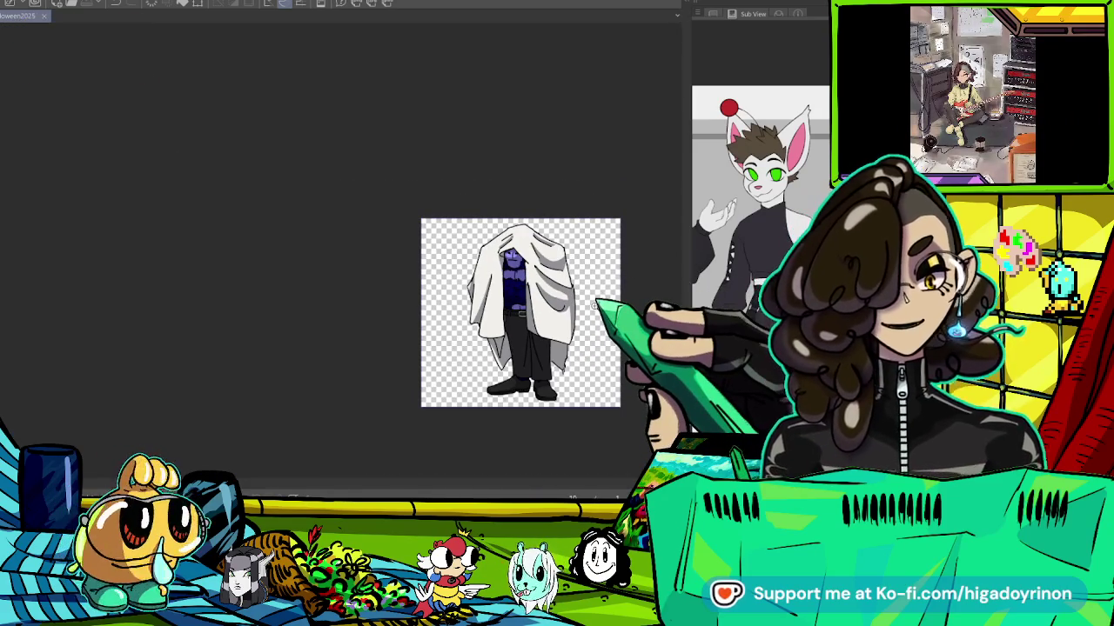